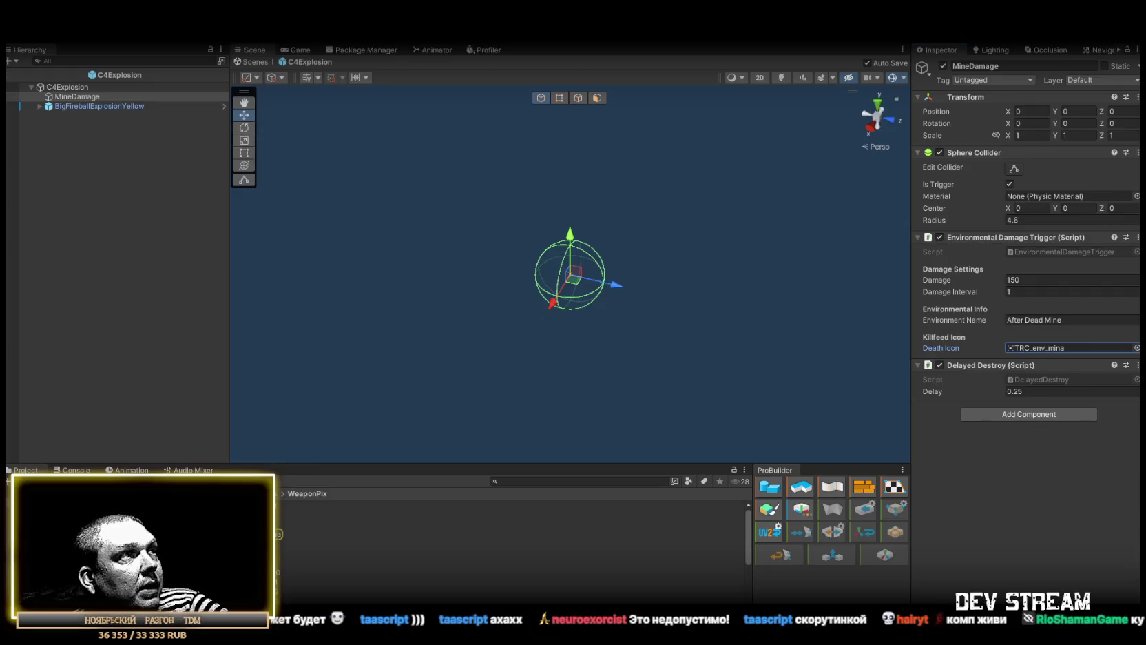
# - Review the TRC_weapon icon import settings and the MineDamage and fireball explosion objects
pyautogui.click(291, 562)
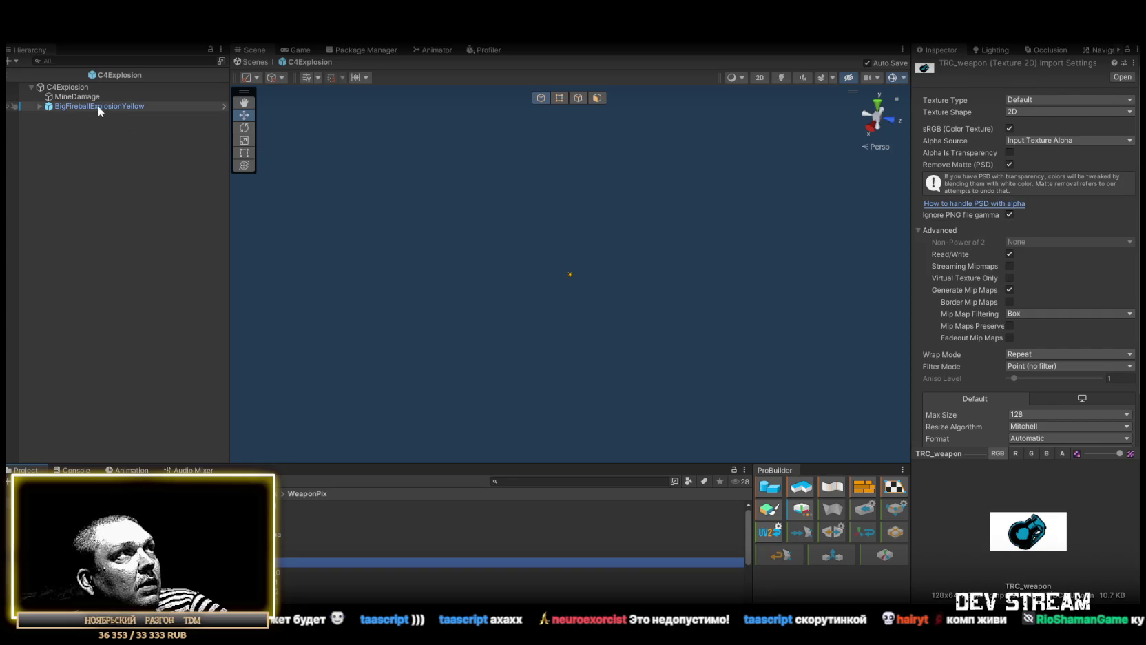
pyautogui.click(74, 96)
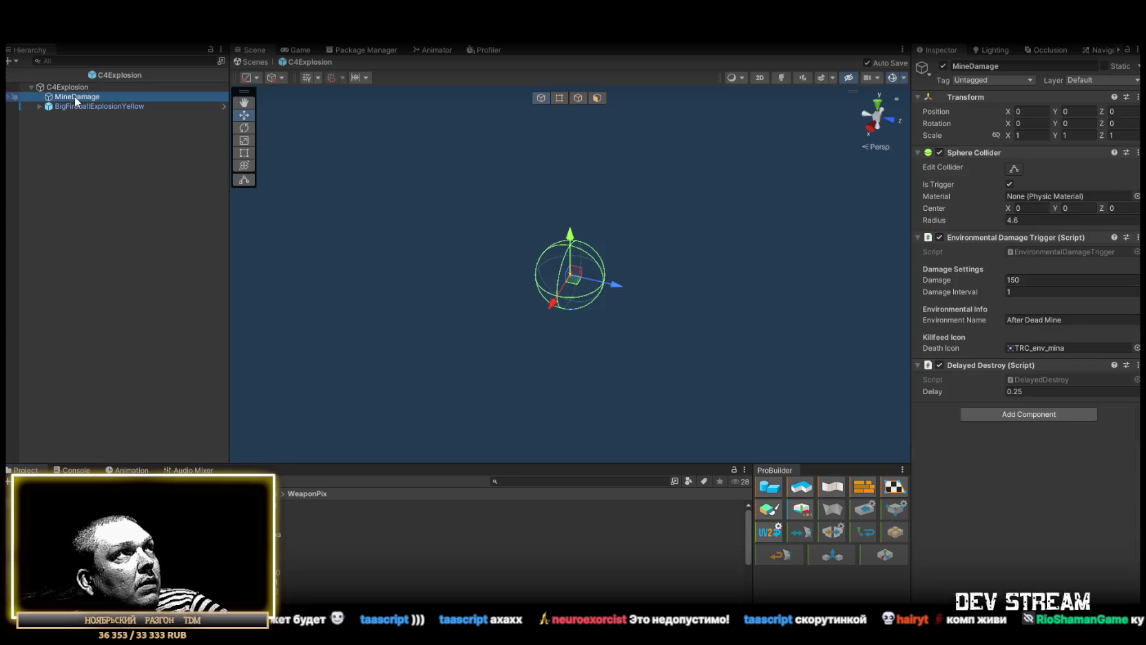
pyautogui.click(76, 106)
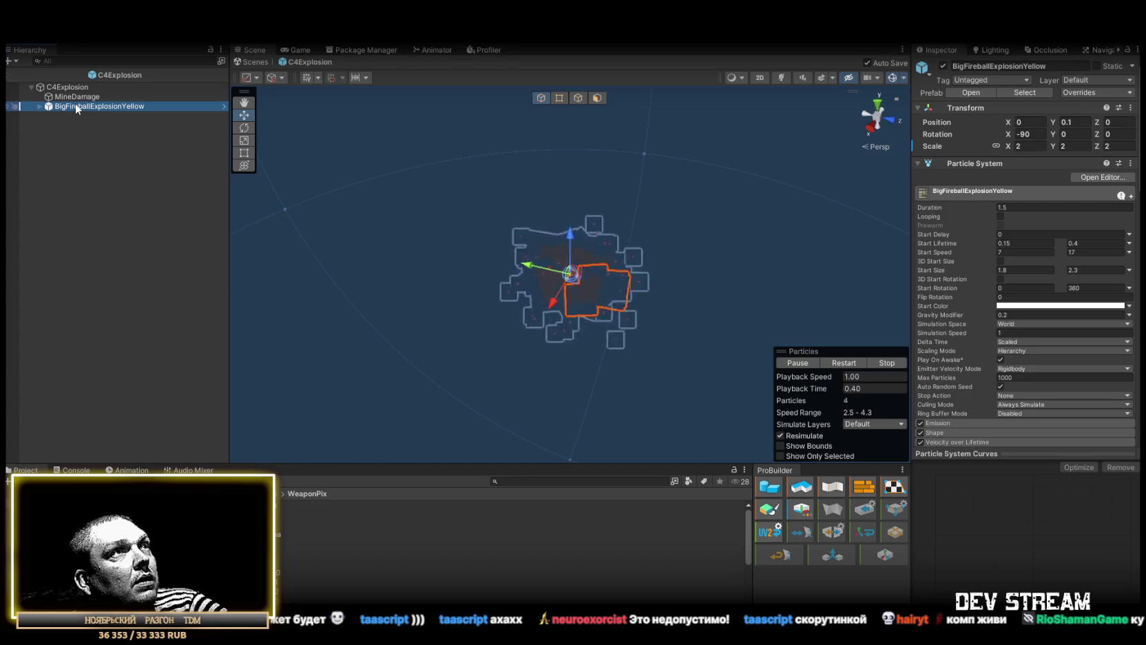
pyautogui.click(75, 96)
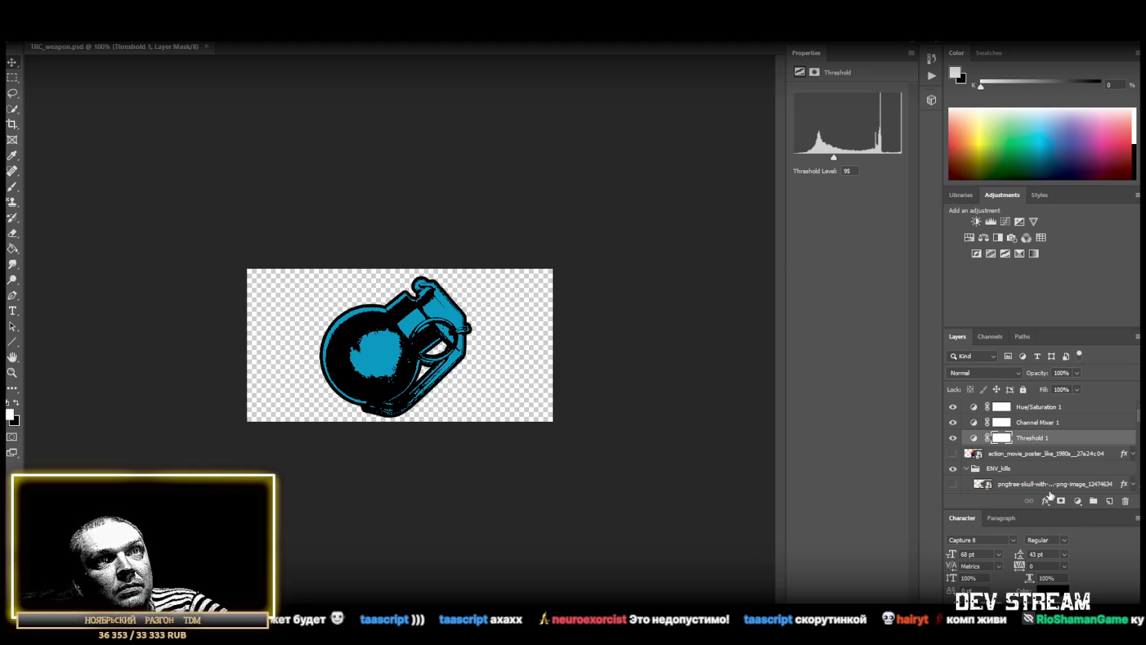
# - Hide the grenade layer and place the C4 device image on the icon canvas, lower in the layer stack
pyautogui.scroll(-1, 984, 448)
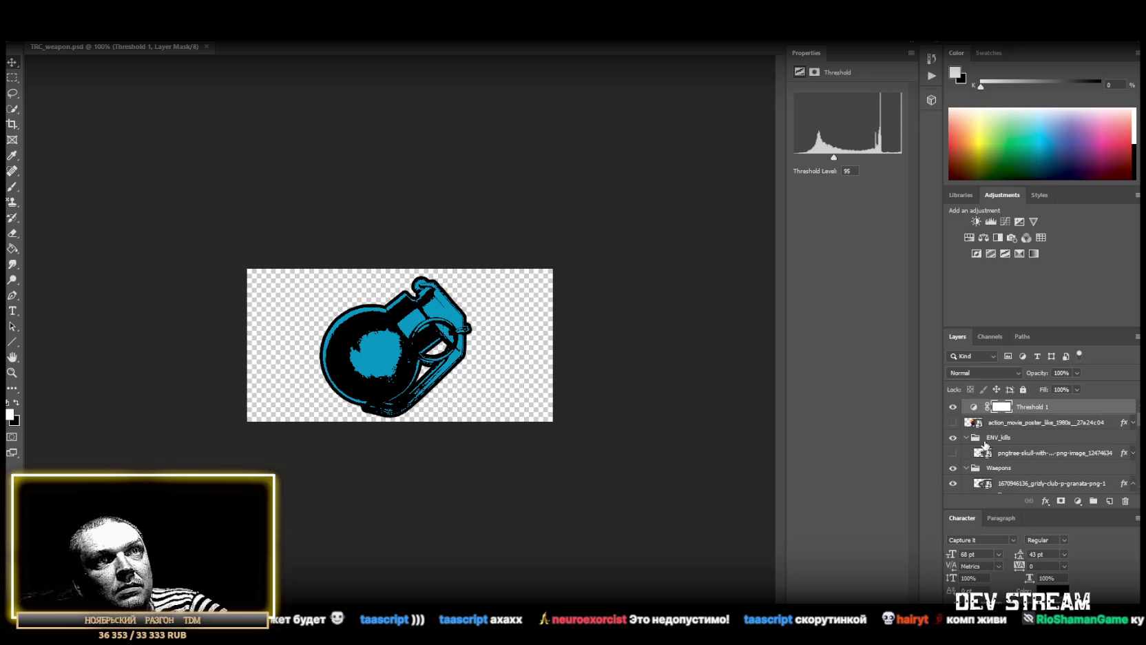
pyautogui.click(954, 483)
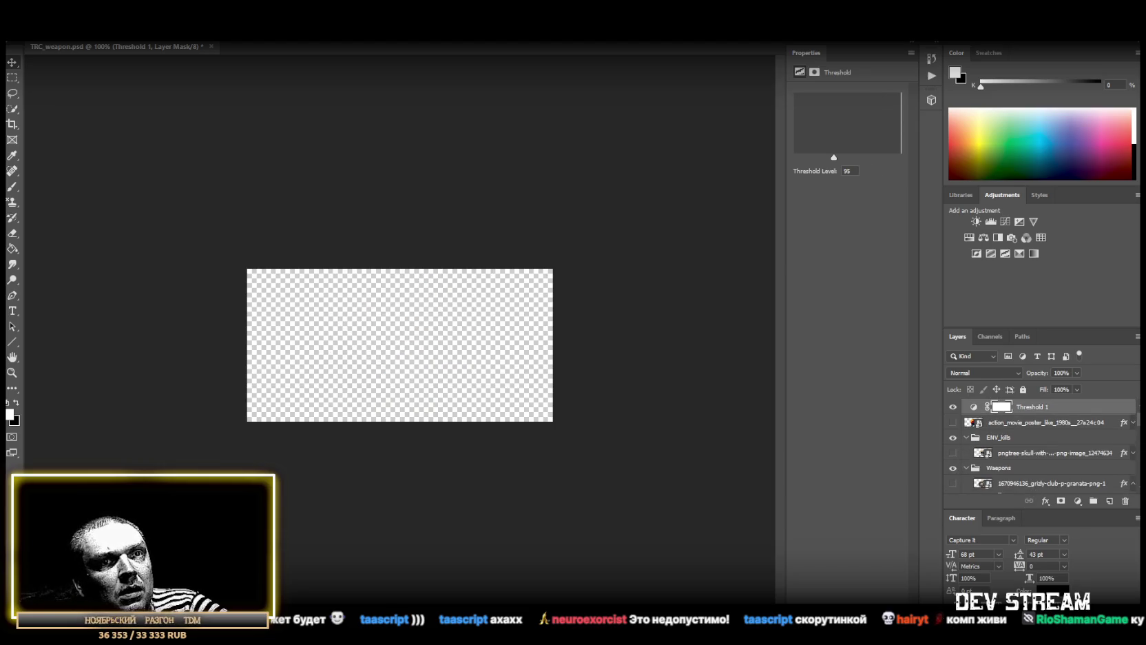
pyautogui.moveTo(458, 386); pyautogui.dragTo(458, 387)
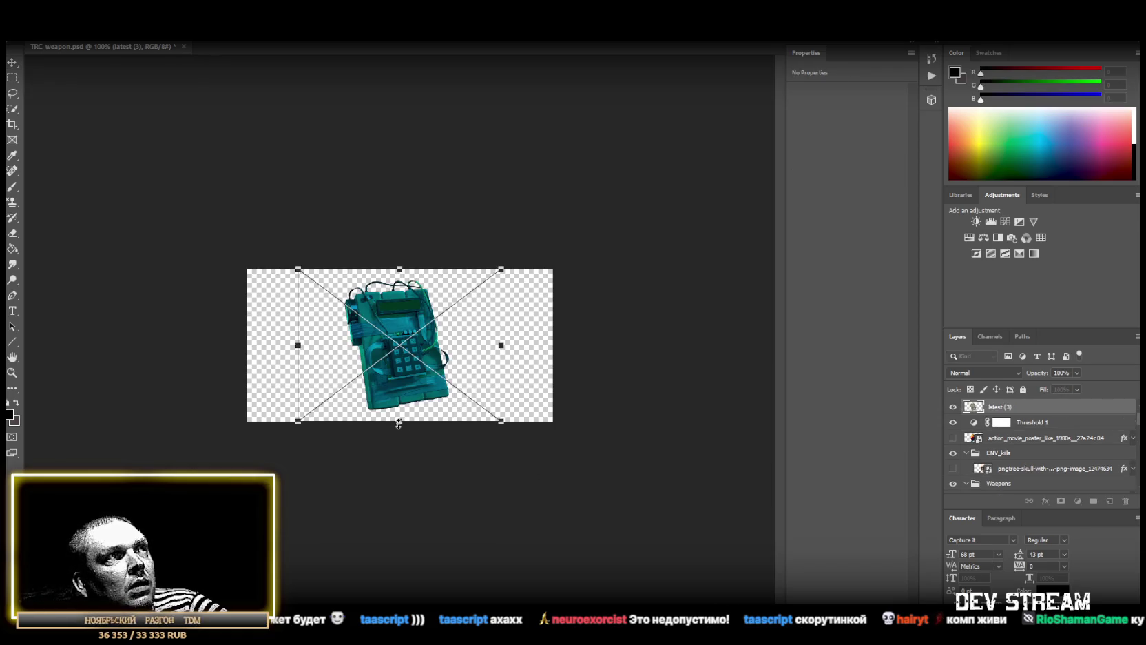
pyautogui.press('Return')
pyautogui.moveTo(998, 406)
pyautogui.mouseDown()
pyautogui.moveTo(1007, 485)
pyautogui.moveTo(1021, 431)
pyautogui.mouseUp()
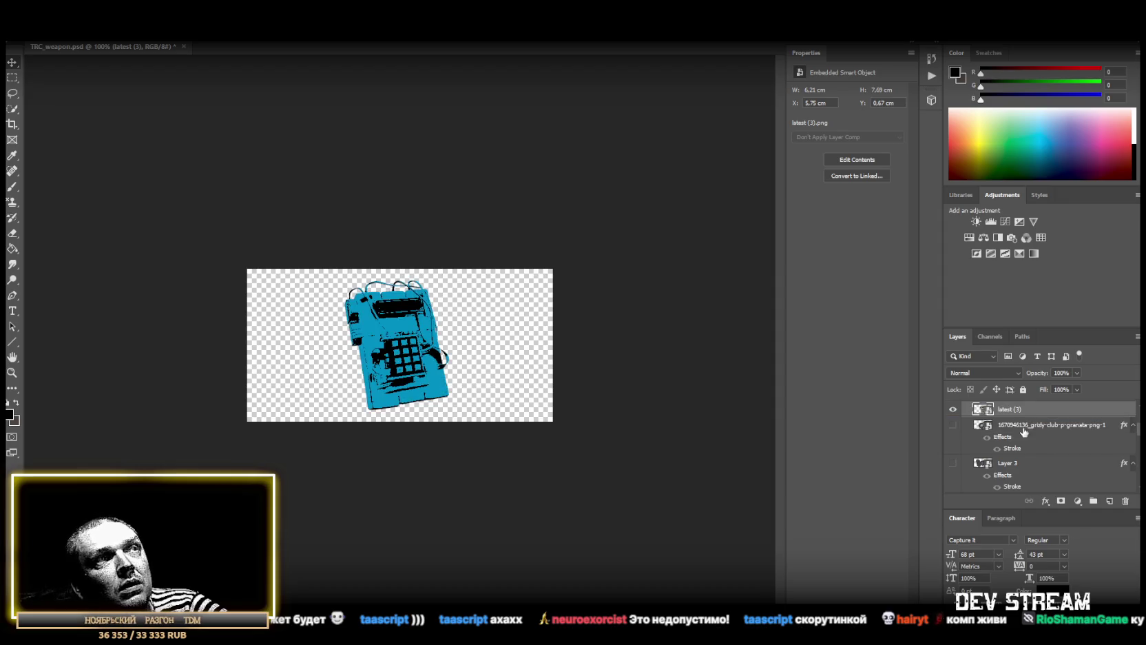
# - Copy the grenade layer's stroke style and paste it onto the C4 layer
pyautogui.rightClick(1024, 425)
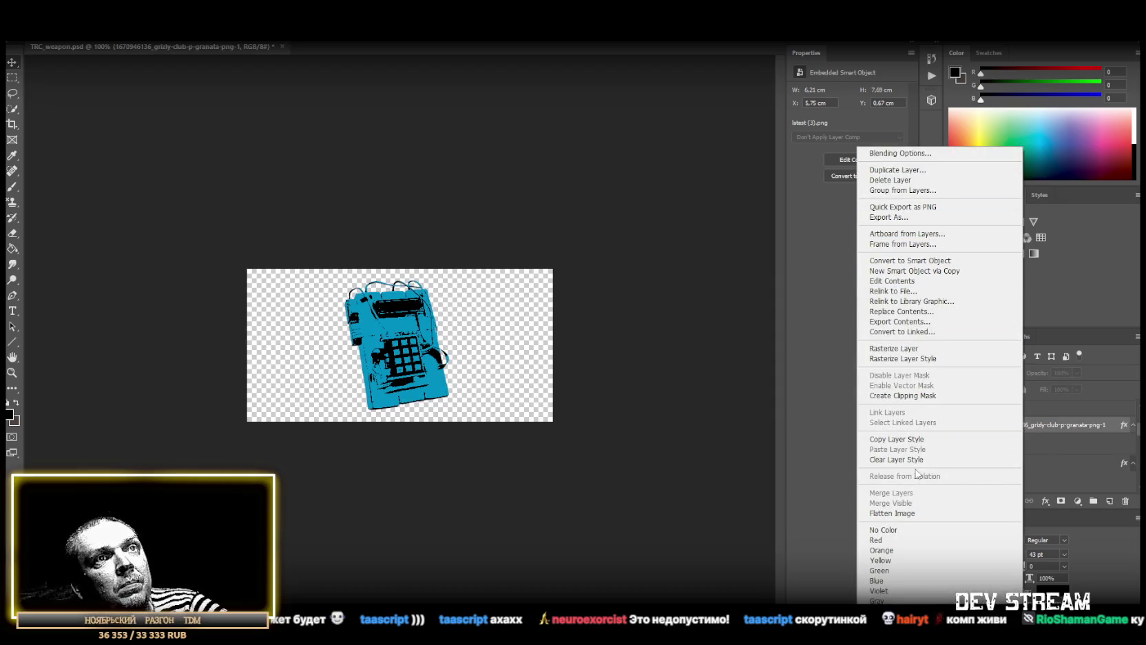
pyautogui.click(896, 438)
pyautogui.rightClick(1022, 410)
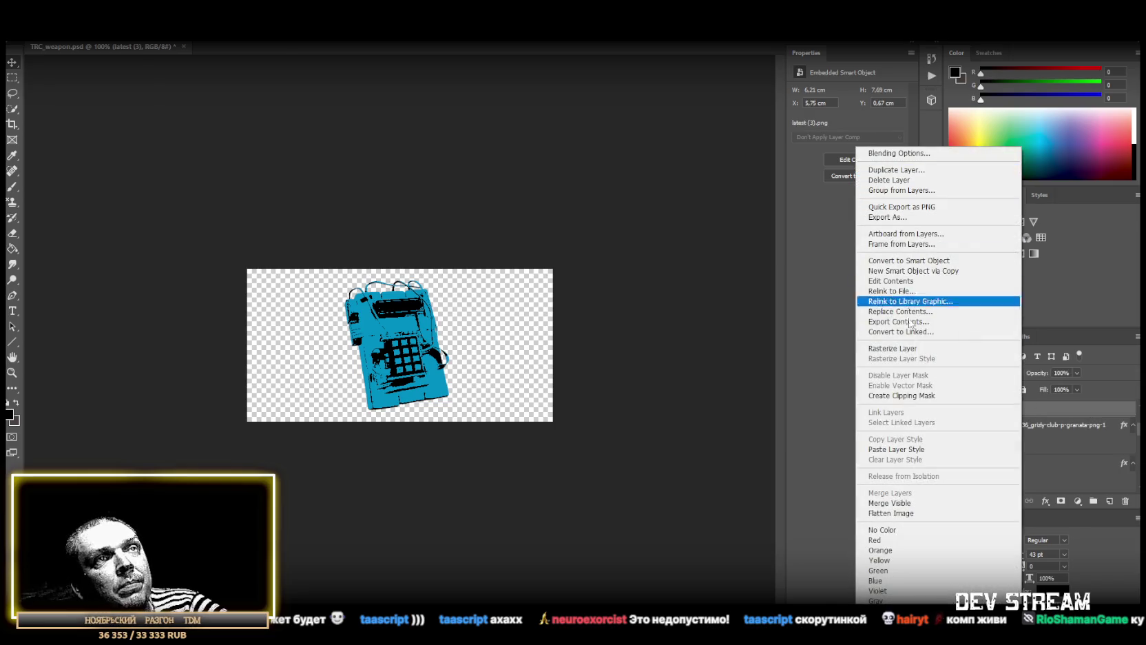
pyautogui.click(917, 448)
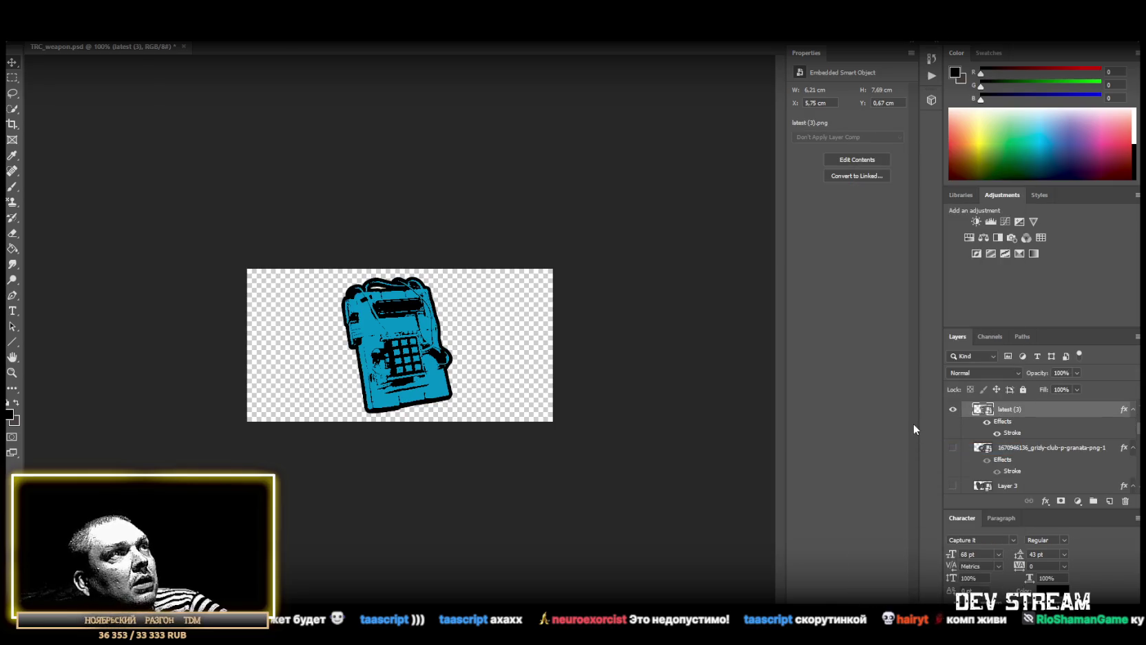
pyautogui.hotkey('alt', 'f')
pyautogui.click(83, 141)
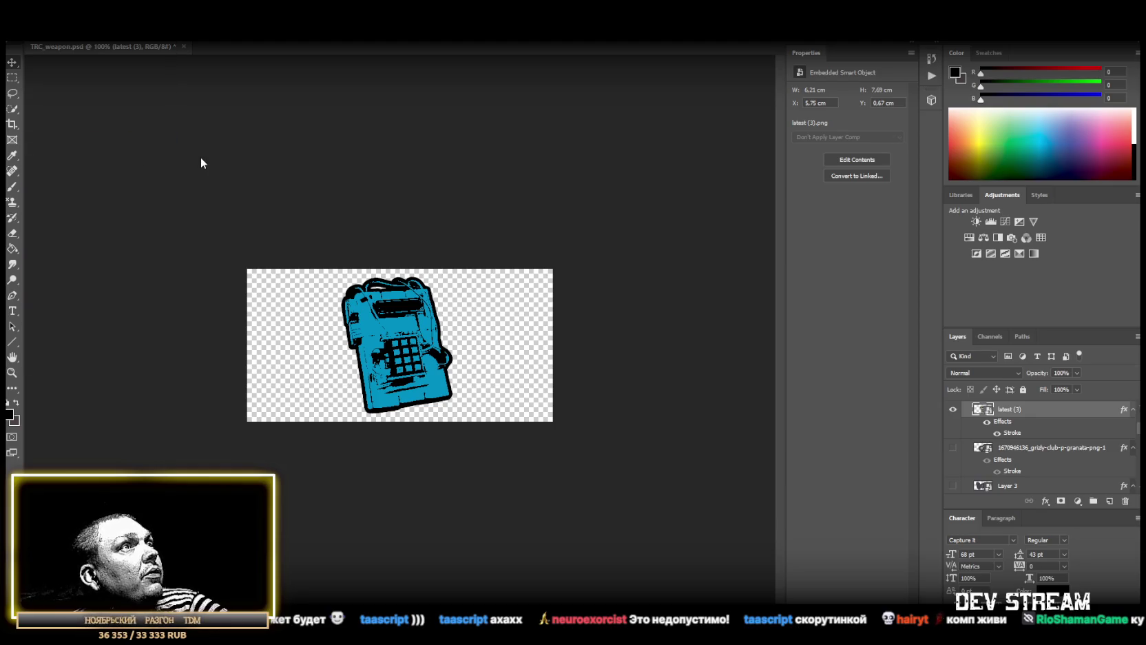
# - Save the icon in PNG format as TRC_env_C4 in the WeaponPix folder
pyautogui.click(316, 495)
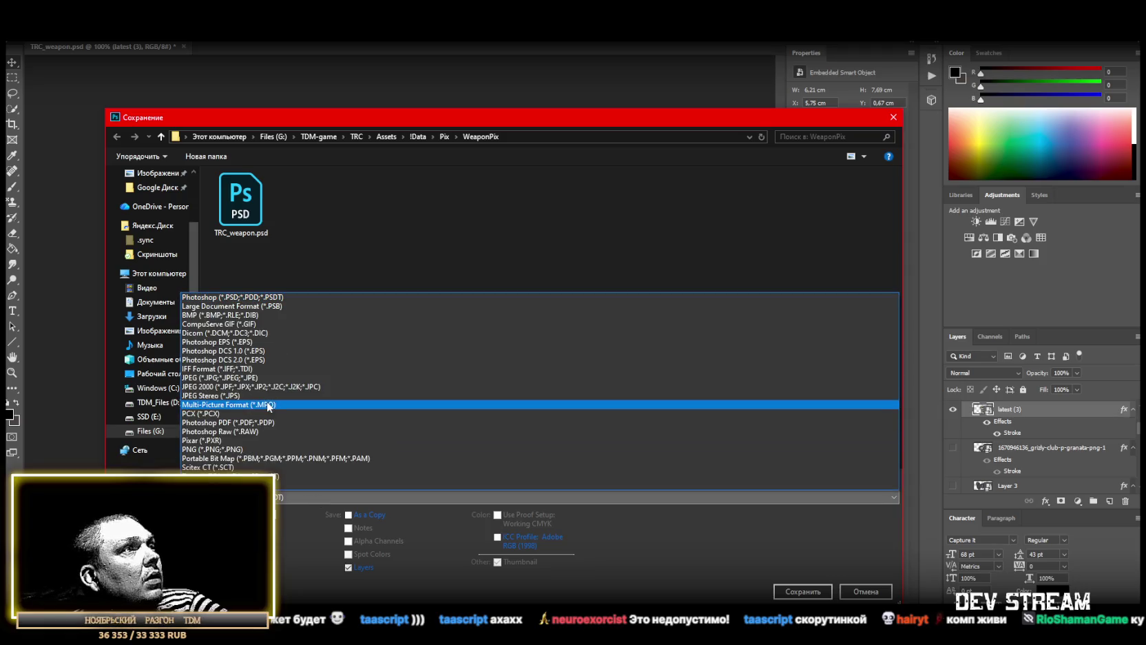
pyautogui.click(244, 448)
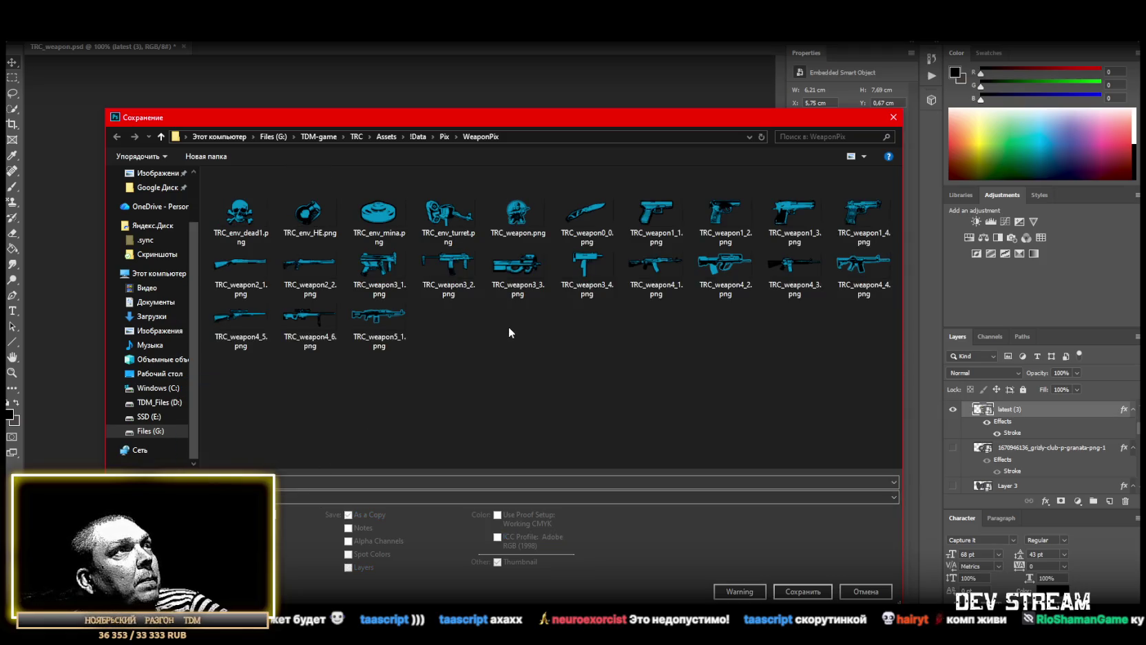
pyautogui.click(370, 209)
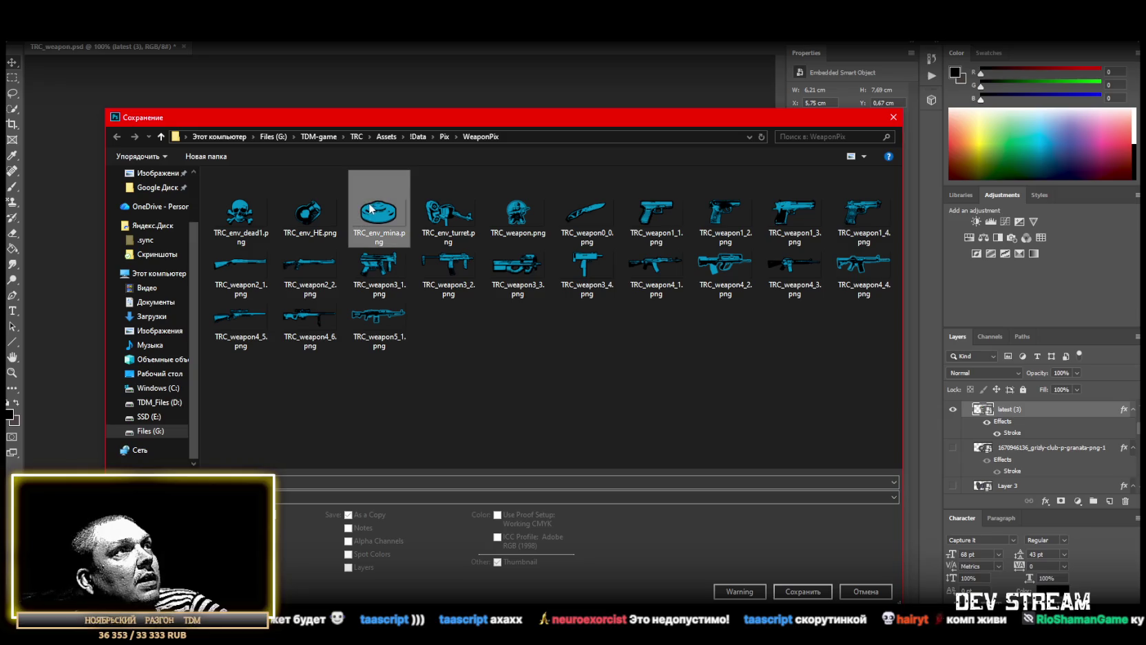
pyautogui.click(309, 206)
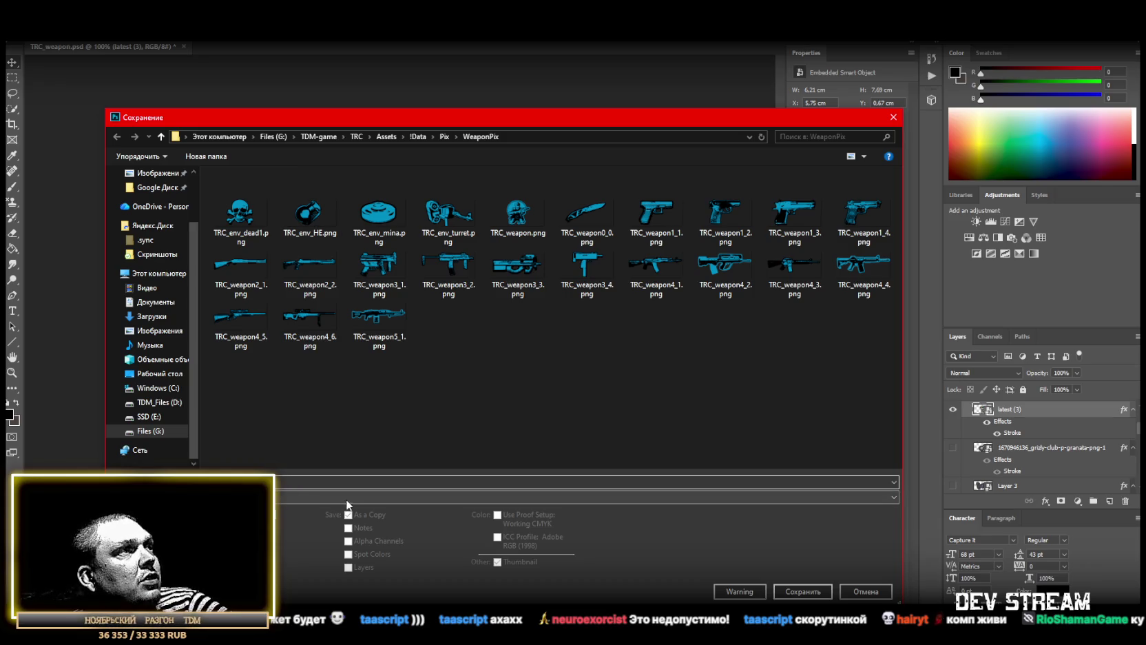
pyautogui.click(806, 590)
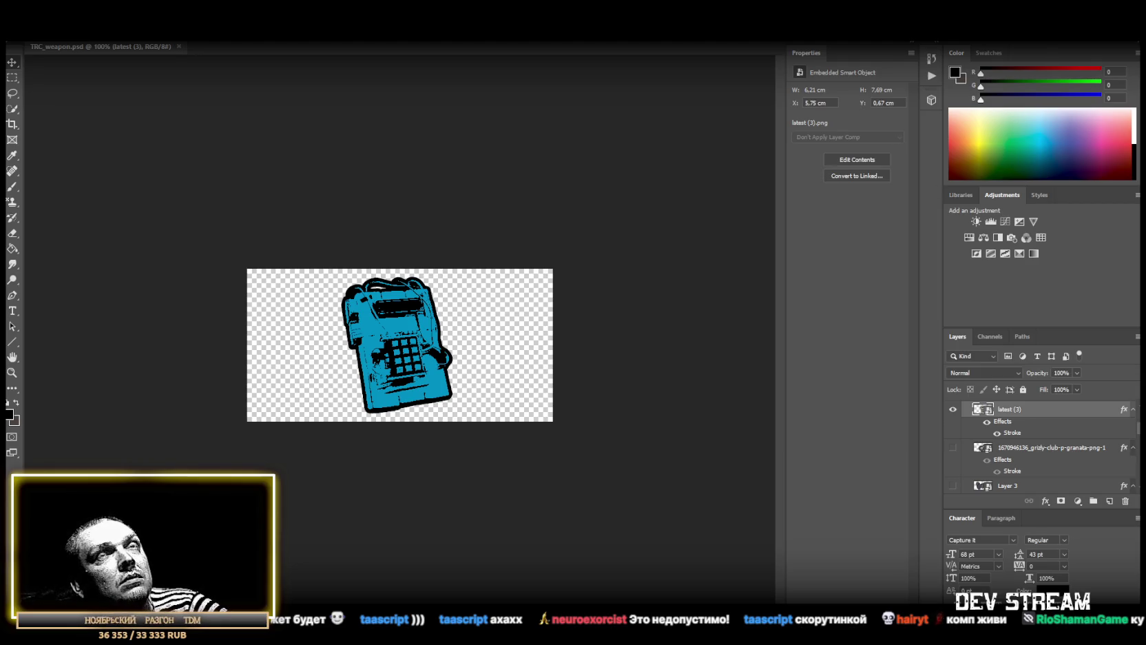
pyautogui.hotkey('alt', 'Tab')
# - Import TRC_env_C4 as a Sprite (2D and UI) with Max Size 256 and Point filtering, and apply
pyautogui.click(344, 553)
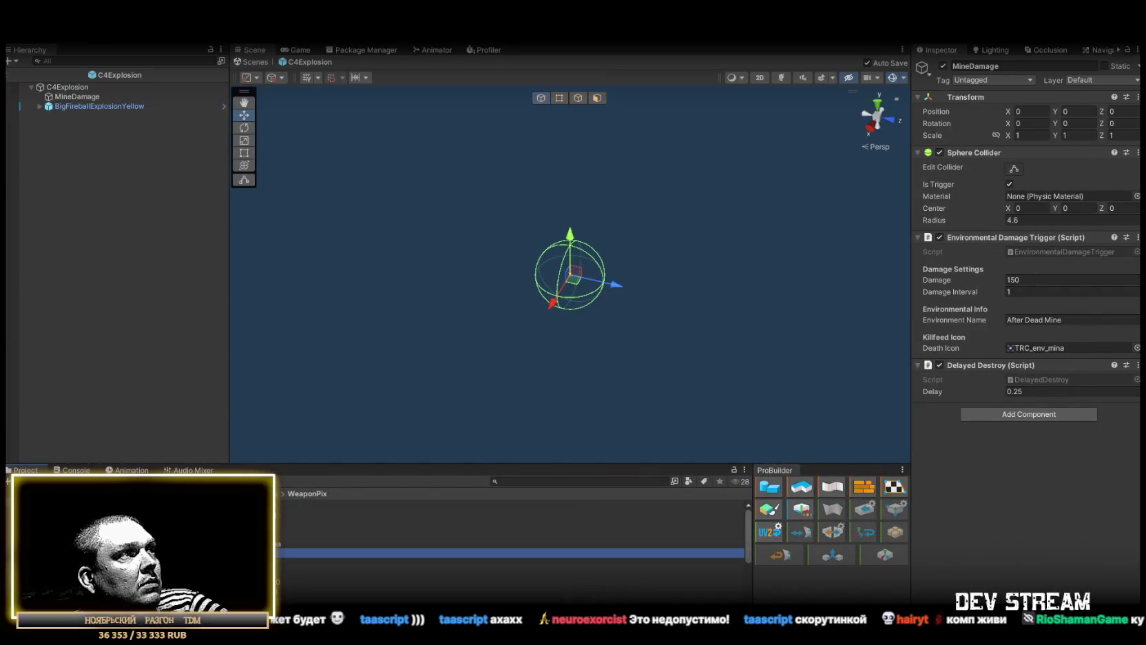
pyautogui.scroll(-1, 509, 544)
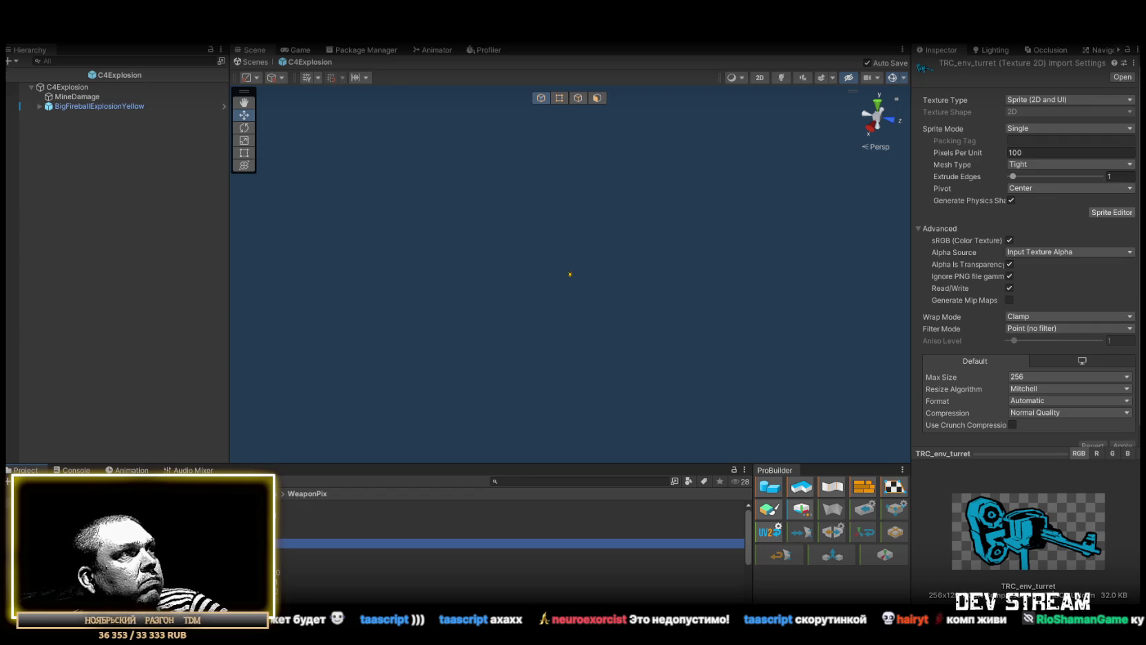
pyautogui.click(509, 505)
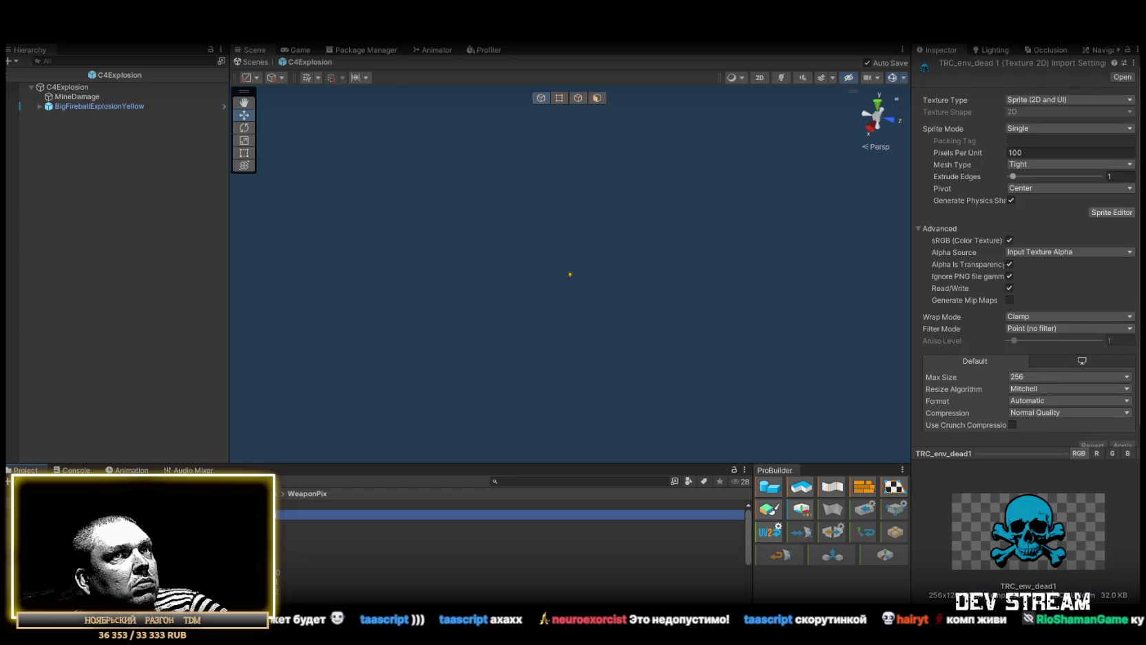
pyautogui.click(1022, 368)
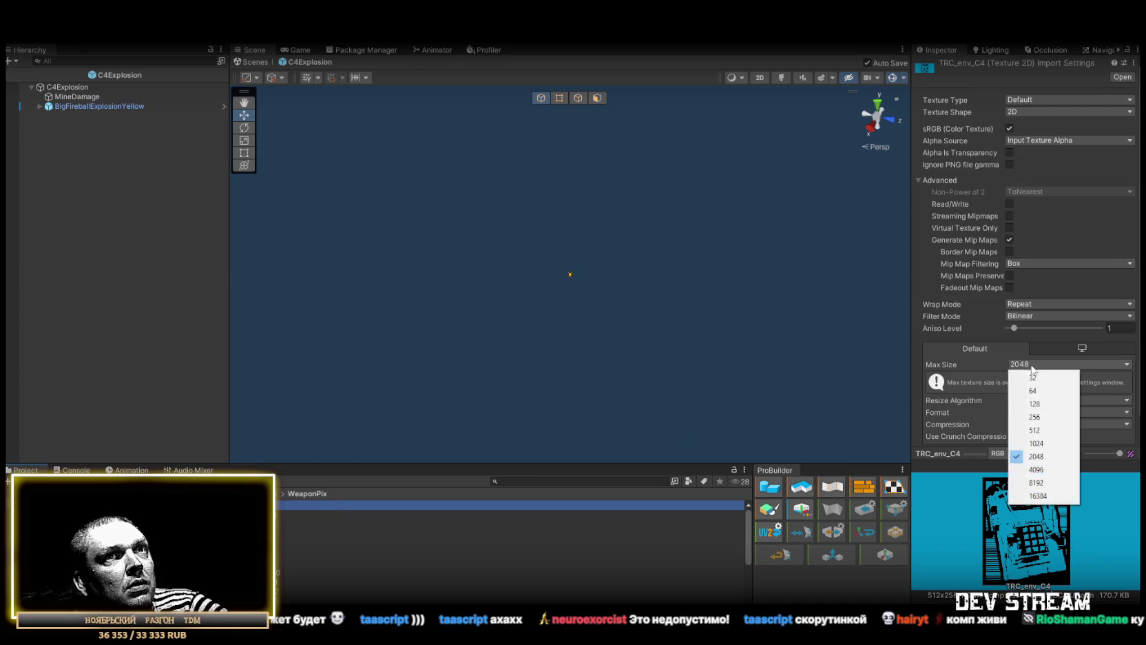
pyautogui.click(1033, 416)
pyautogui.click(1042, 317)
pyautogui.click(1045, 329)
pyautogui.click(1040, 100)
pyautogui.click(1078, 154)
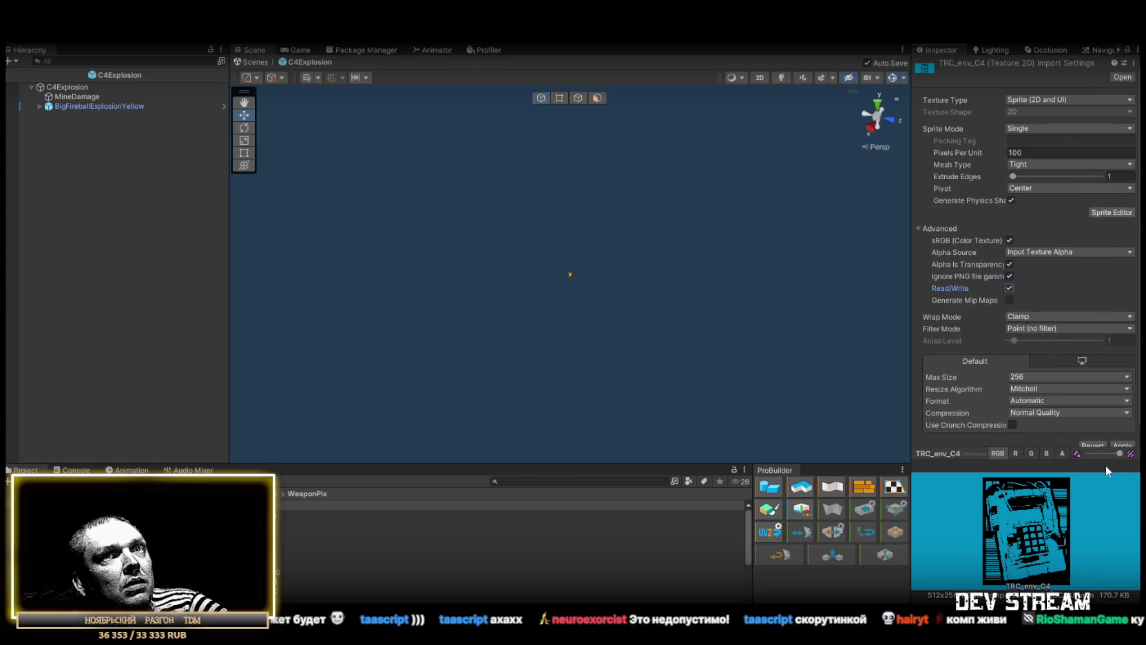
pyautogui.scroll(-1, 1119, 416)
pyautogui.click(1124, 434)
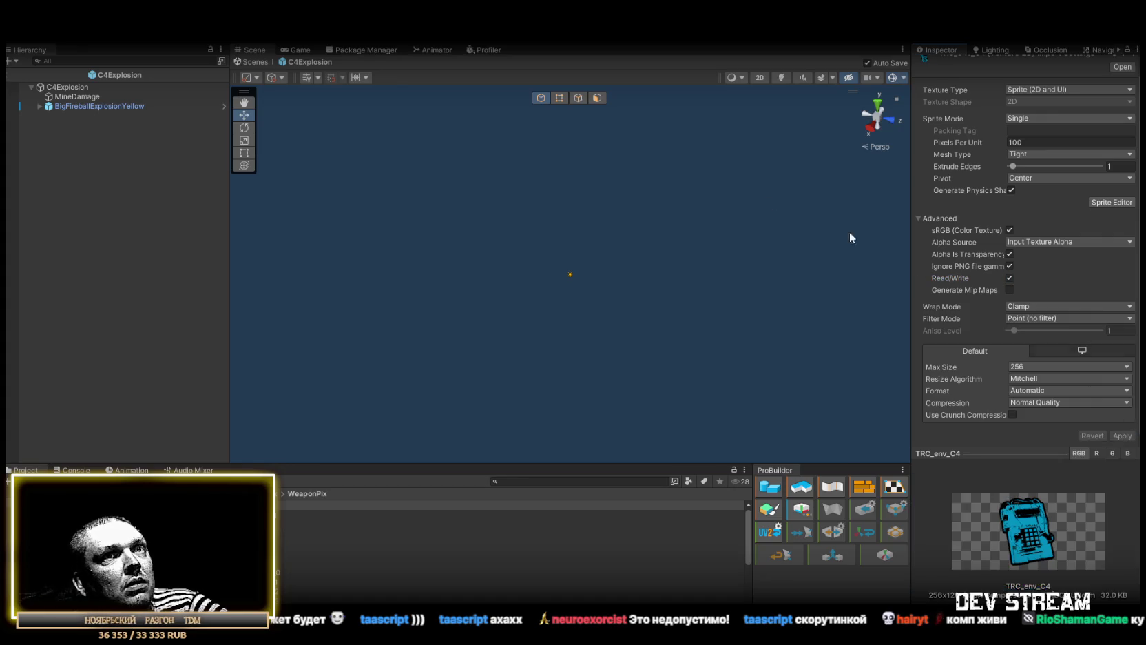
pyautogui.click(69, 87)
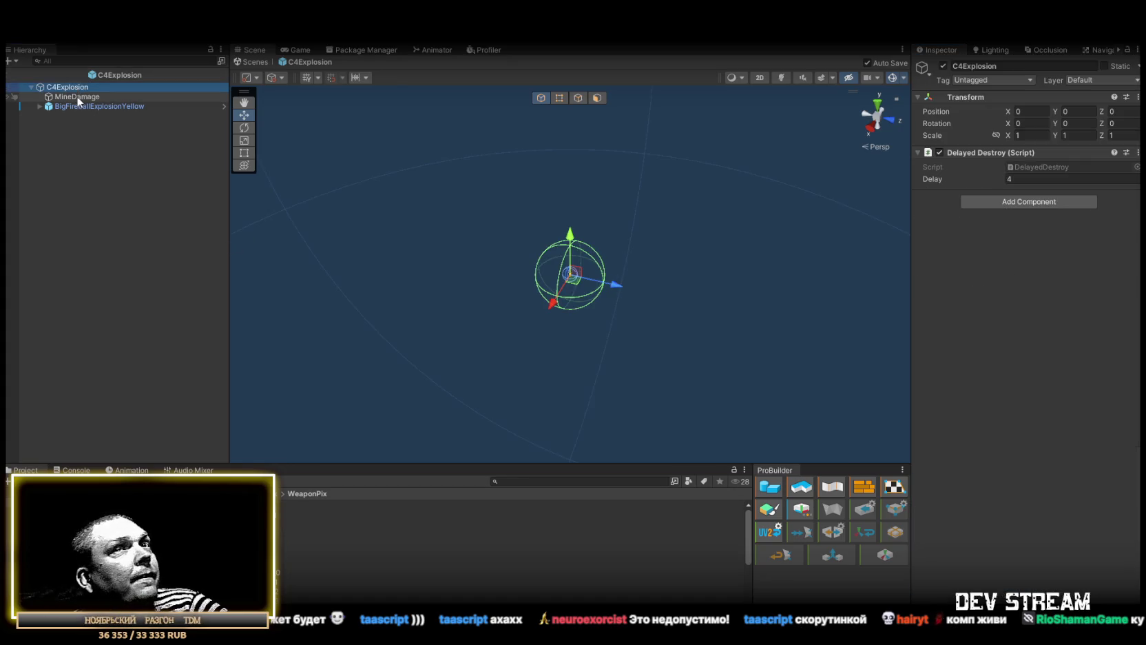
# - On MineDamage, set Death Icon to TRC_env_C4 and Environment Name to 'Combo C4'
pyautogui.click(77, 97)
pyautogui.moveTo(310, 504)
pyautogui.mouseDown()
pyautogui.moveTo(413, 504)
pyautogui.moveTo(1067, 352)
pyautogui.moveTo(940, 311)
pyautogui.mouseUp()
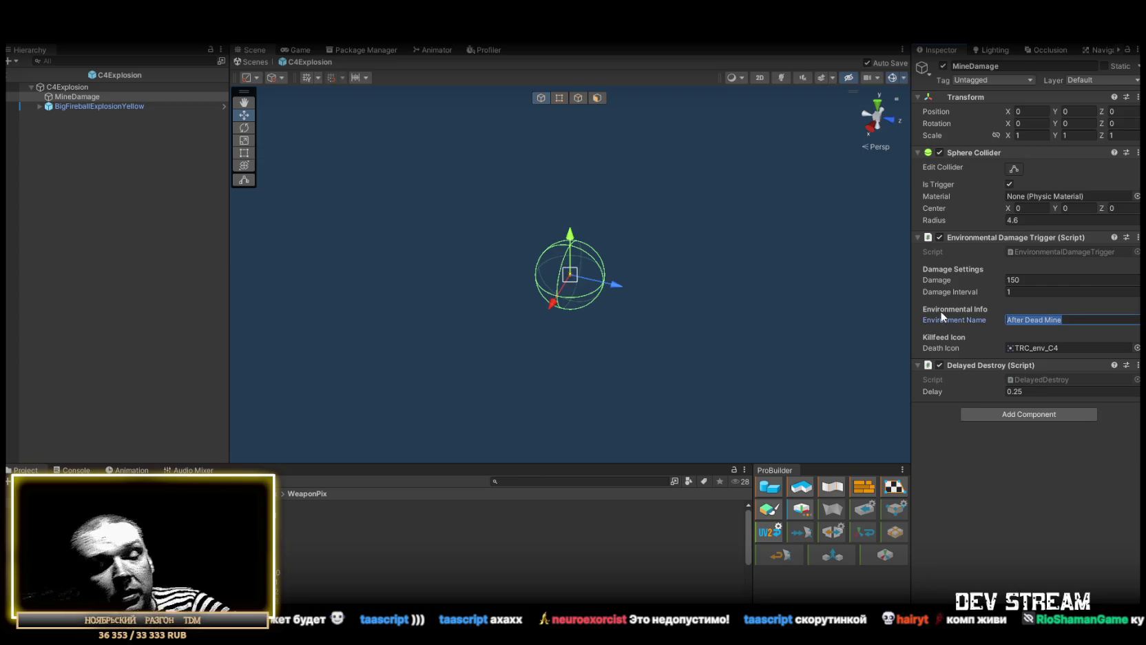
pyautogui.write('Com')
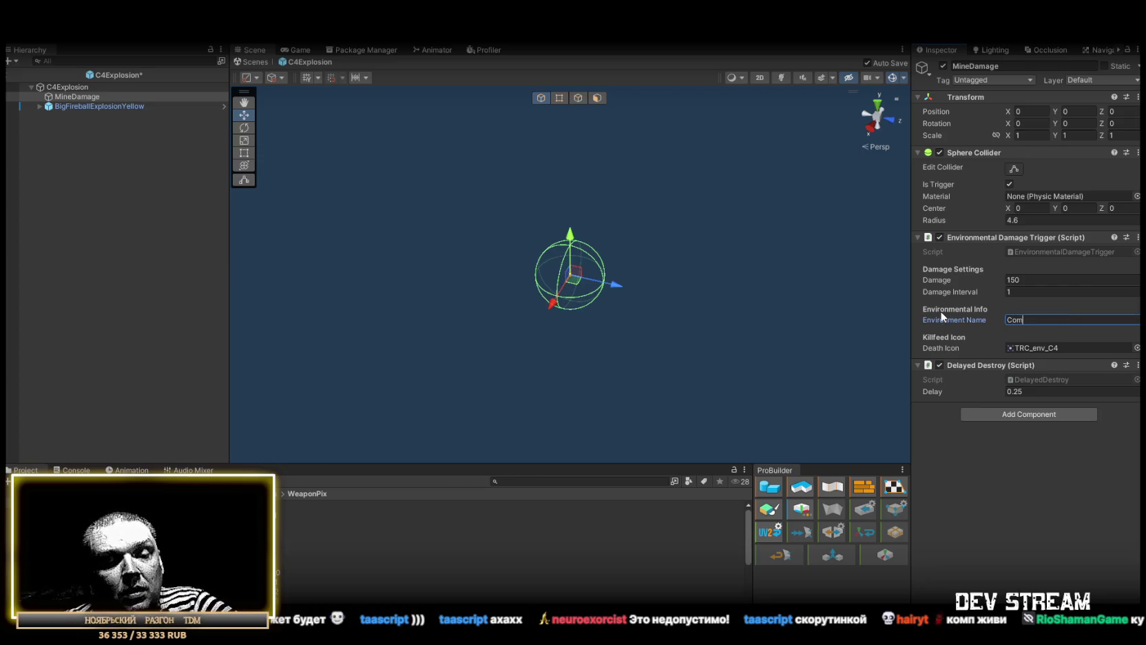
pyautogui.write('bo C$')
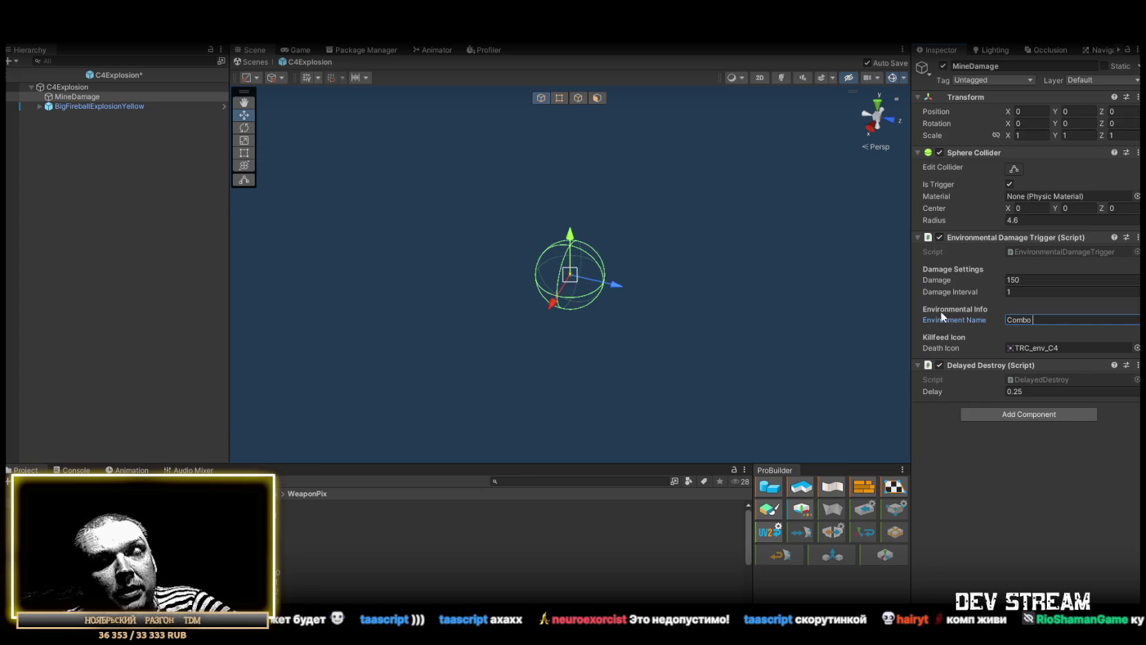
pyautogui.press('BackSpace')
pyautogui.write('4')
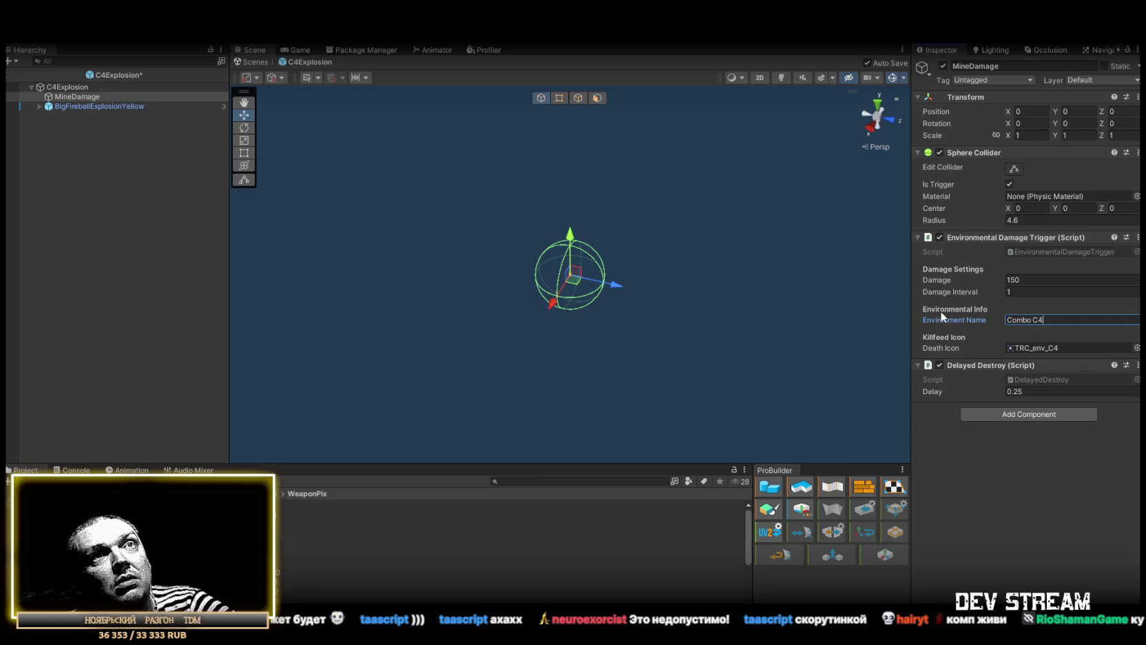
pyautogui.click(1055, 505)
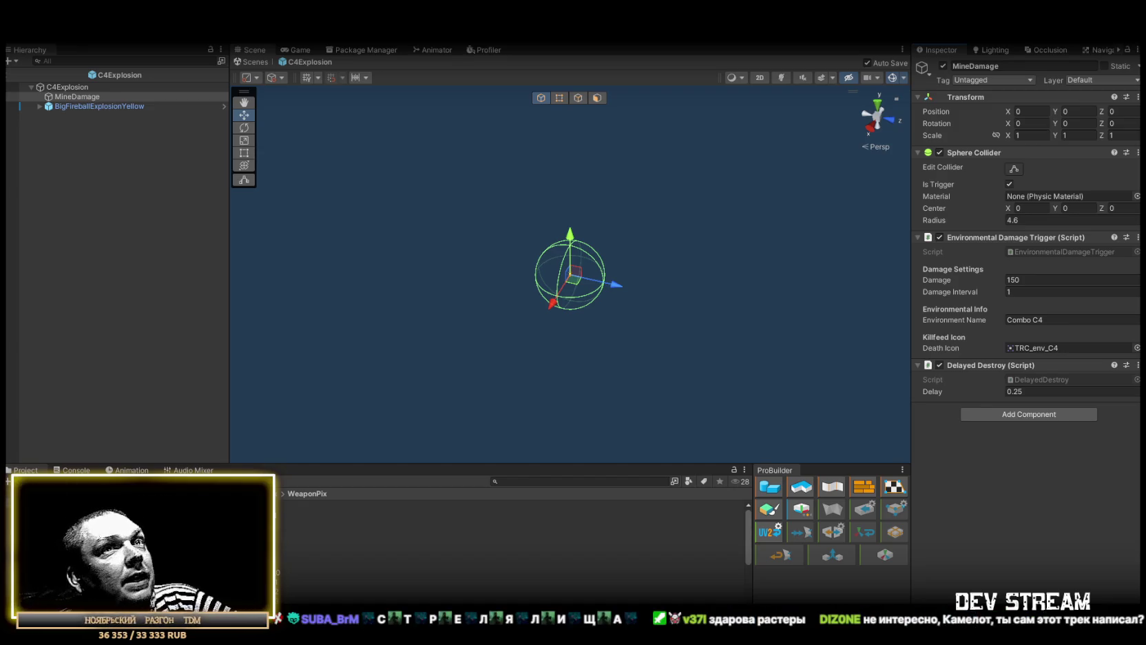
# - Set the MineDamage Sphere Collider radius to 125
pyautogui.click(1033, 220)
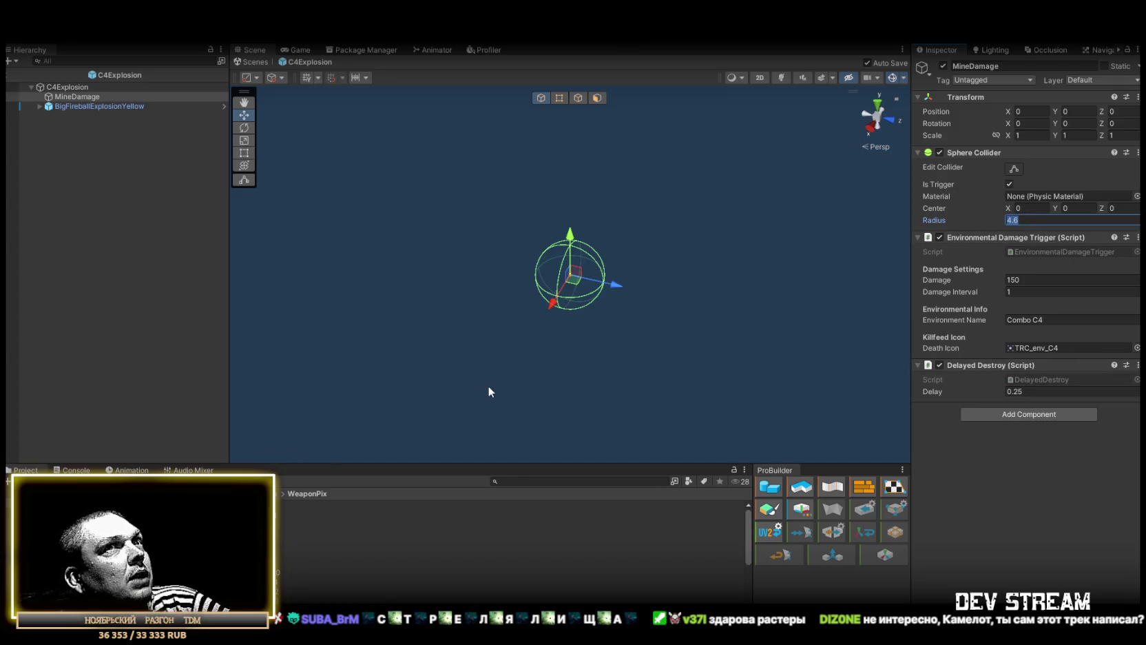
pyautogui.write('125')
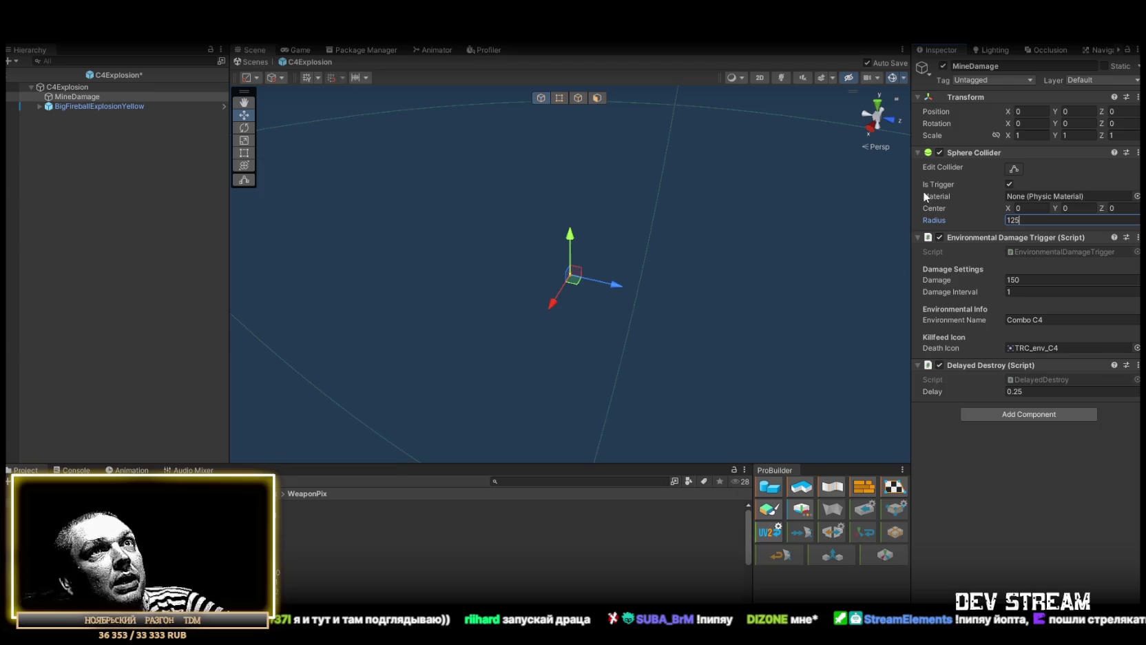
pyautogui.click(86, 106)
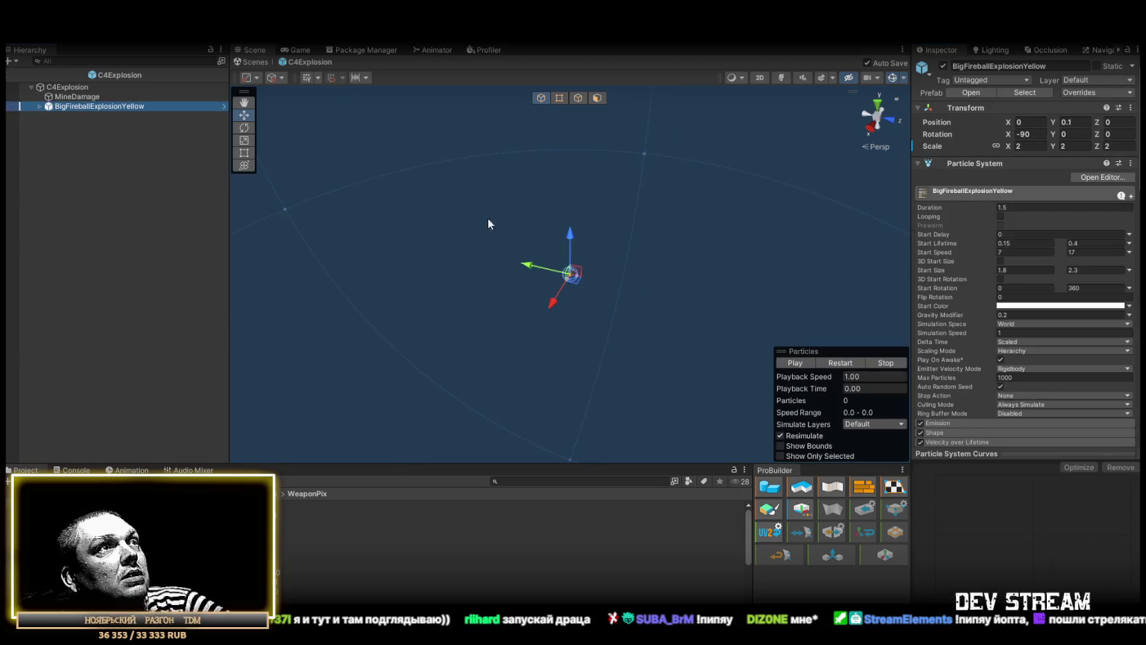
# - Frame the fireball explosion and preview it at scale 25, then undo to the smaller scale
pyautogui.press('f')
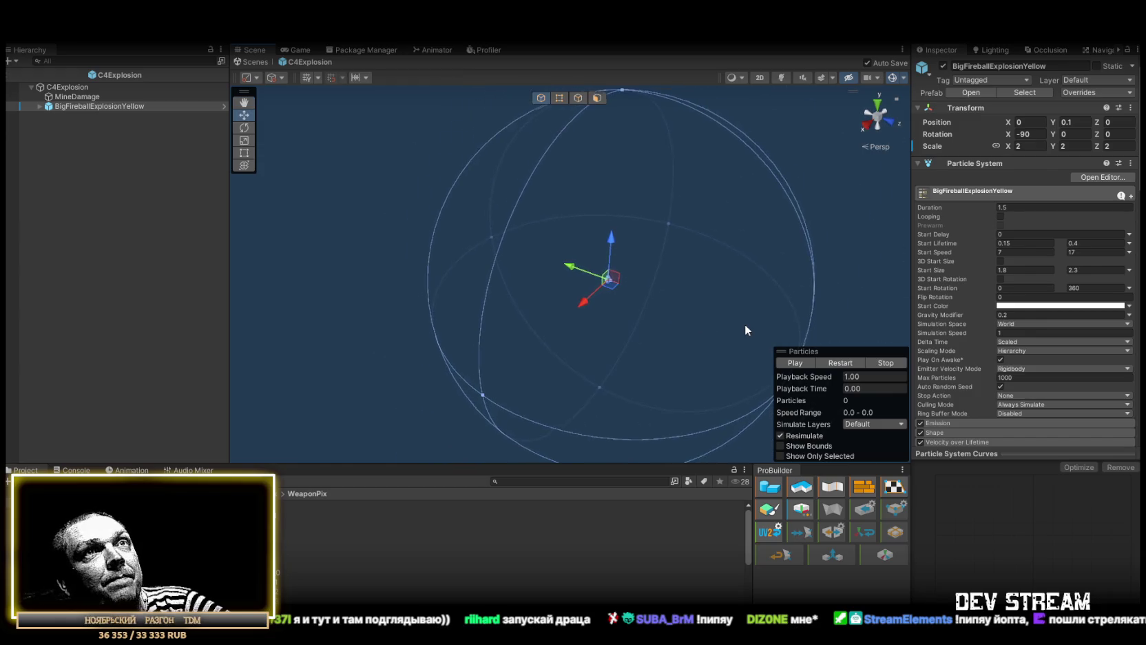
pyautogui.click(839, 364)
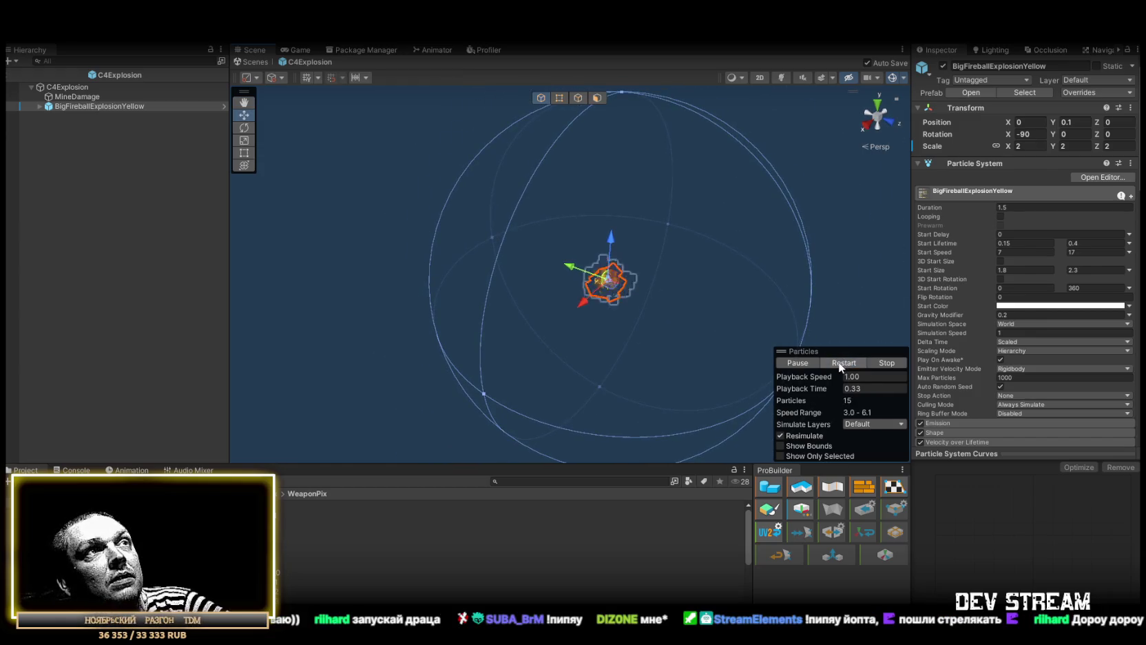
pyautogui.click(1030, 146)
pyautogui.write('25')
pyautogui.press('Return')
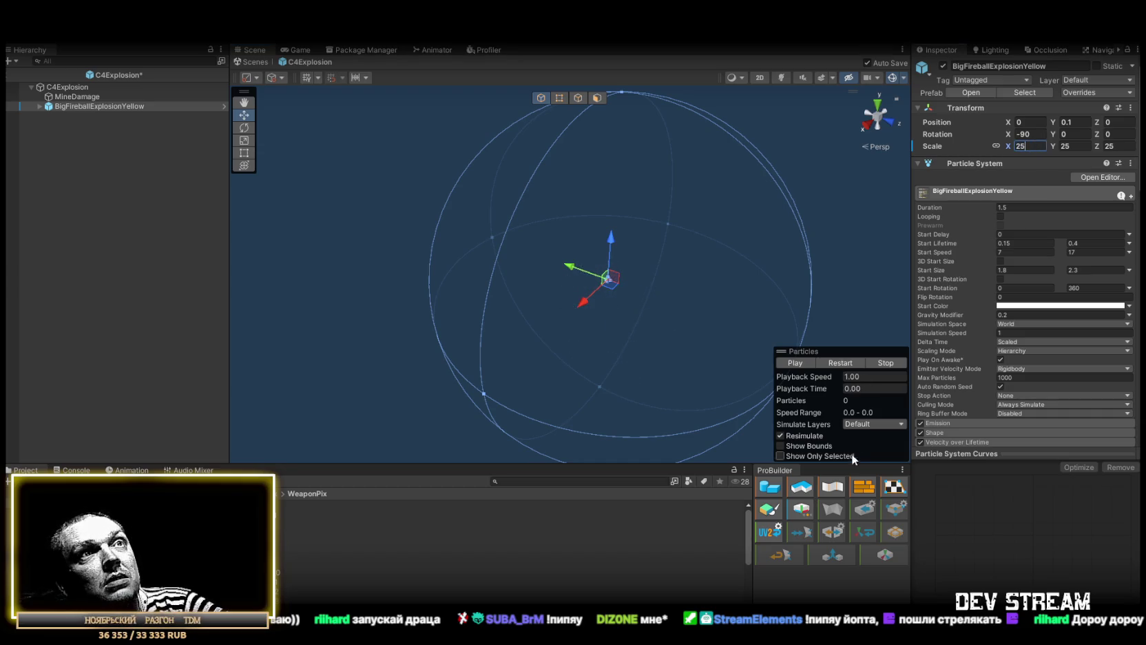
pyautogui.click(837, 365)
pyautogui.click(838, 365)
pyautogui.hotkey('ctrl', 'z')
pyautogui.click(846, 365)
pyautogui.click(846, 364)
# - Set the fireball explosion's scale to 20 and replay the preview several times
pyautogui.click(1037, 146)
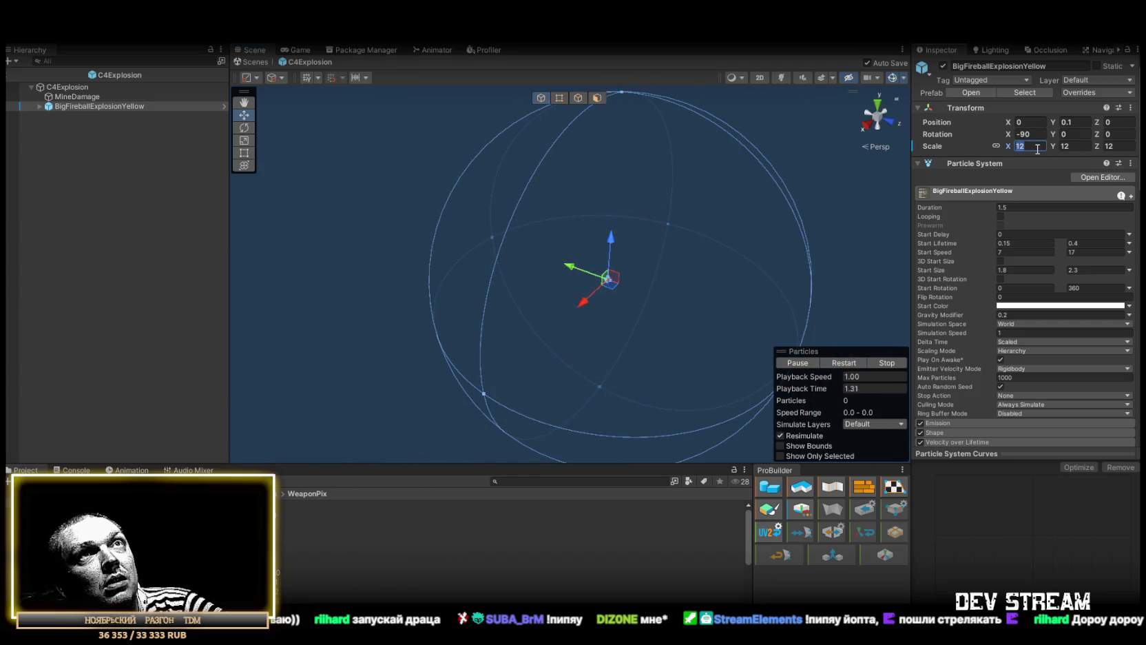
pyautogui.write('20')
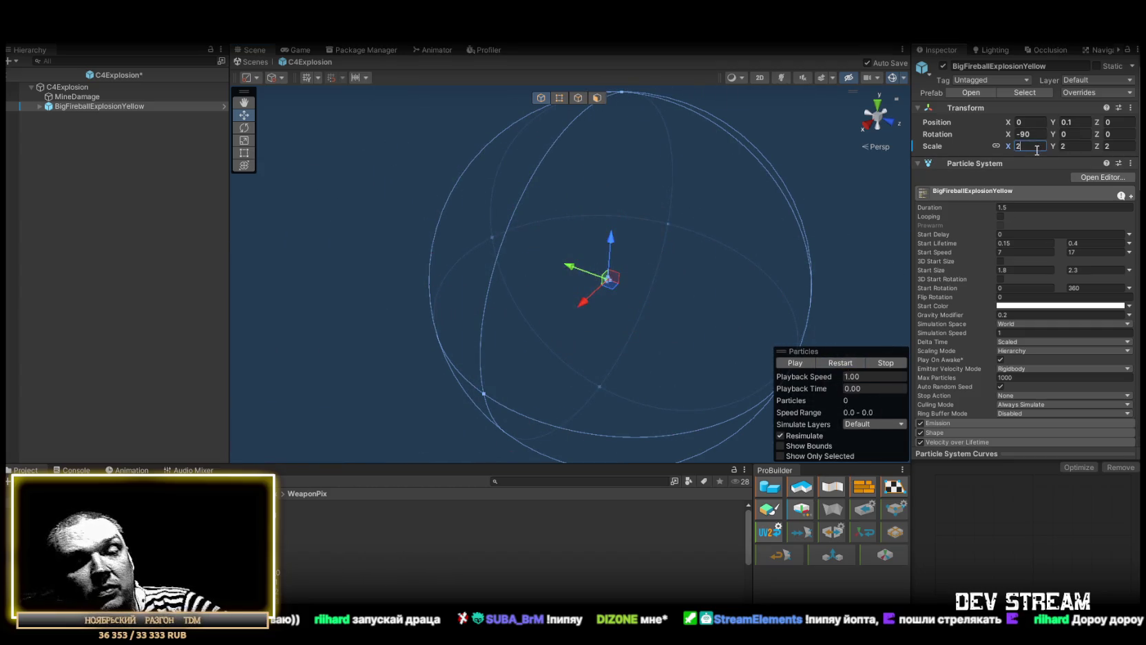
pyautogui.click(830, 364)
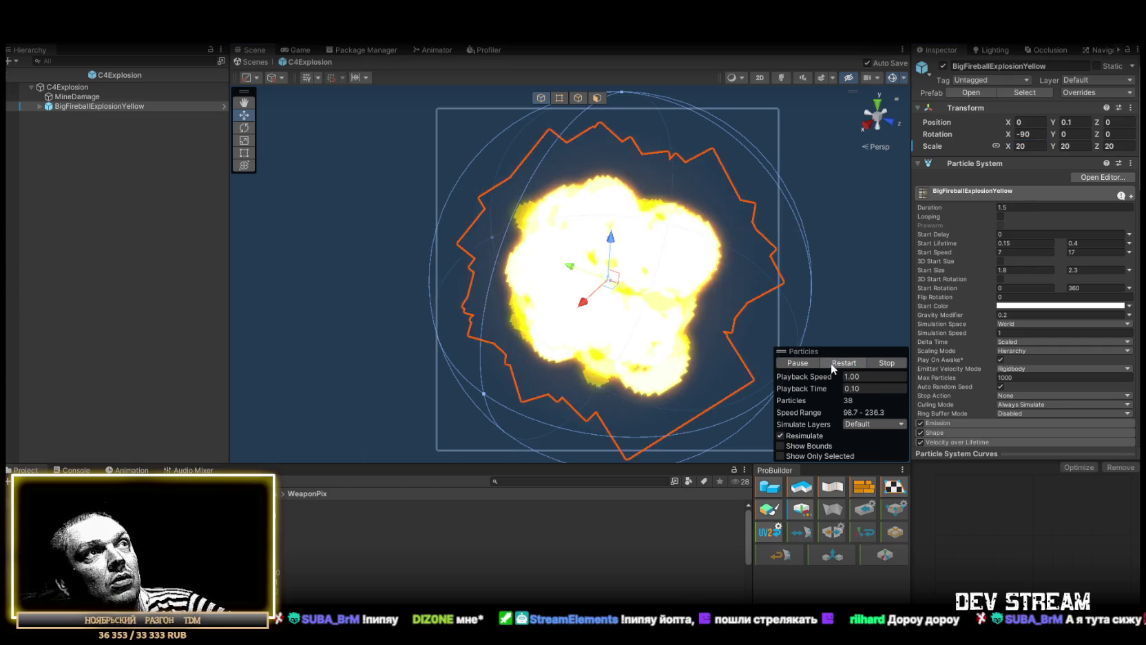
pyautogui.click(831, 362)
pyautogui.click(830, 363)
pyautogui.click(830, 362)
pyautogui.click(830, 363)
pyautogui.click(830, 362)
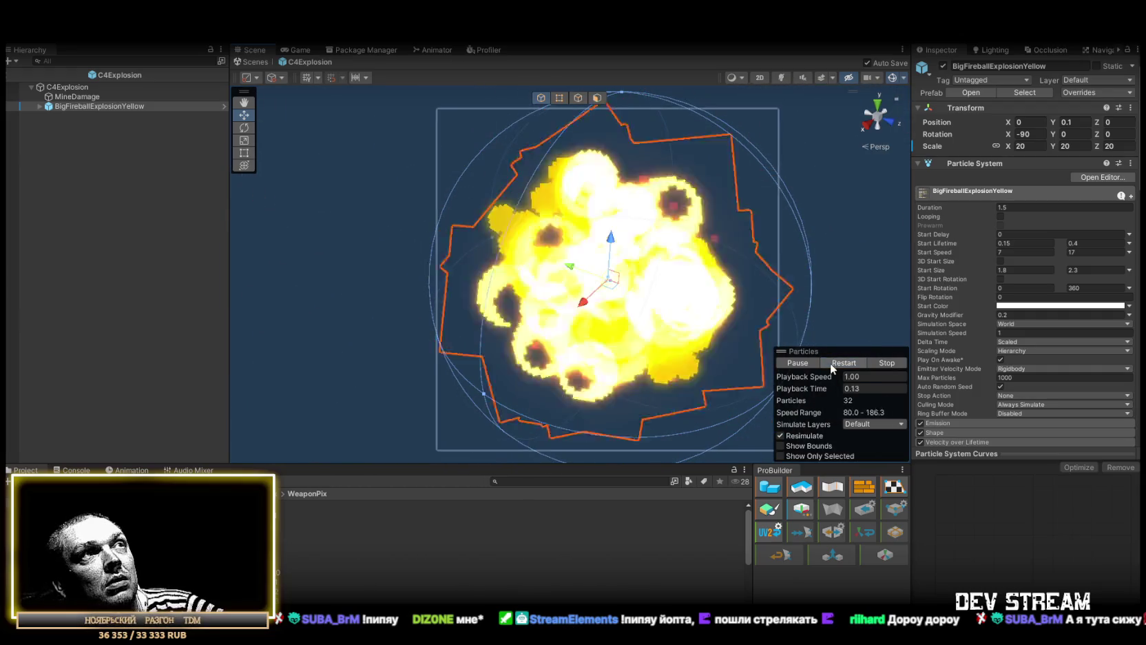
pyautogui.click(830, 362)
pyautogui.click(828, 362)
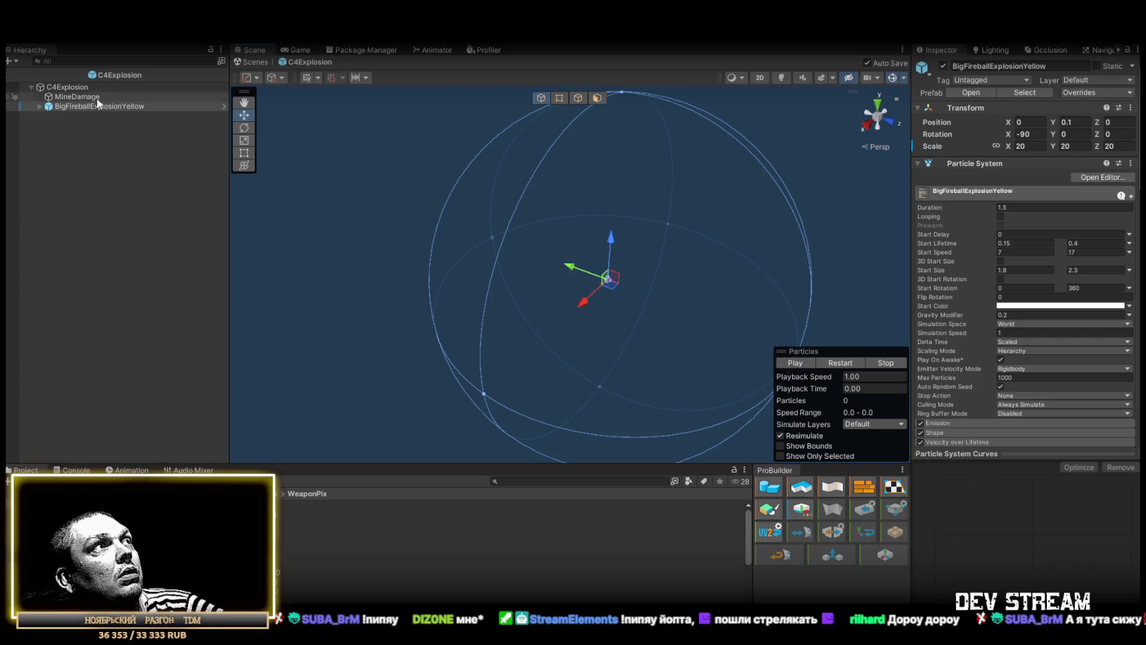
# - Review MineDamage and the C4Explosion root, then return to the fireball effect's components
pyautogui.click(78, 95)
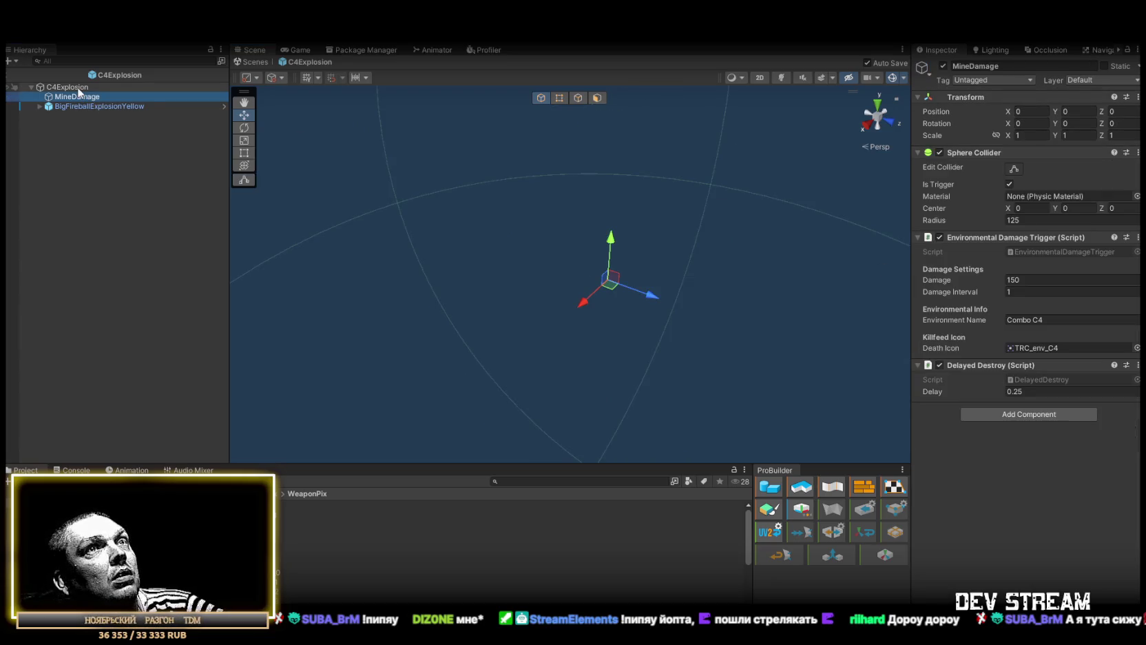
pyautogui.click(68, 86)
pyautogui.click(78, 105)
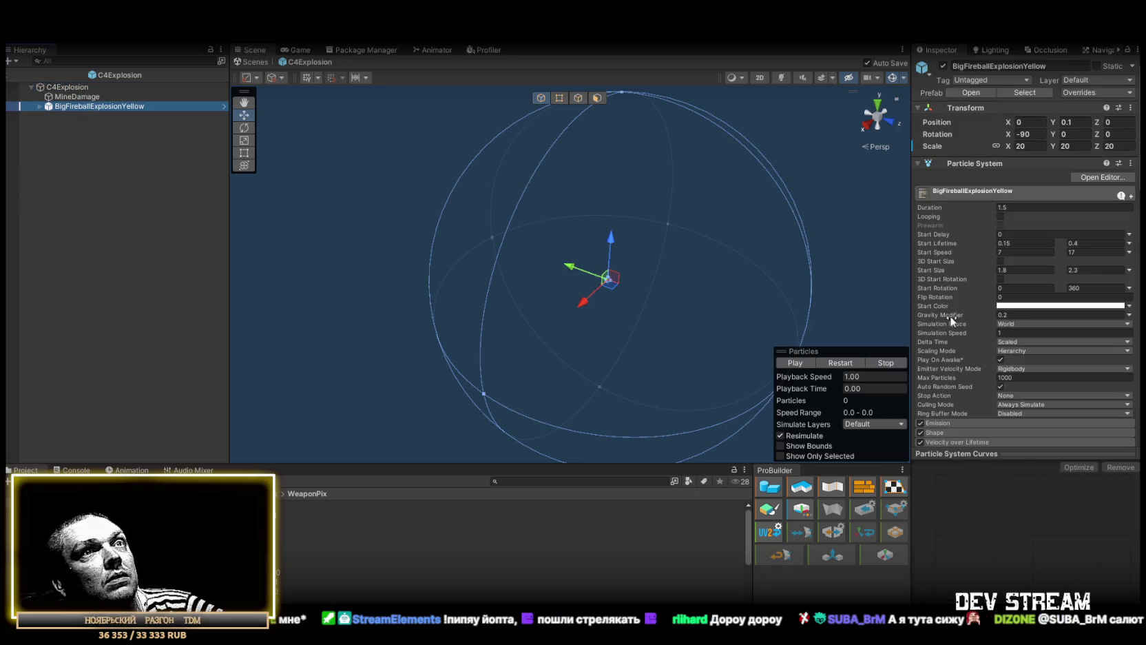
pyautogui.scroll(-10, 966, 326)
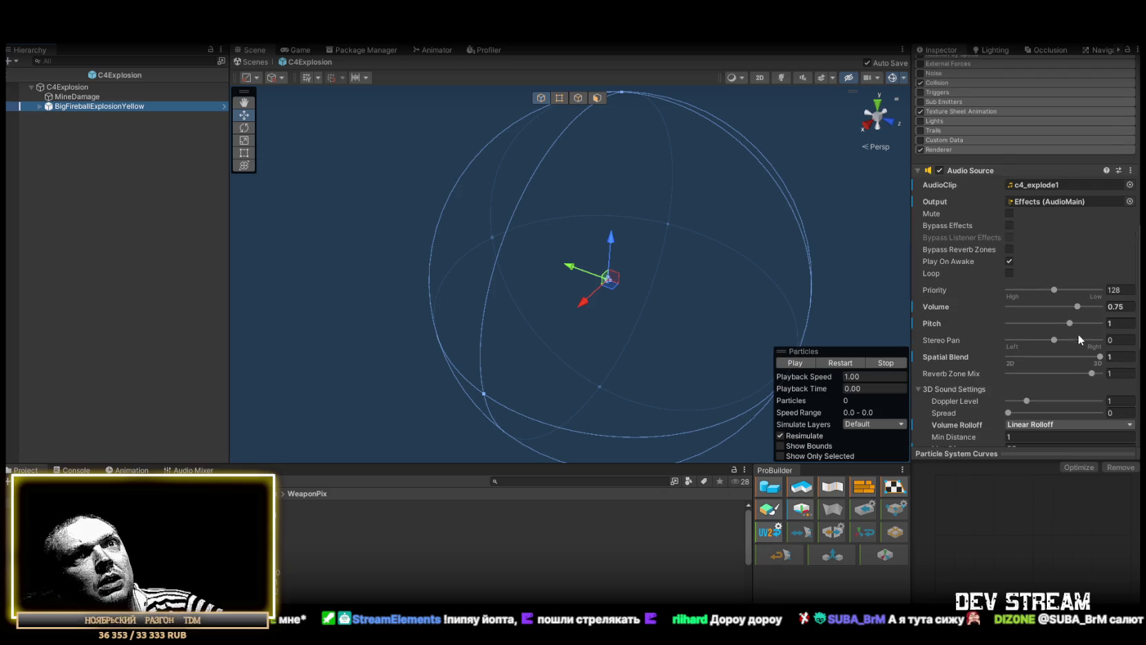
pyautogui.scroll(-4, 1085, 350)
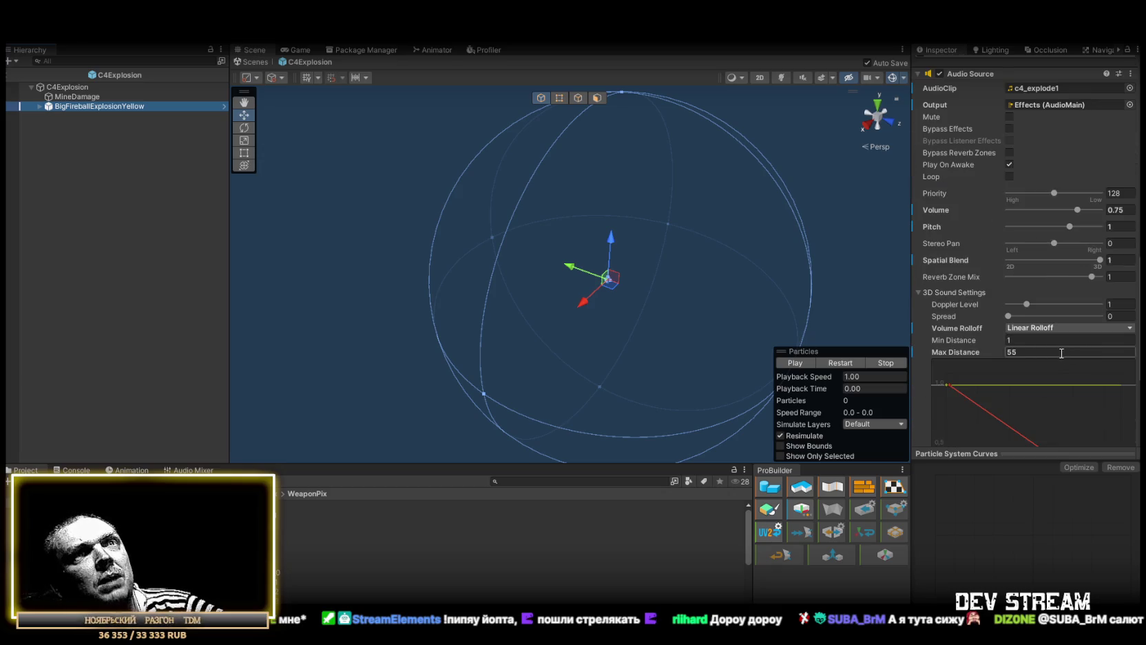
# - Set the MineDamage trigger's sphere radius to 55
pyautogui.click(86, 97)
pyautogui.click(78, 87)
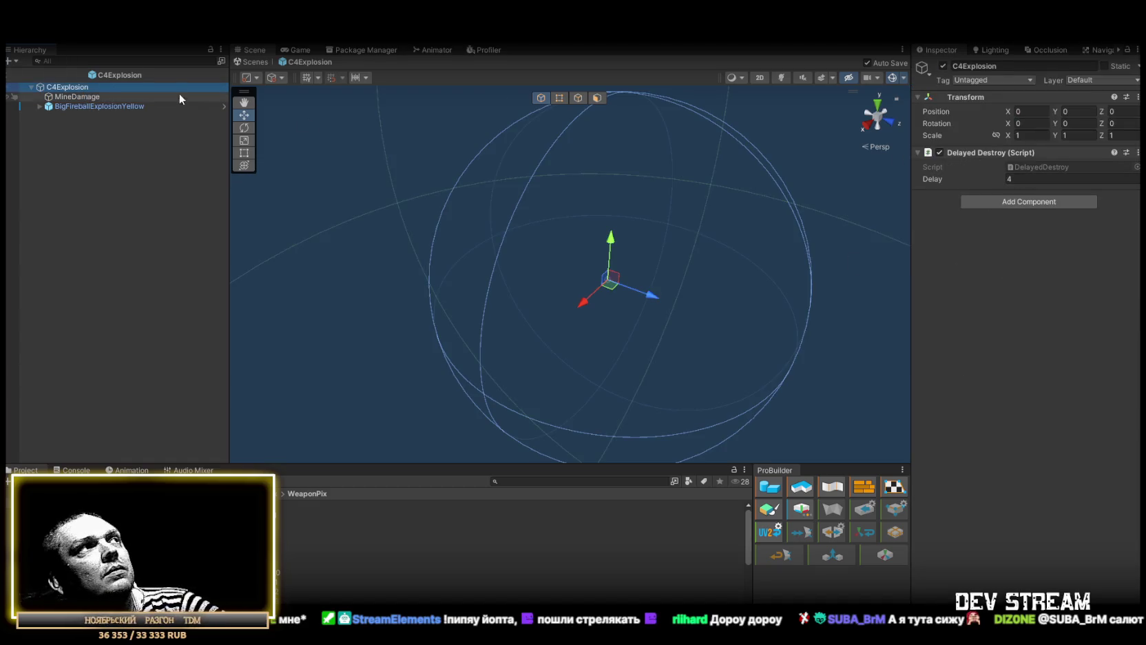
pyautogui.click(87, 98)
pyautogui.click(1041, 219)
pyautogui.write('55')
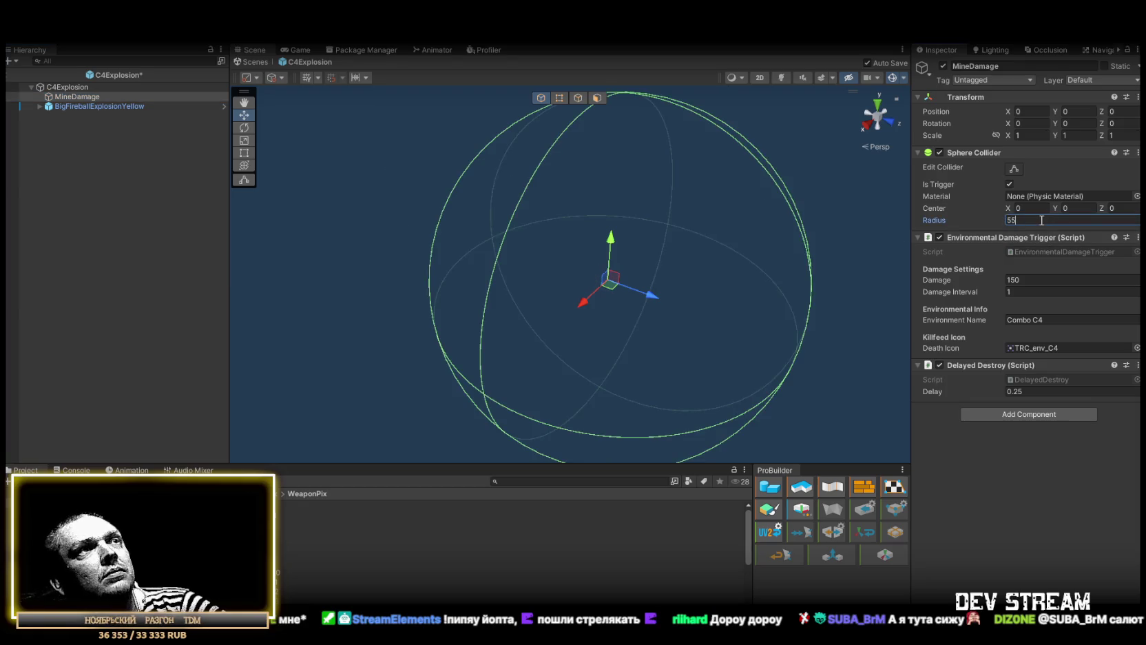
pyautogui.click(86, 106)
# - Set the fireball explosion sound's Max Distance to 100
pyautogui.keyDown('ctrl'); pyautogui.click(75, 98); pyautogui.keyUp('ctrl')
pyautogui.keyDown('ctrl'); pyautogui.click(74, 97); pyautogui.keyUp('ctrl')
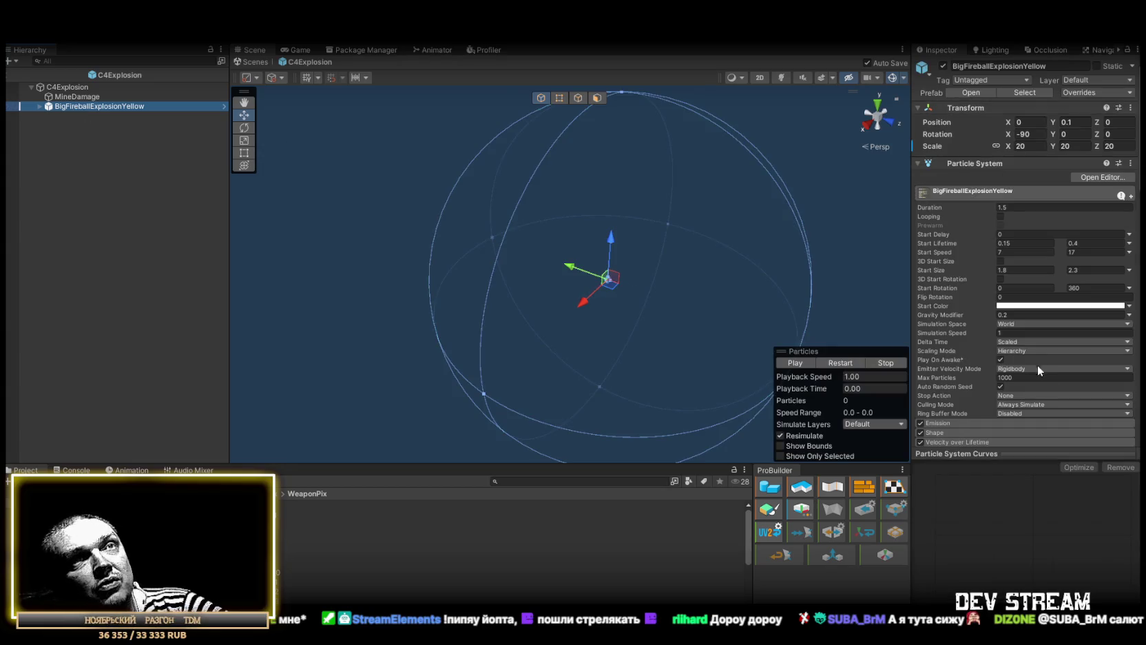
pyautogui.scroll(-15, 1038, 370)
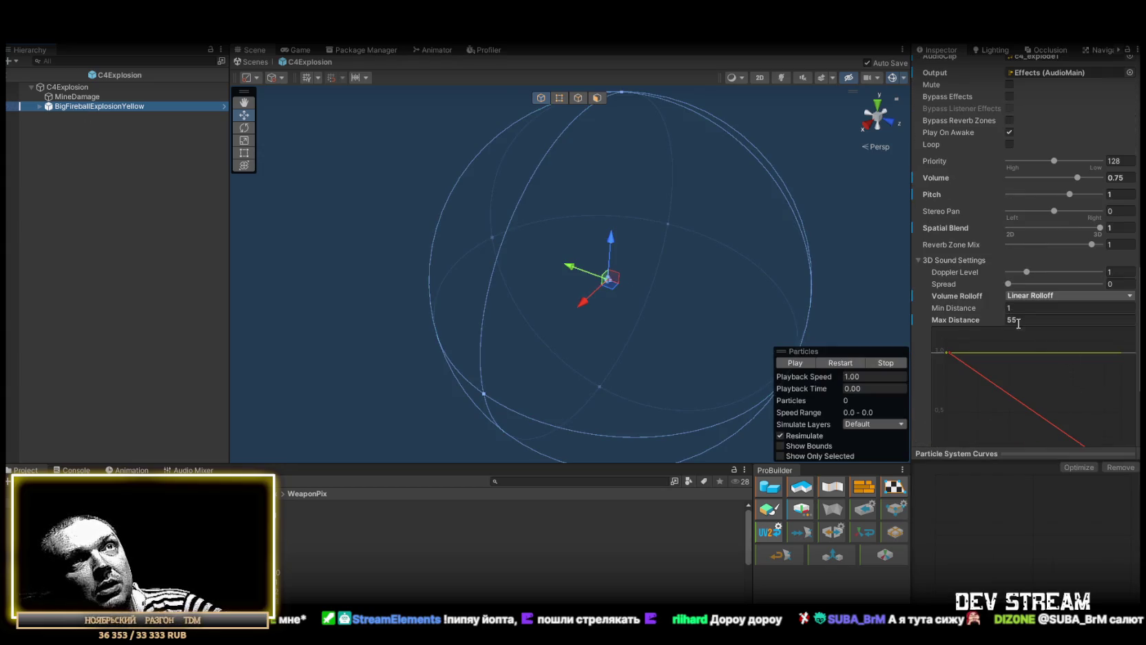
pyautogui.click(1018, 320)
pyautogui.write('125')
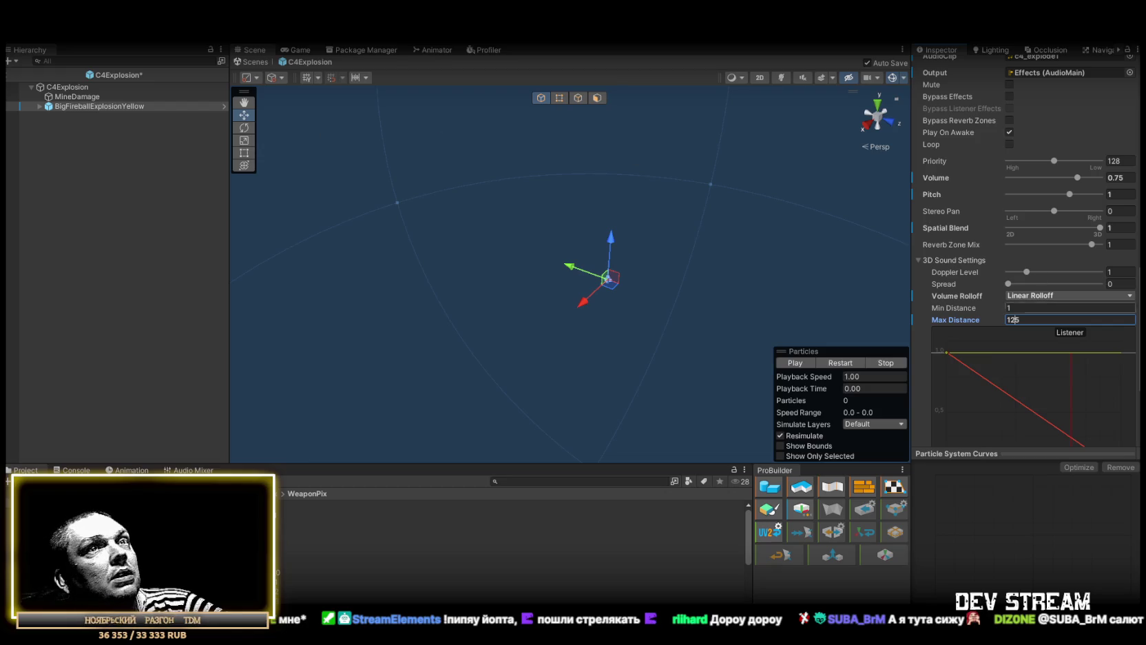
pyautogui.doubleClick(1013, 321)
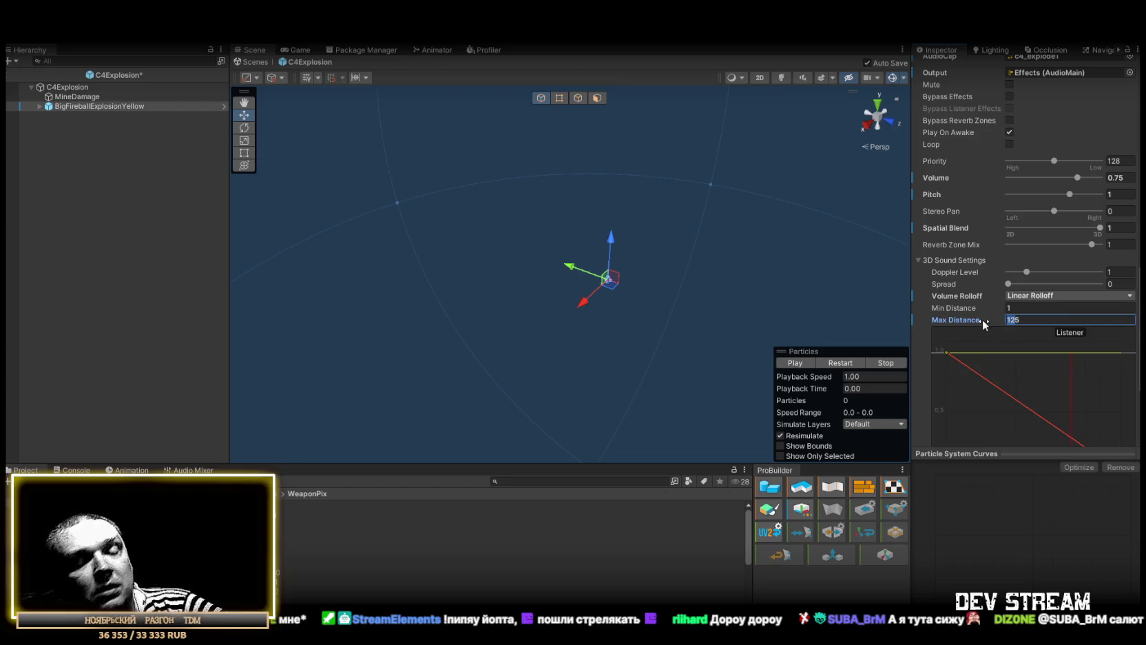
pyautogui.write('1')
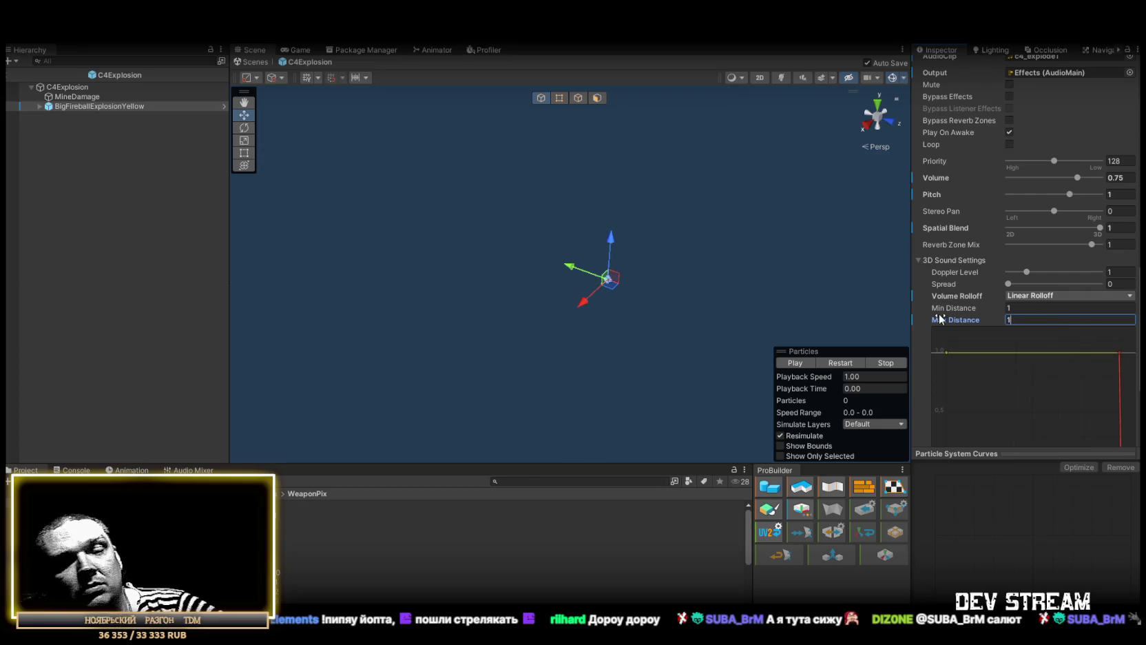
pyautogui.write('00')
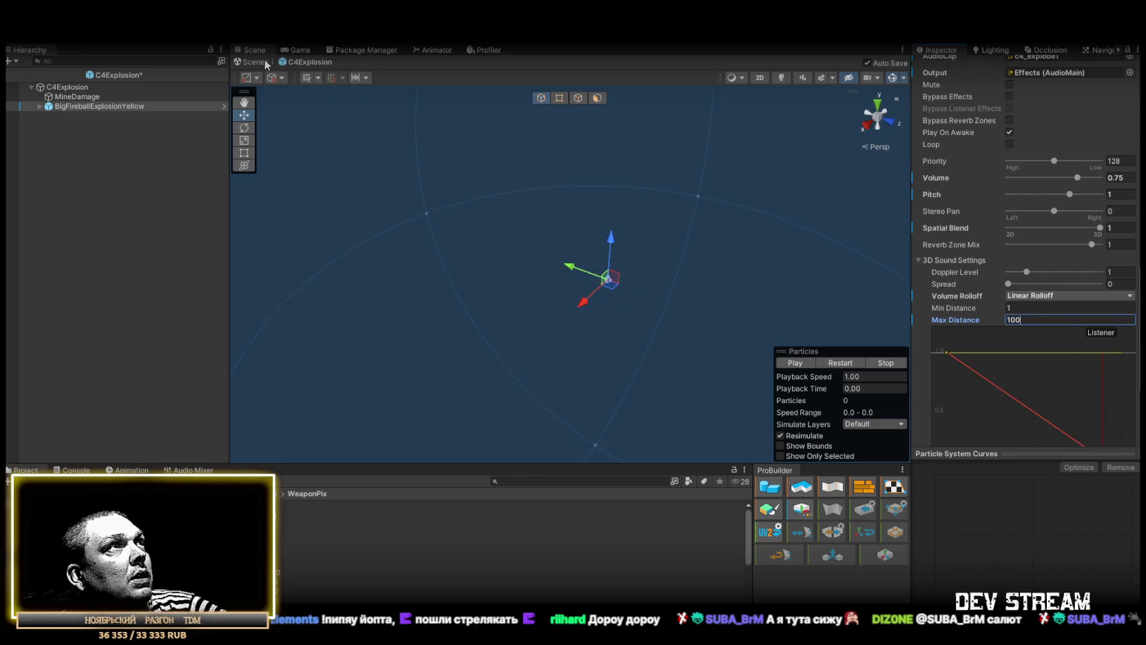
pyautogui.click(76, 97)
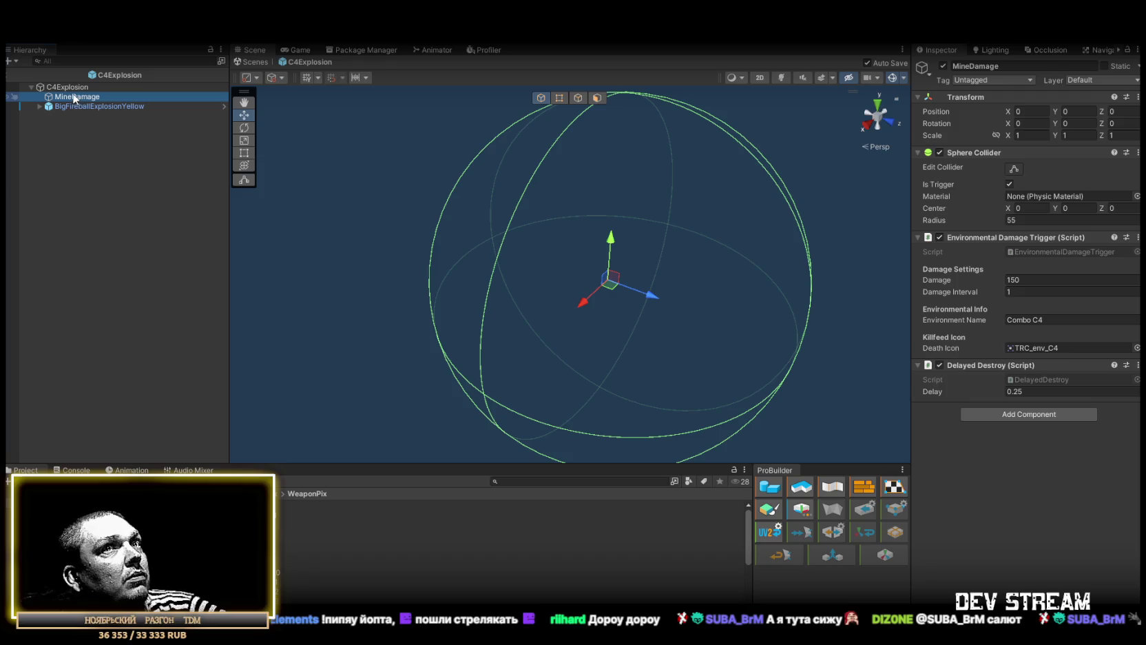
pyautogui.click(68, 88)
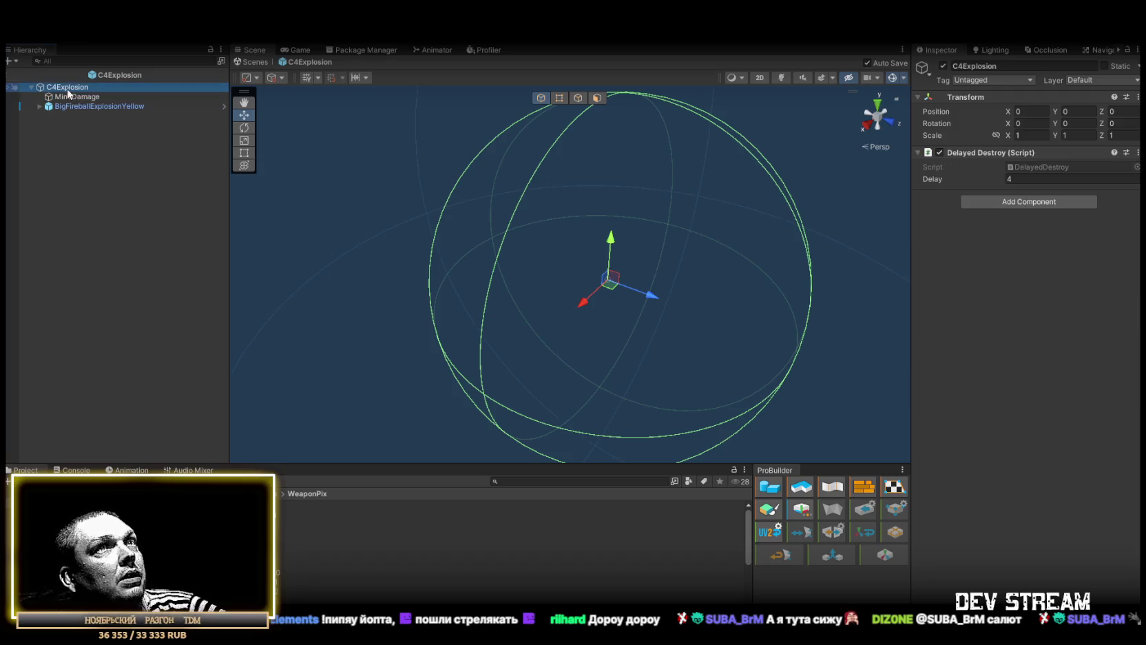
# - Return to the Dust map and place a C4Prefab instance into the scene
pyautogui.click(251, 61)
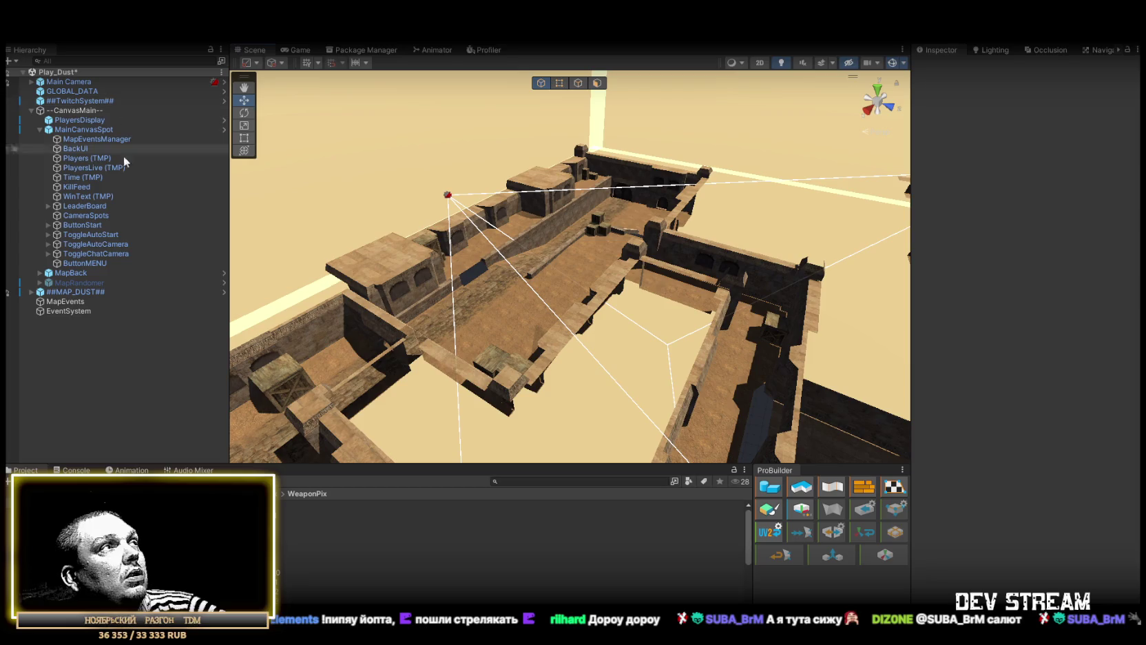
pyautogui.click(62, 559)
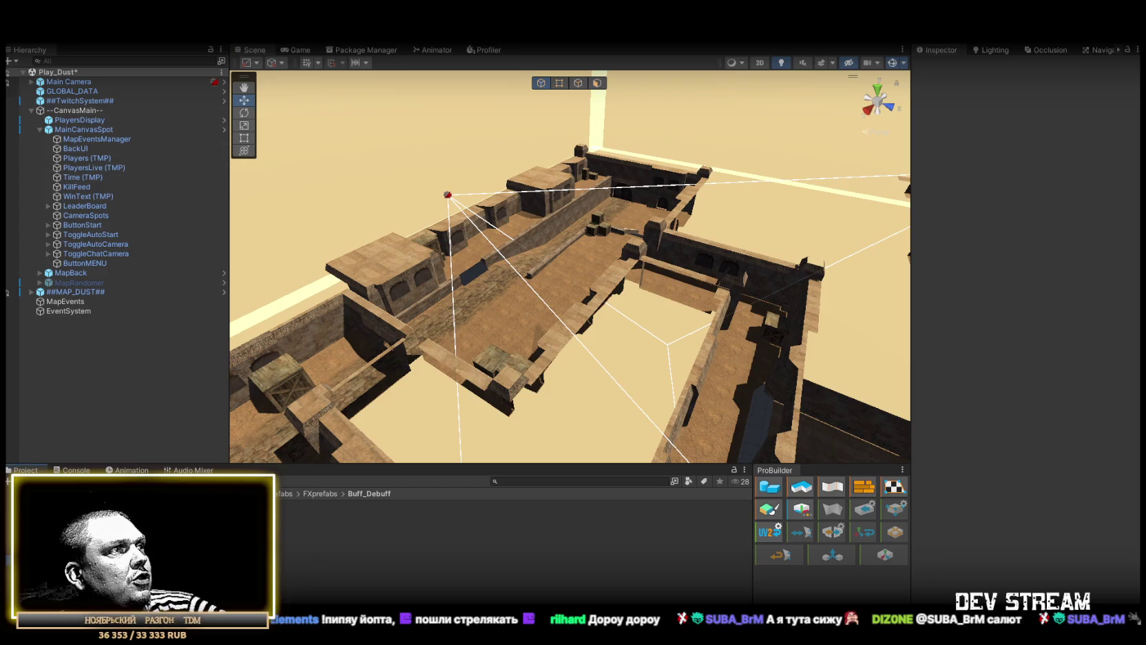
pyautogui.click(310, 524)
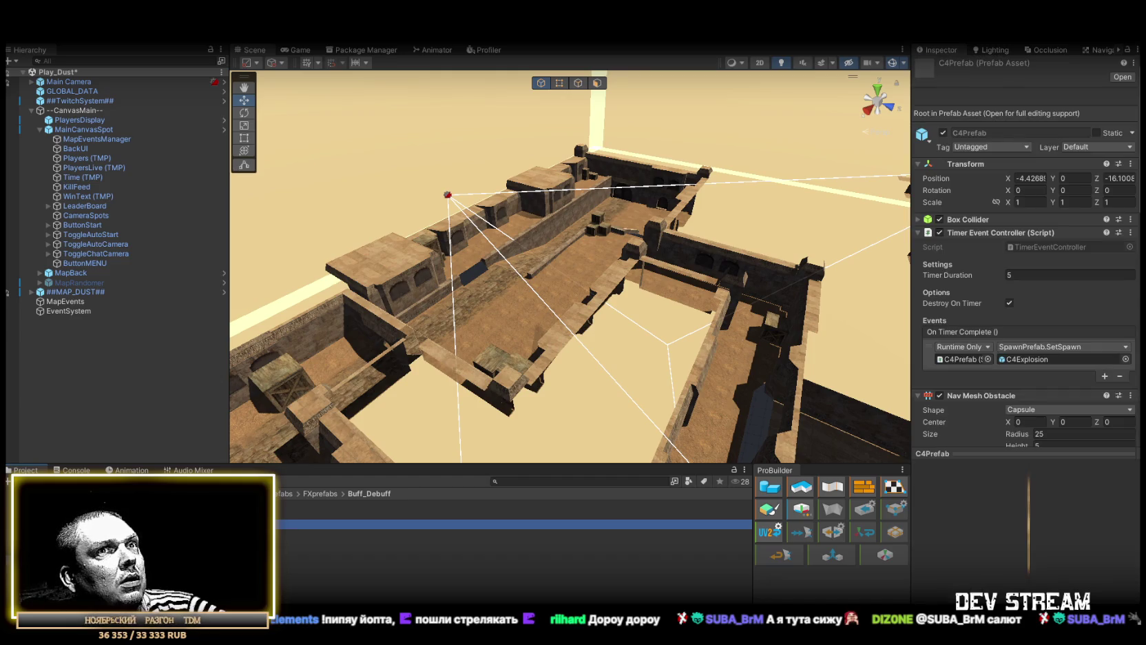
pyautogui.scroll(-3, 991, 354)
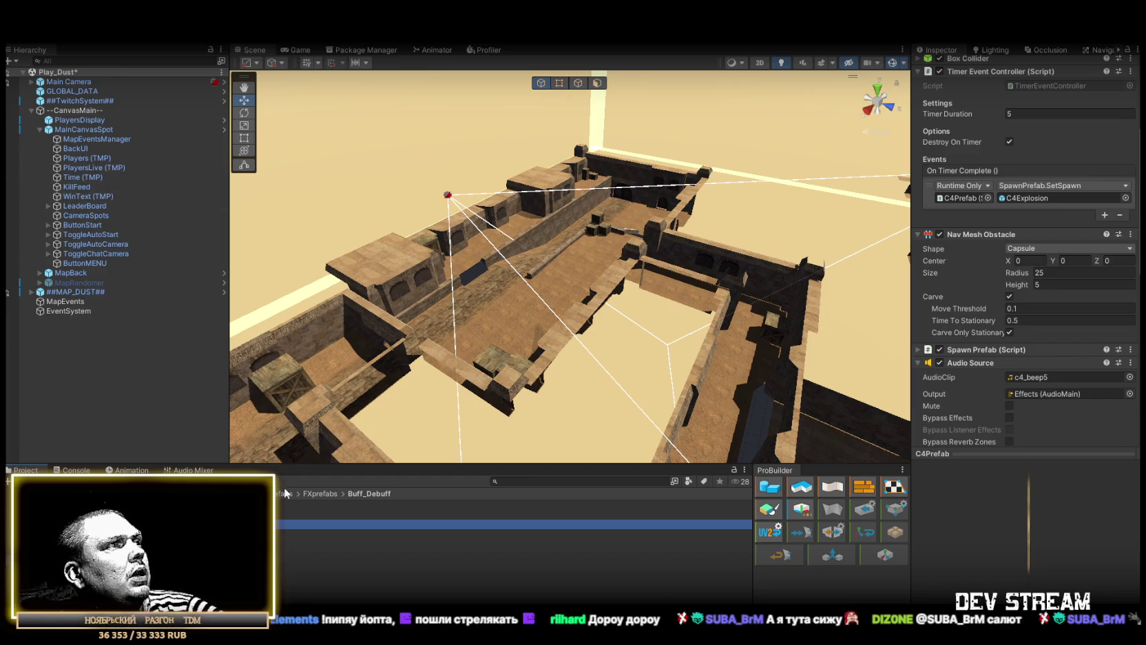
pyautogui.moveTo(358, 524)
pyautogui.mouseDown()
pyautogui.moveTo(482, 279)
pyautogui.moveTo(530, 306)
pyautogui.mouseUp()
pyautogui.click(1099, 53)
pyautogui.moveTo(771, 261)
pyautogui.mouseDown()
pyautogui.moveTo(1019, 224)
pyautogui.moveTo(536, 243)
pyautogui.mouseUp()
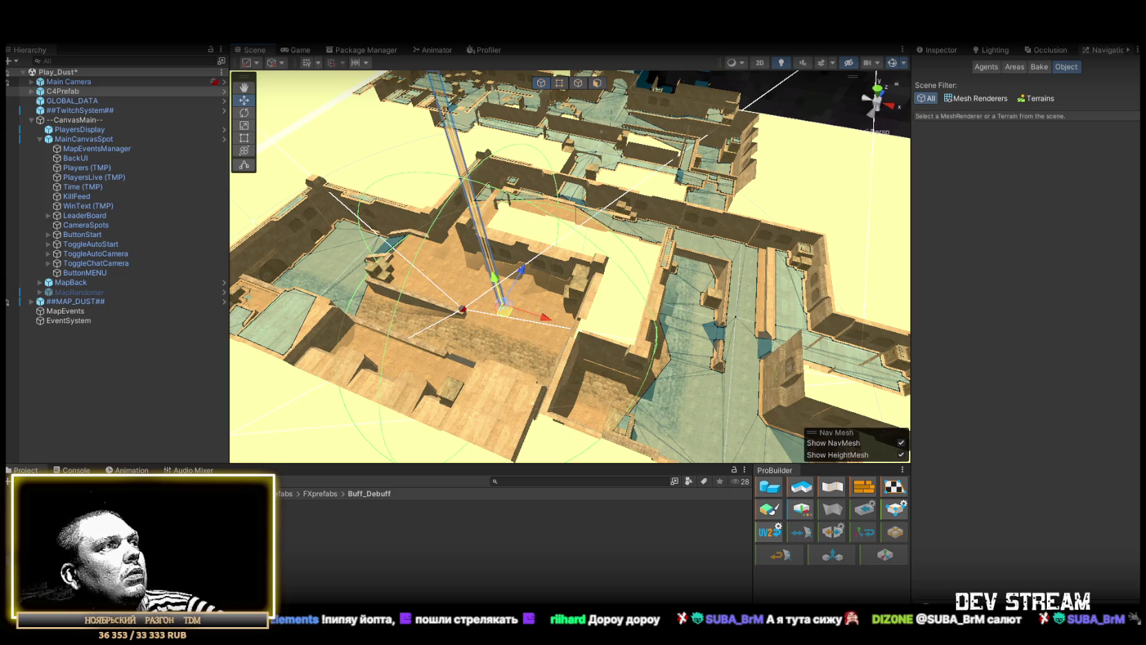
# - Set the C4Prefab Nav Mesh Obstacle radius to 55 and inspect the baked navmesh
pyautogui.click(310, 524)
pyautogui.click(938, 49)
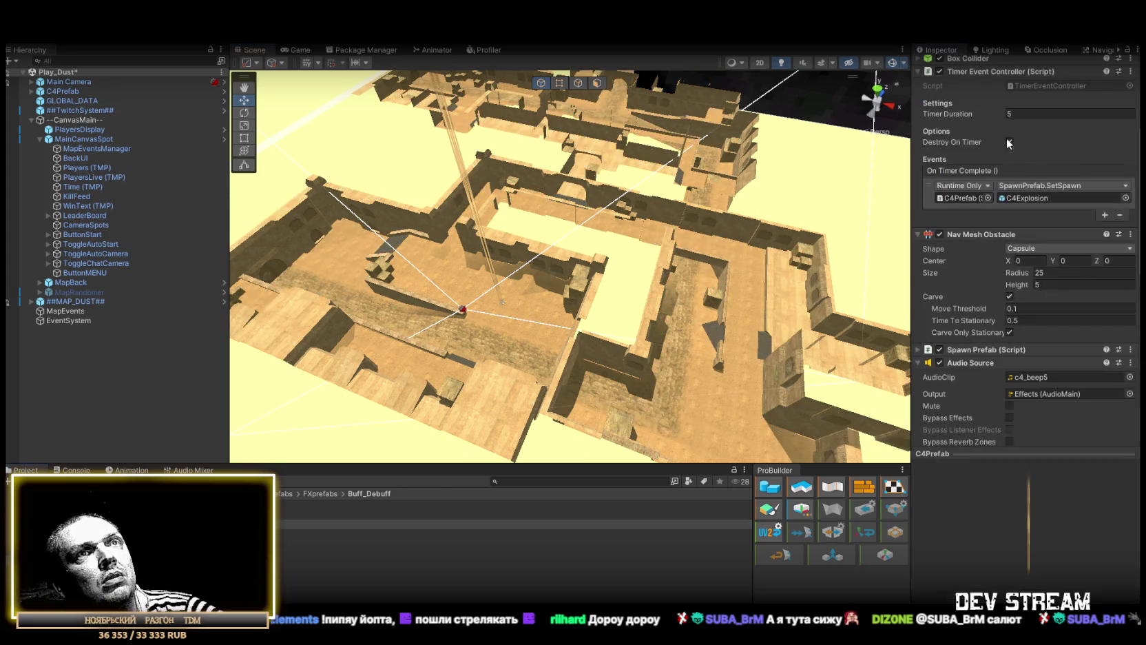
pyautogui.click(1053, 272)
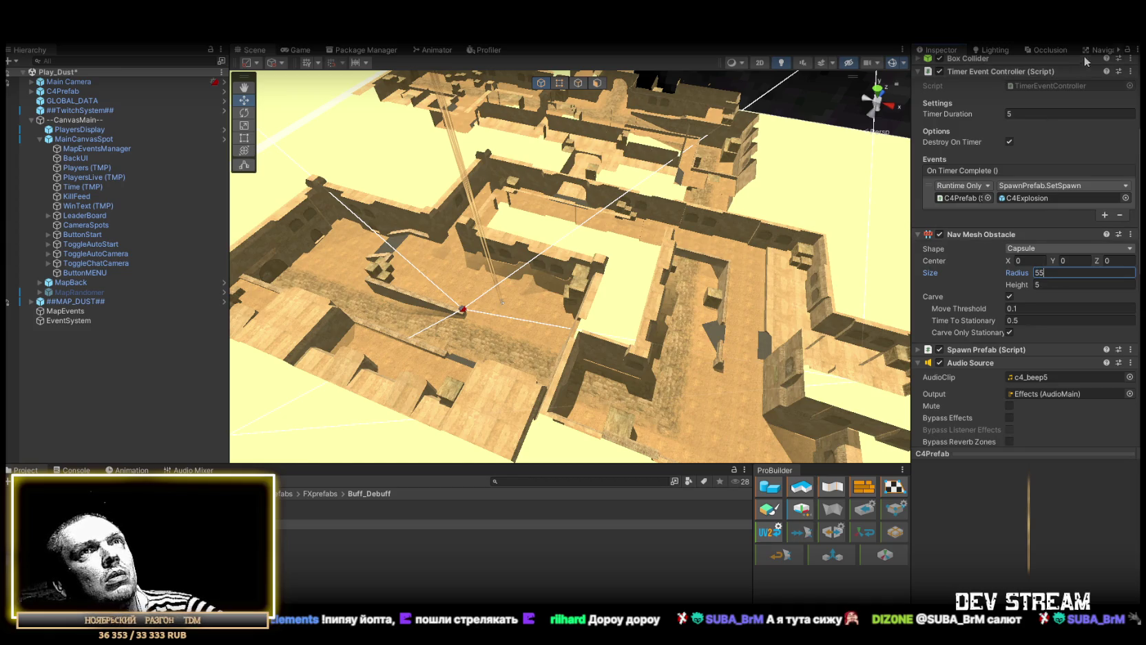
pyautogui.click(1101, 50)
pyautogui.moveTo(654, 241)
pyautogui.mouseDown()
pyautogui.moveTo(909, 257)
pyautogui.moveTo(310, 260)
pyautogui.moveTo(472, 264)
pyautogui.mouseUp()
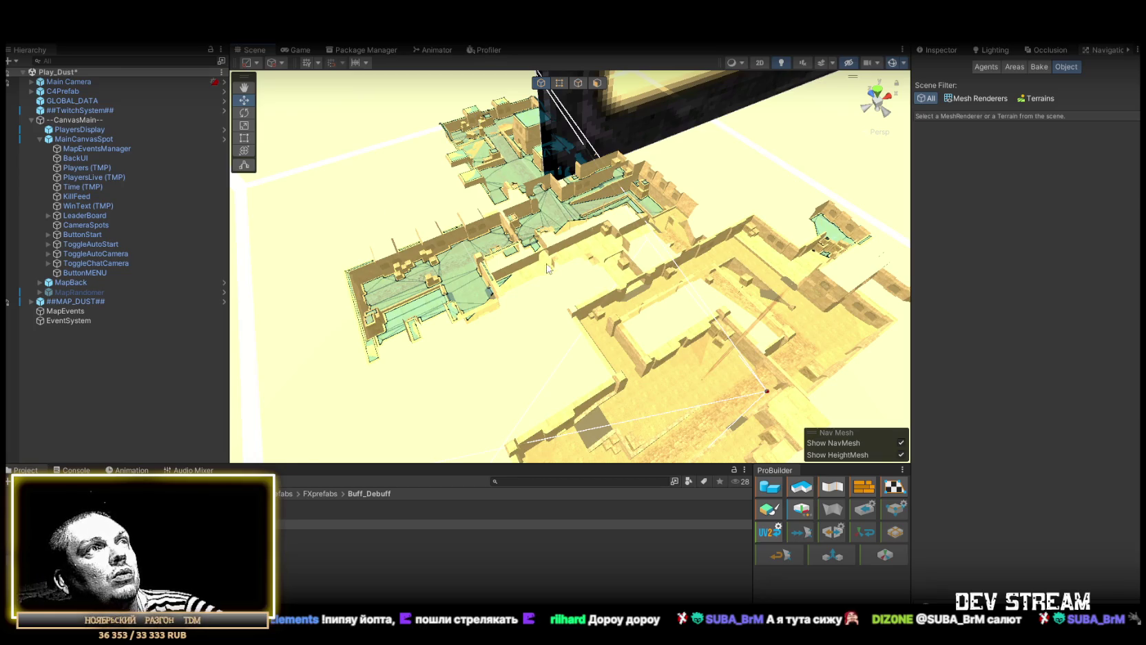
# - Delete the C4Prefab instance from the scene and open the C4Prefab asset in prefab mode
pyautogui.click(66, 92)
pyautogui.press('Delete')
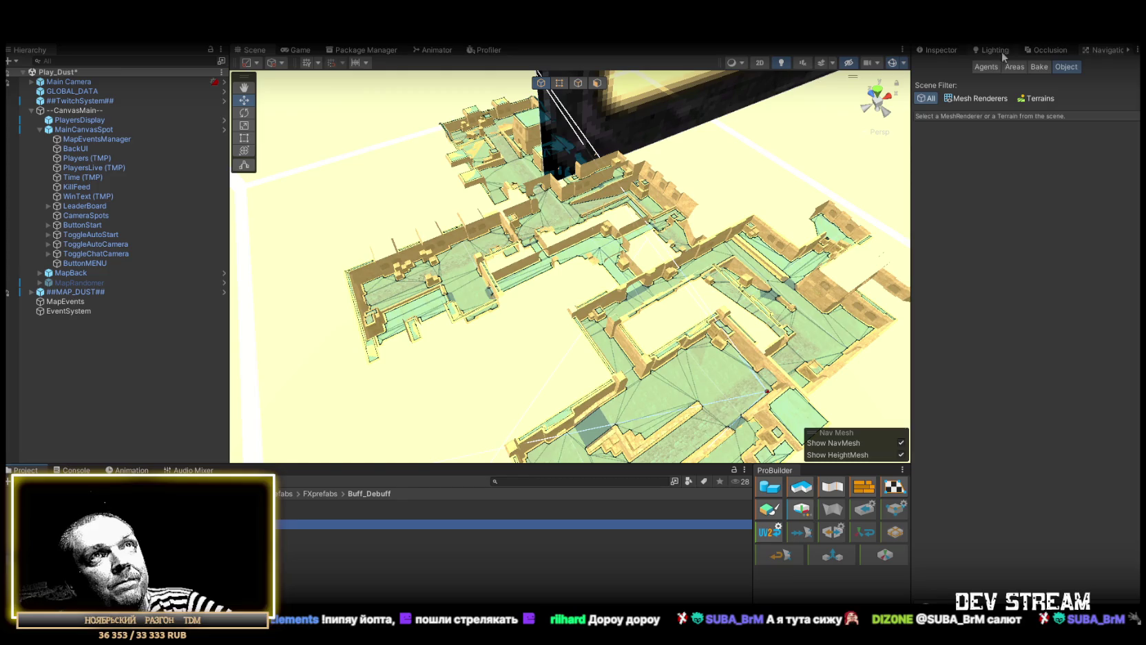
pyautogui.click(940, 49)
pyautogui.scroll(-3, 1059, 329)
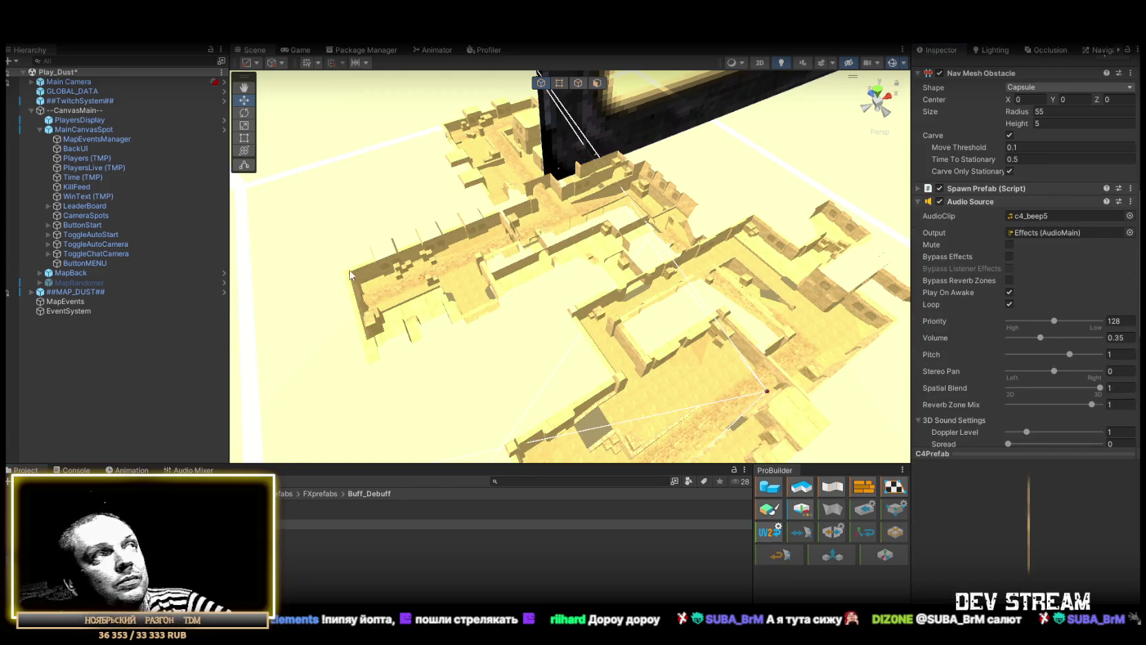
pyautogui.doubleClick(310, 523)
pyautogui.scroll(3, 1053, 238)
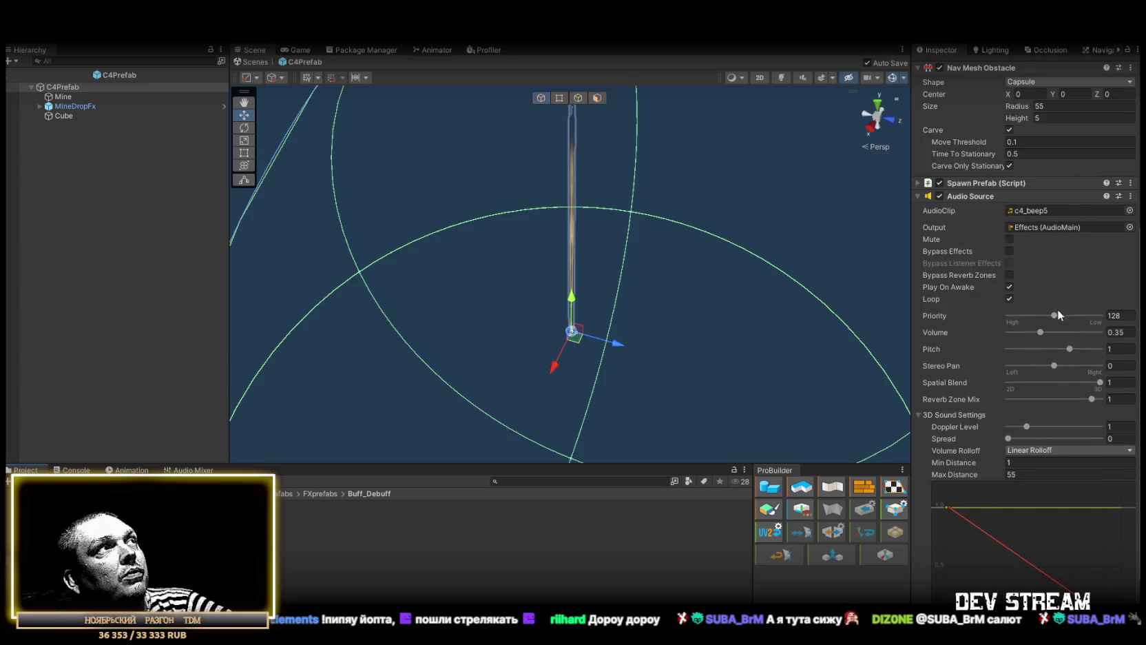
# - Set the C4Prefab beep Audio Source's Max Distance to 100
pyautogui.scroll(-3, 1057, 307)
pyautogui.click(1032, 411)
pyautogui.scroll(8, 1037, 307)
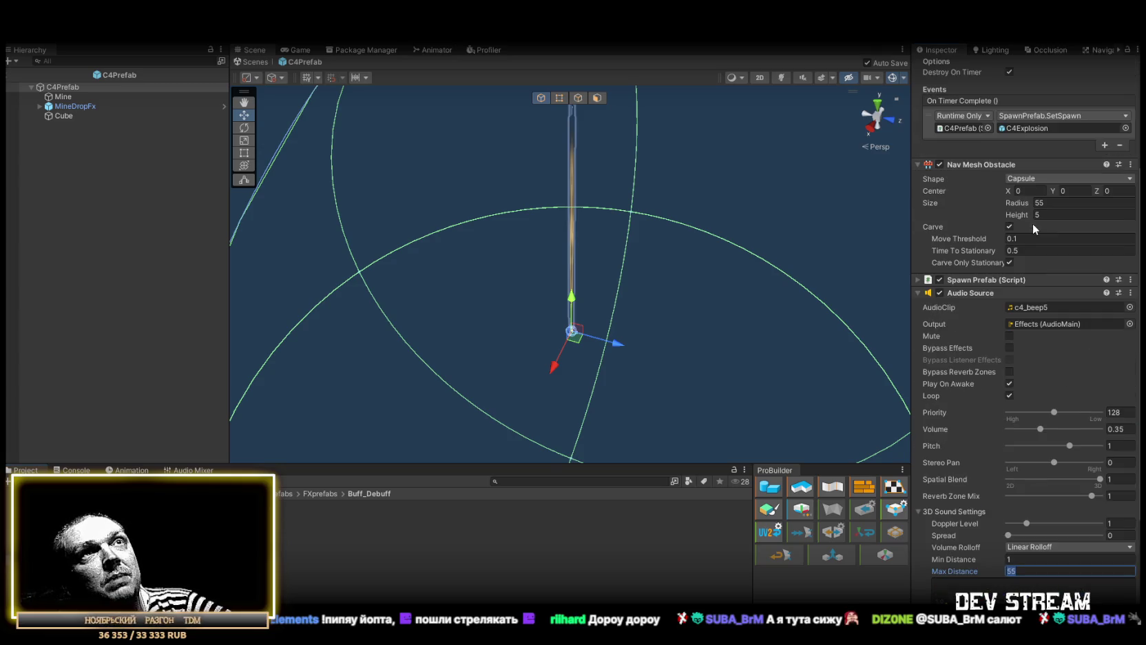
pyautogui.write('100')
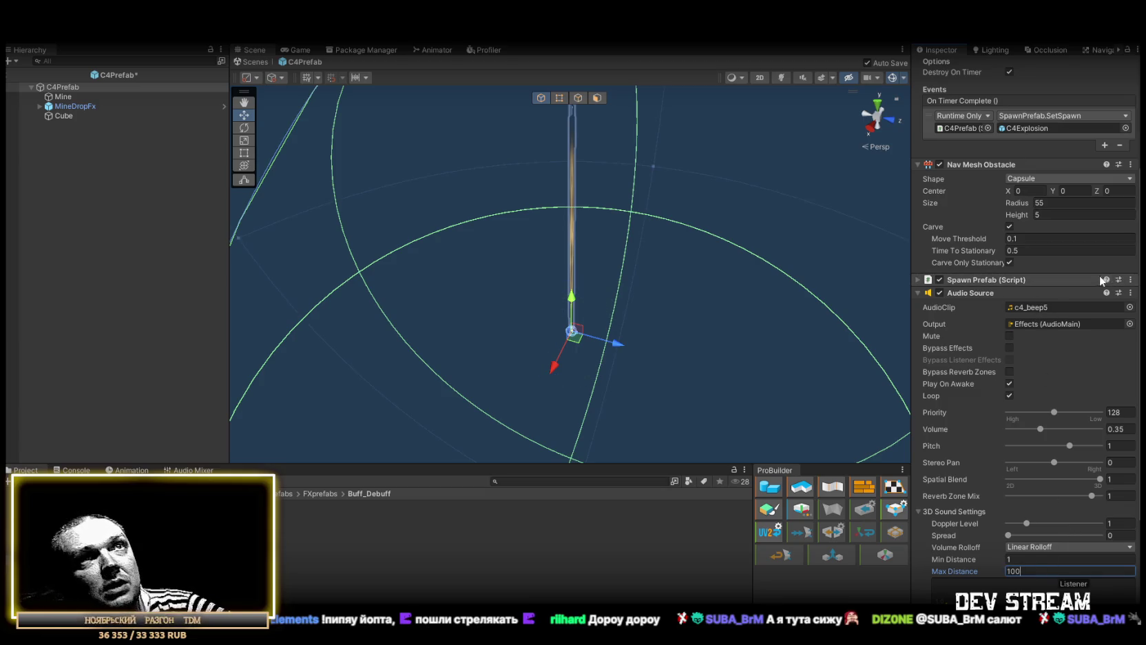
# - Change the Nav Mesh Obstacle radius from 55 to 45 and save the prefab
pyautogui.scroll(5, 1026, 148)
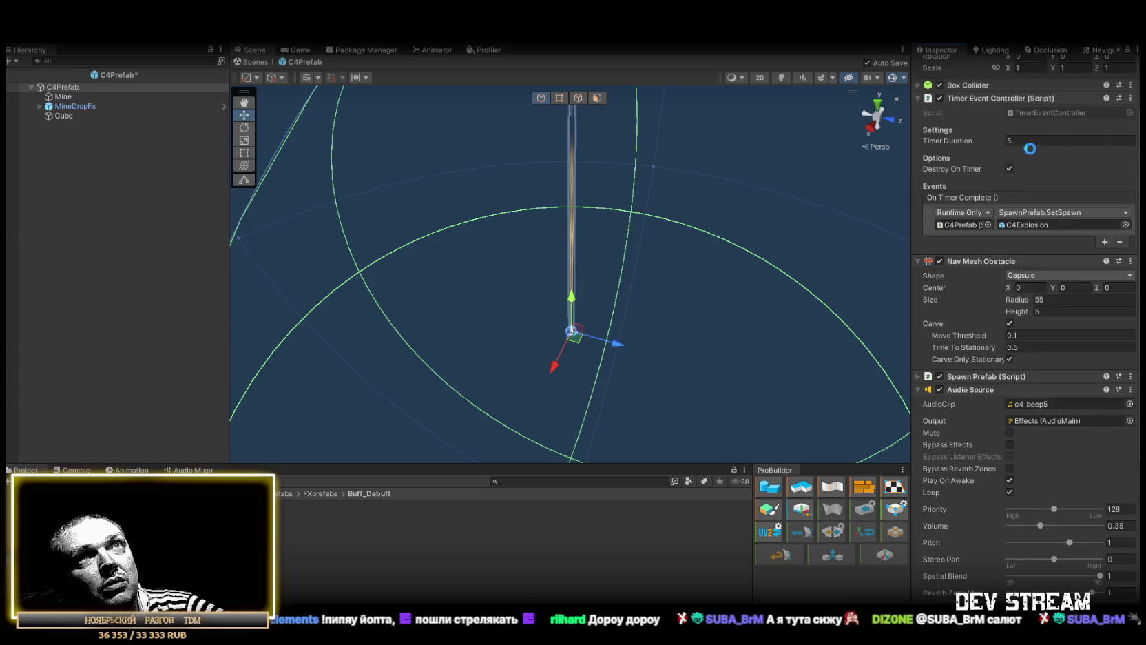
pyautogui.scroll(3, 1030, 148)
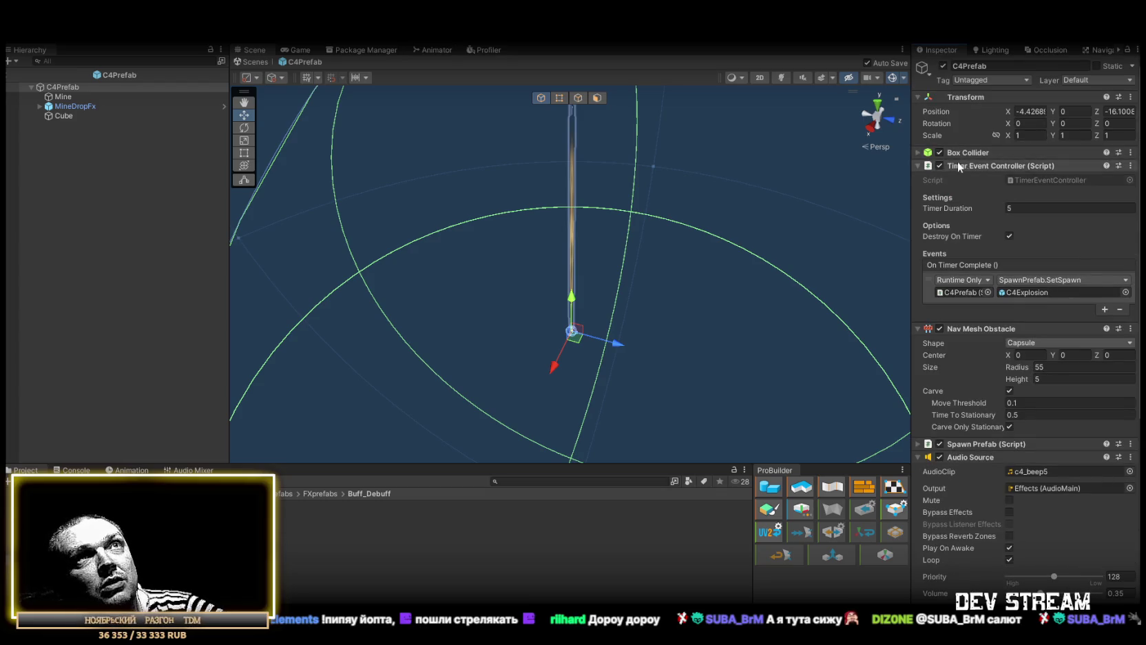
pyautogui.click(1062, 367)
pyautogui.doubleClick(1063, 369)
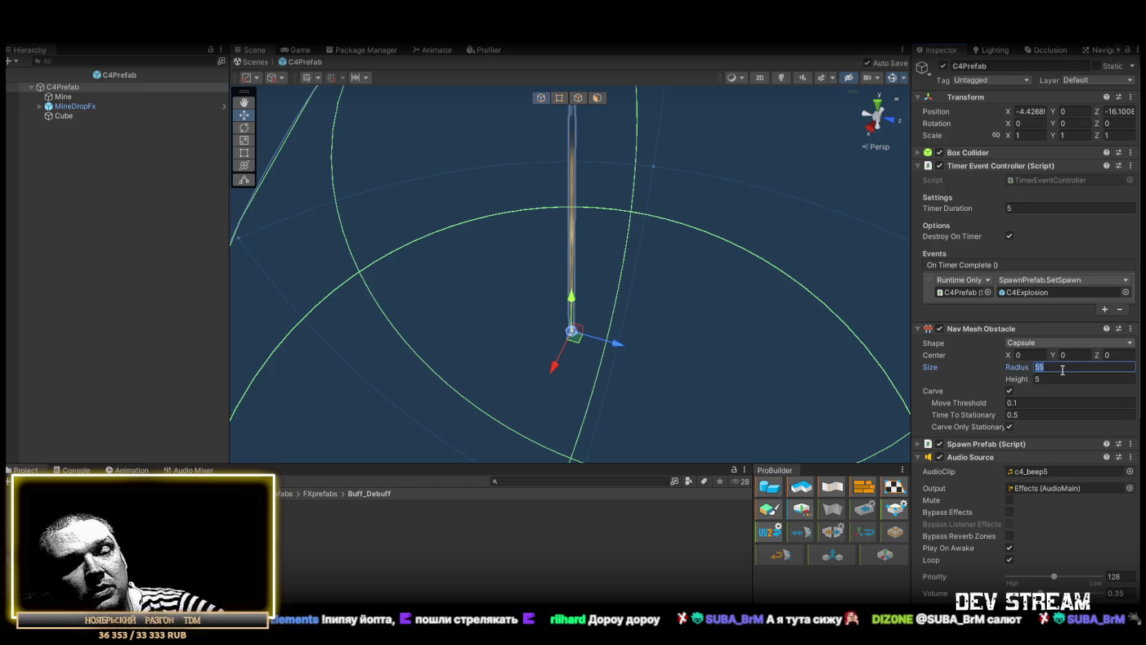
pyautogui.write('50')
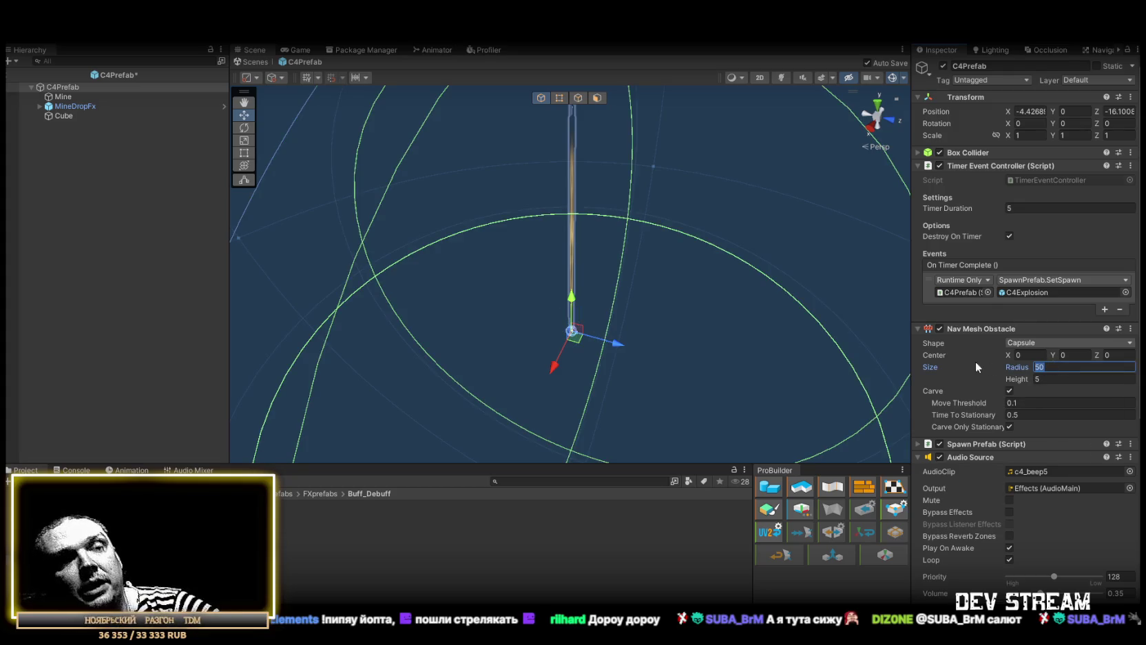
pyautogui.write('45')
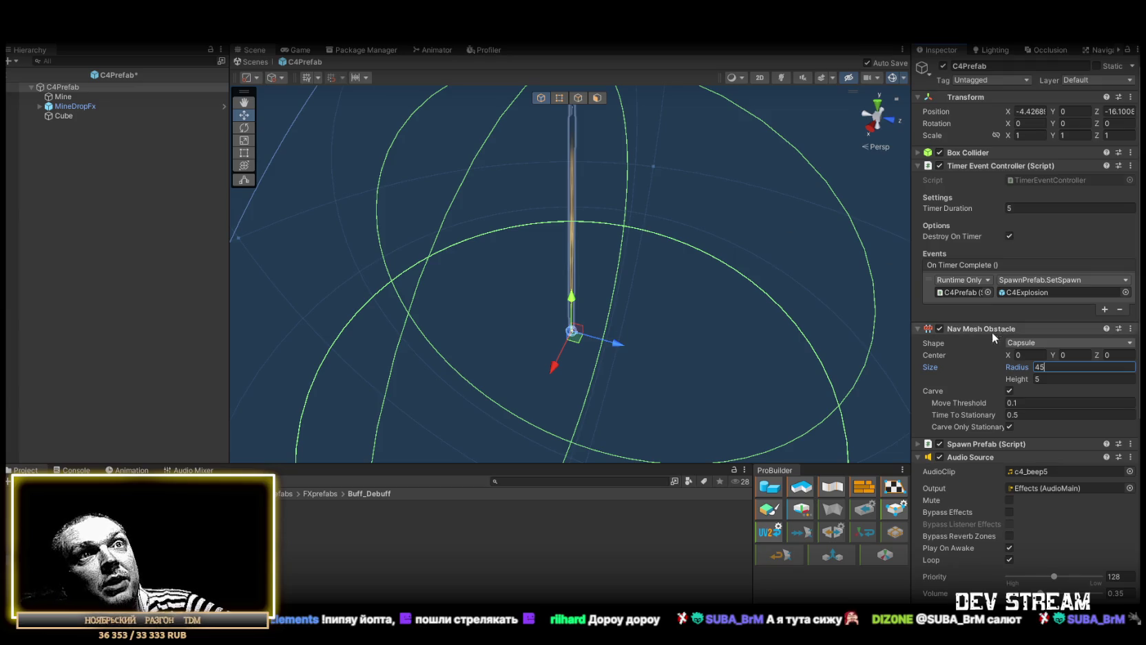
pyautogui.doubleClick(1040, 369)
pyautogui.hotkey('ctrl', 's')
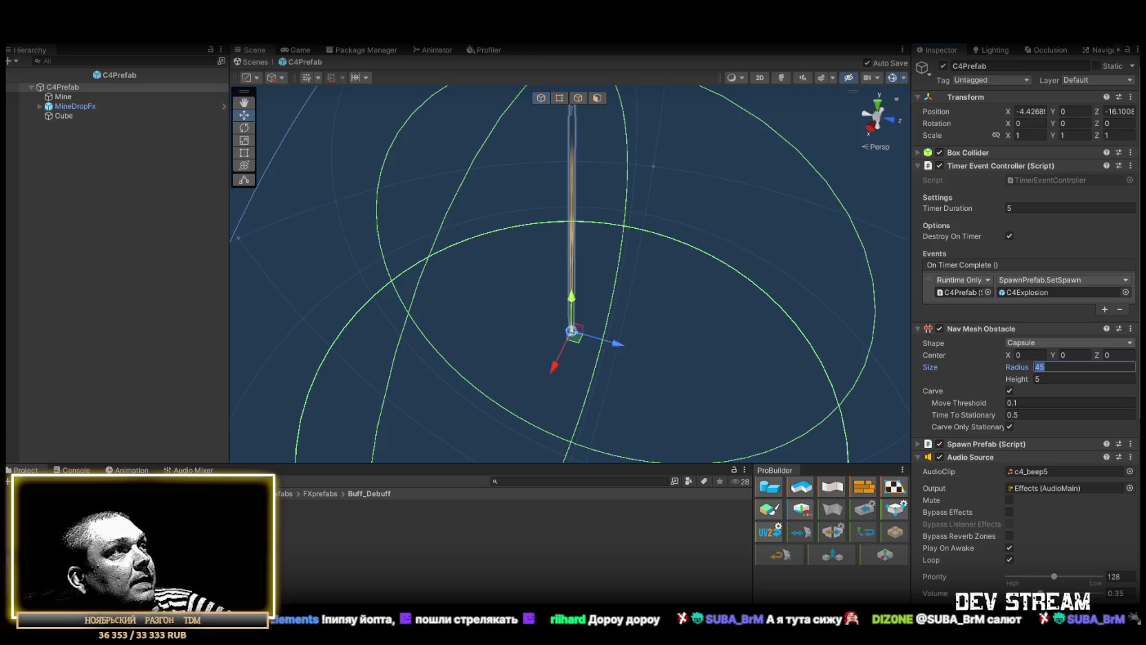
# - Open the C4Explosion prefab from the FXprefabs folder and select MineDamage
pyautogui.click(320, 493)
pyautogui.doubleClick(1028, 292)
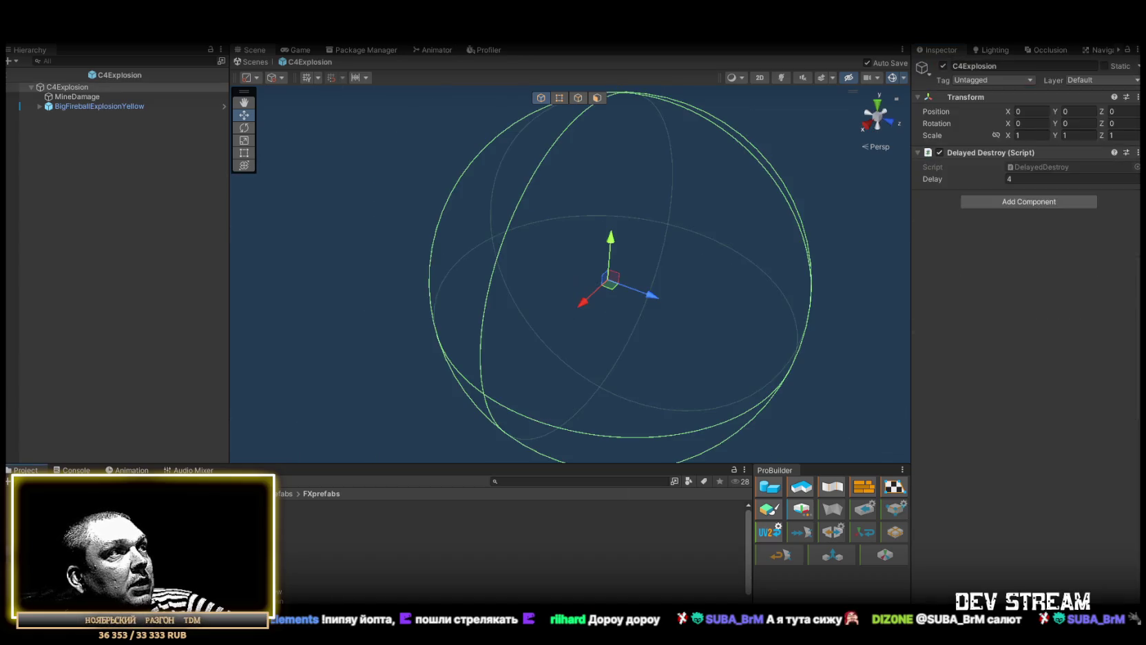
pyautogui.click(110, 96)
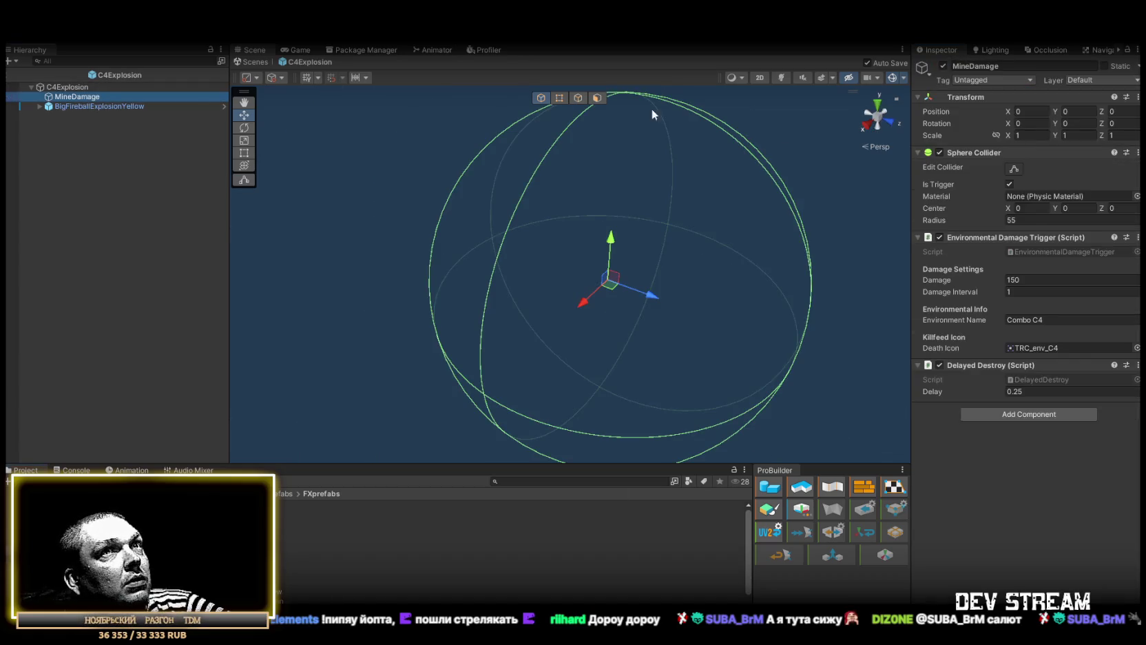
# - Change the MineDamage Sphere Collider radius to 49
pyautogui.click(1023, 220)
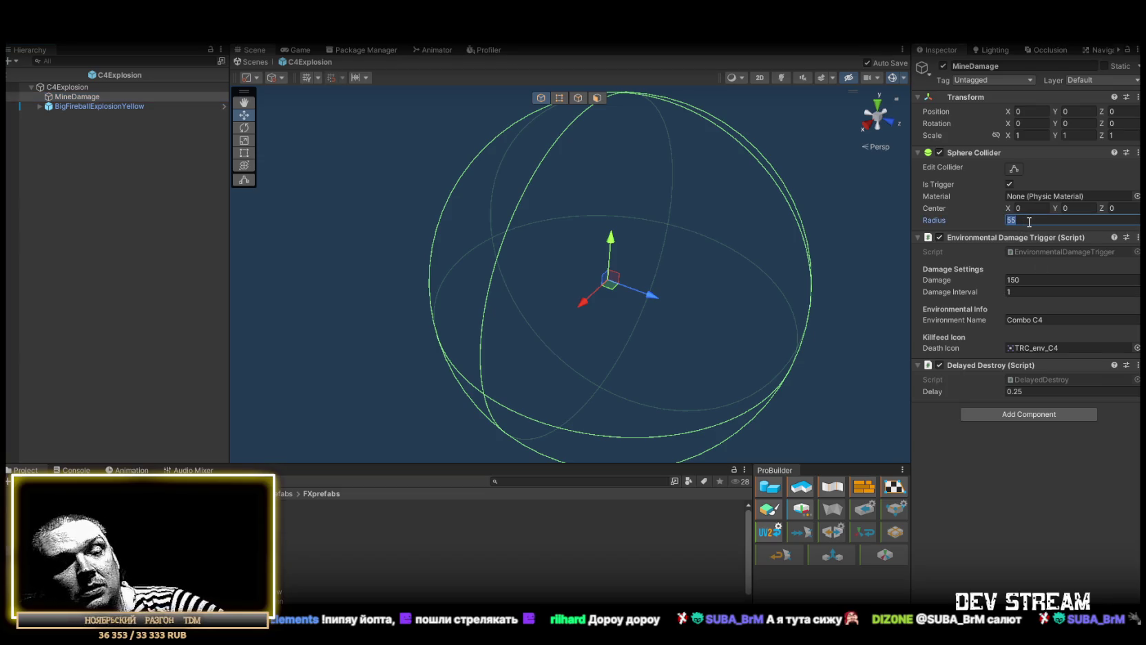
pyautogui.write('50')
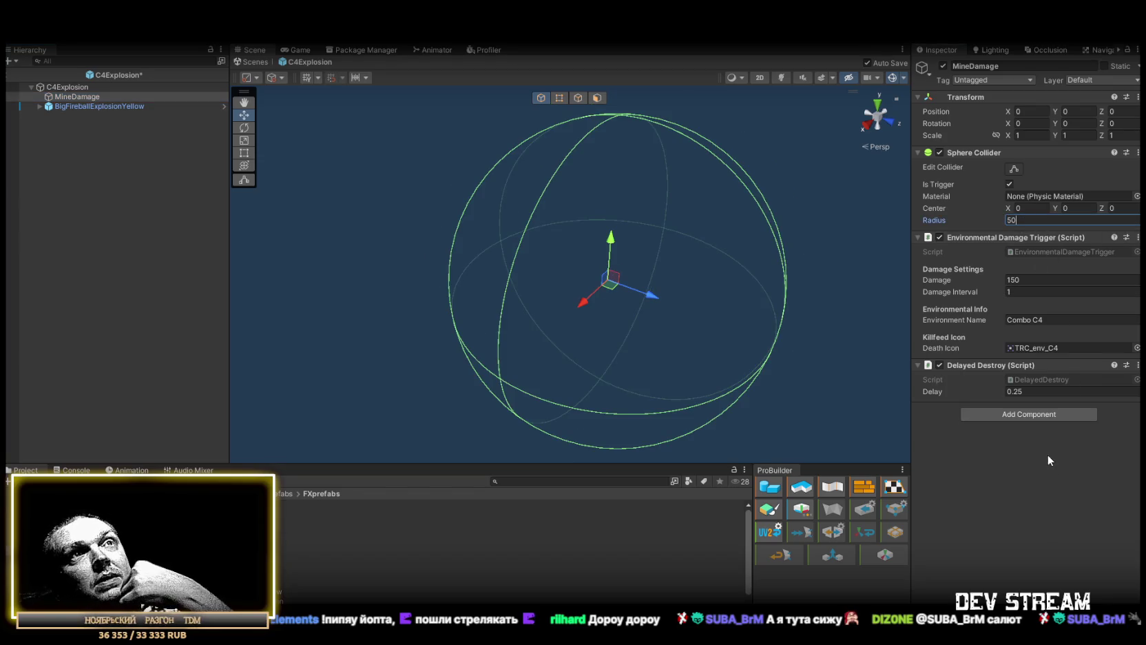
pyautogui.press('BackSpace')
pyautogui.press('BackSpace')
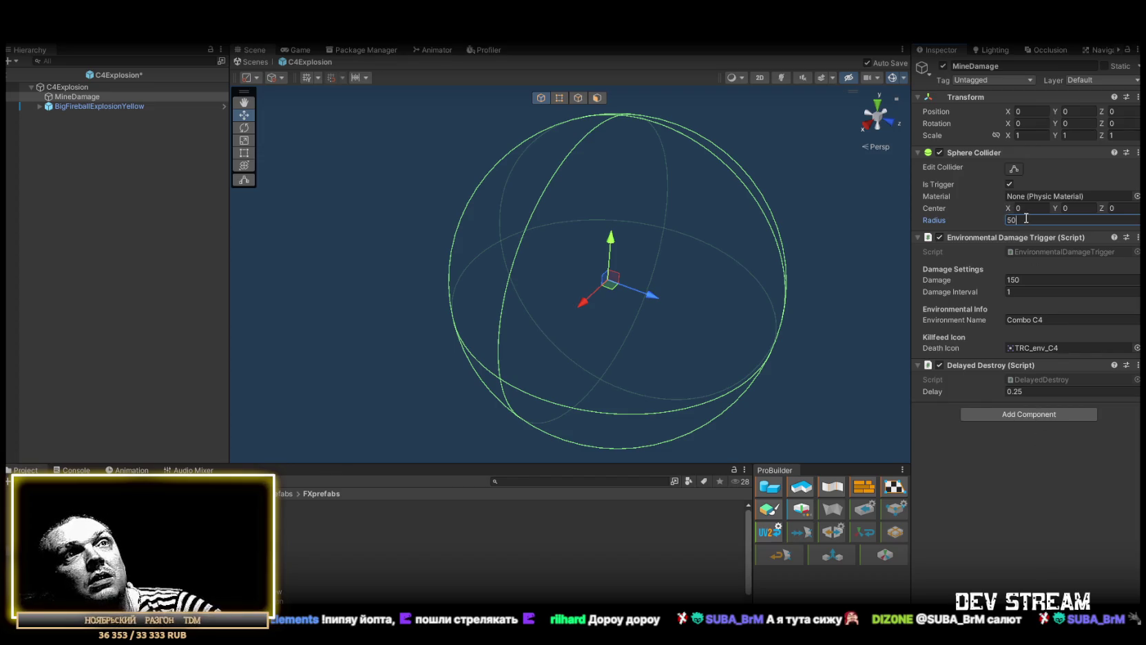
pyautogui.write('49')
pyautogui.click(1031, 533)
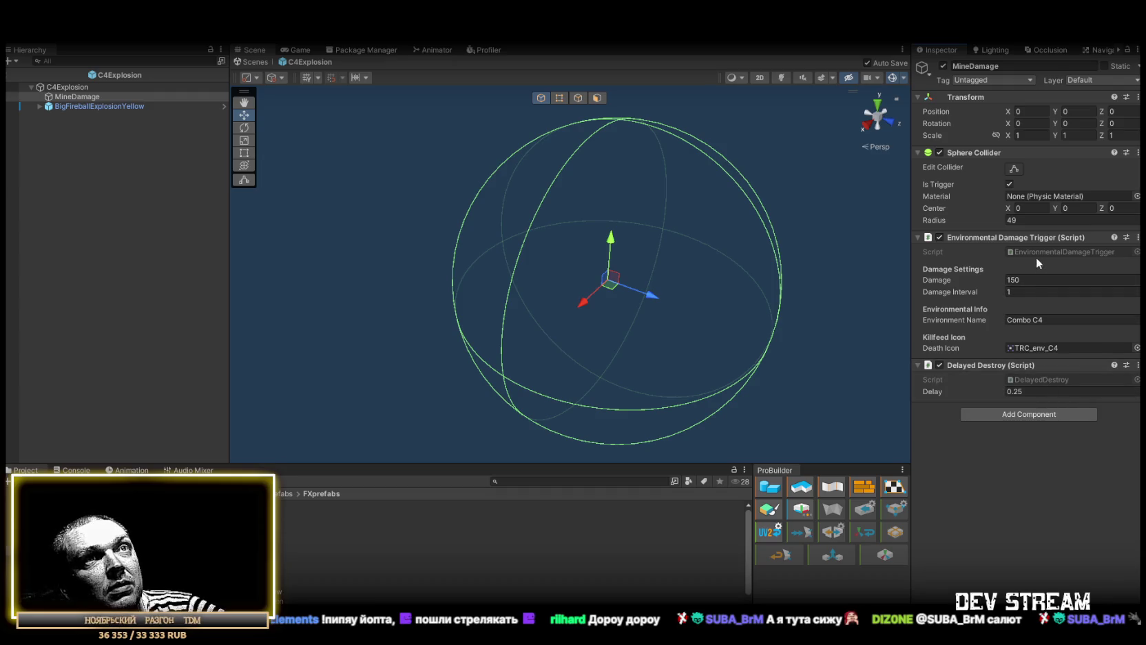
pyautogui.click(97, 110)
# - Select BigFireballExplosionYellow with MineDamage and play the explosion particle preview
pyautogui.scroll(-10, 1002, 354)
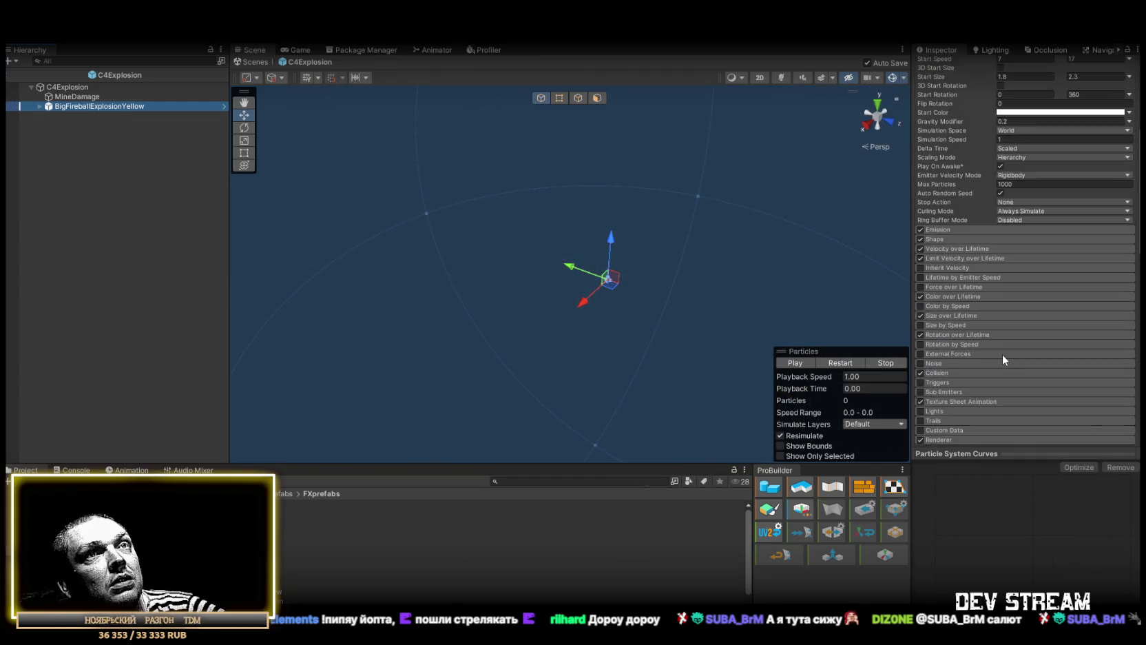
pyautogui.scroll(9, 999, 359)
pyautogui.scroll(1, 1003, 352)
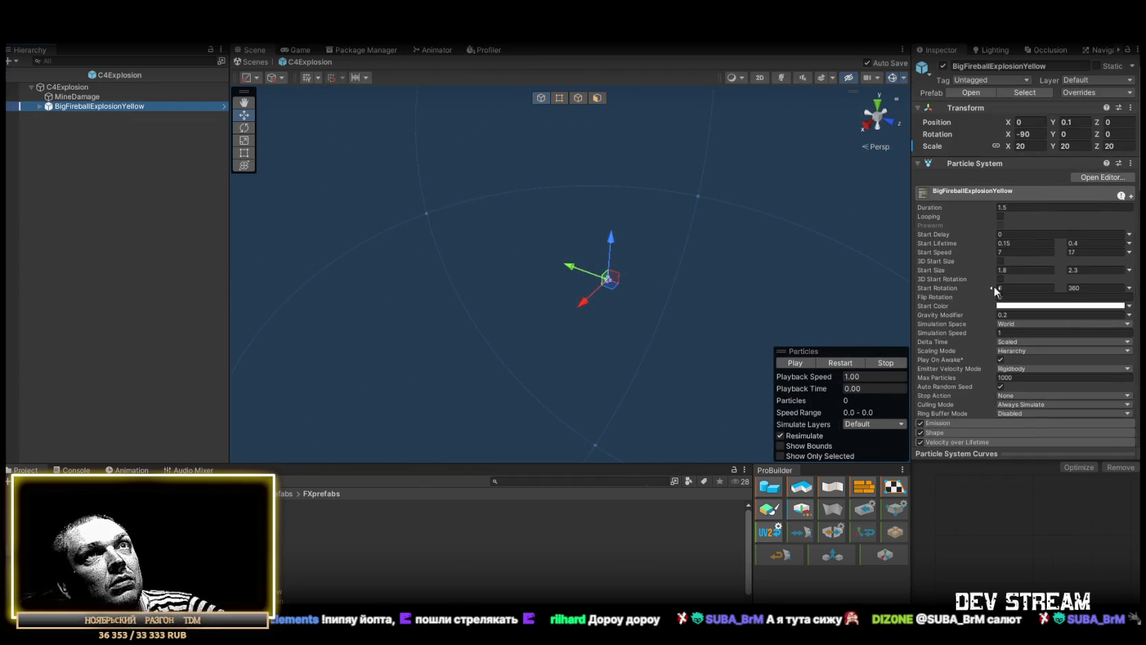
pyautogui.keyDown('ctrl'); pyautogui.click(84, 99); pyautogui.keyUp('ctrl')
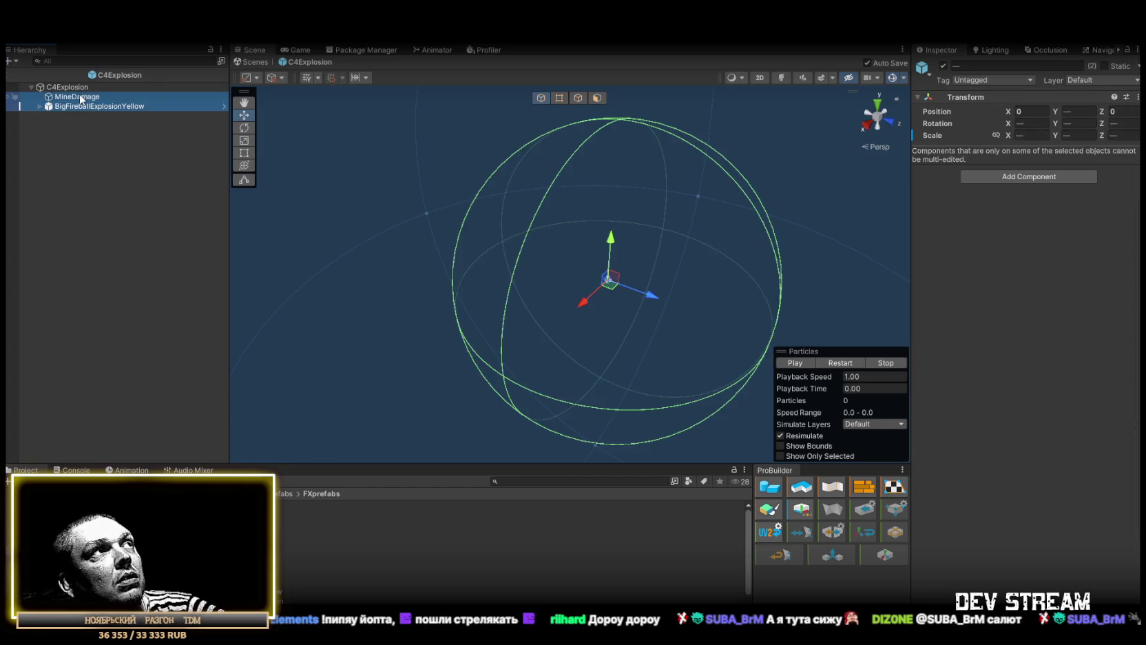
pyautogui.click(835, 362)
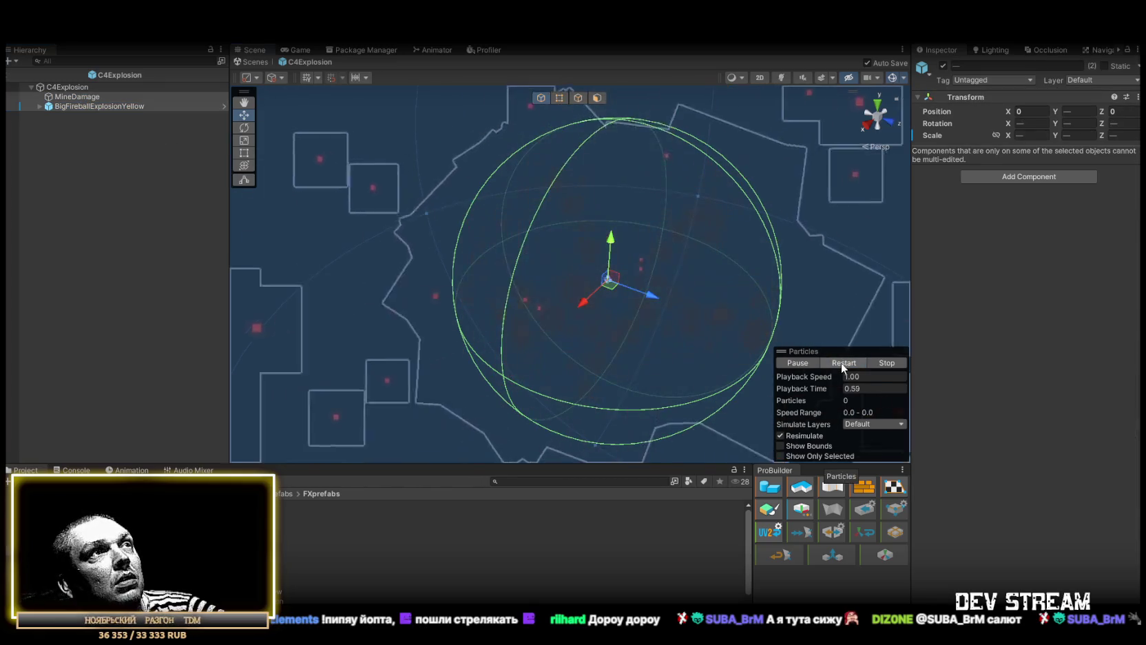
pyautogui.click(841, 362)
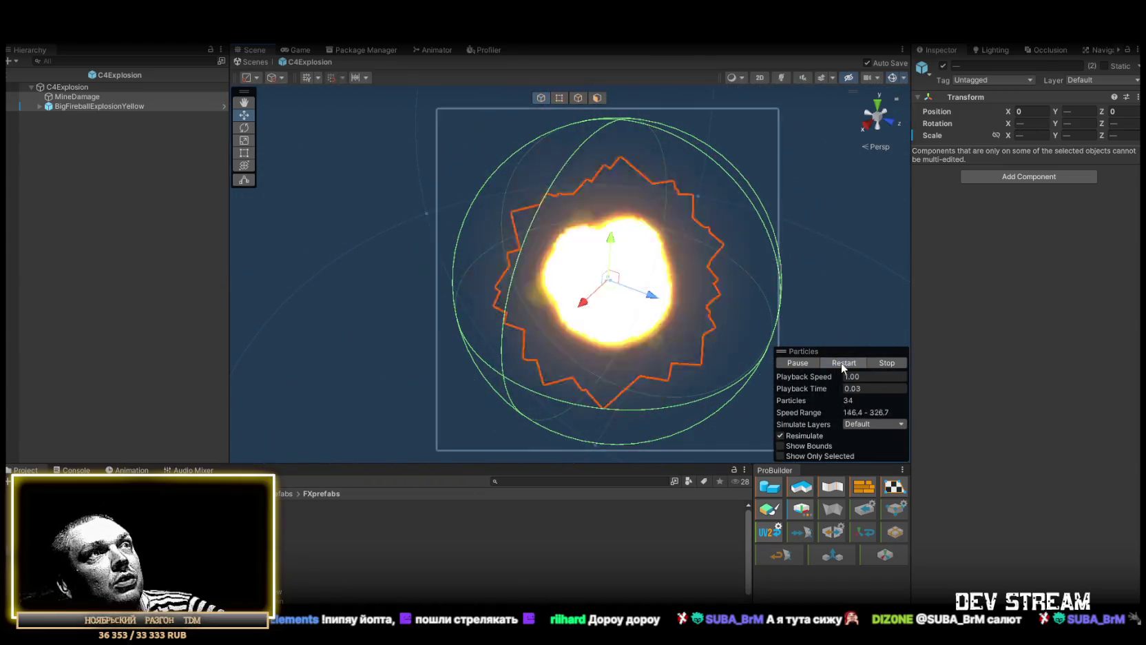
pyautogui.click(841, 362)
# - Replay the explosion preview, then return to the Play_Dust scene and open the Buff_Debuff folder
pyautogui.click(841, 363)
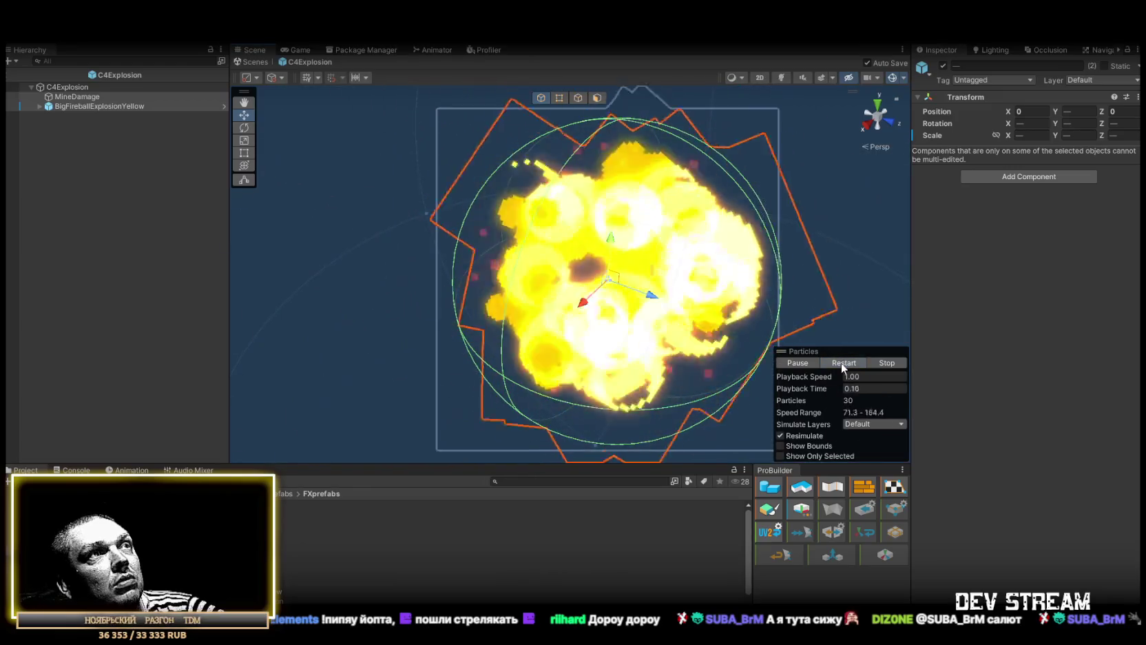
pyautogui.click(840, 362)
pyautogui.click(841, 362)
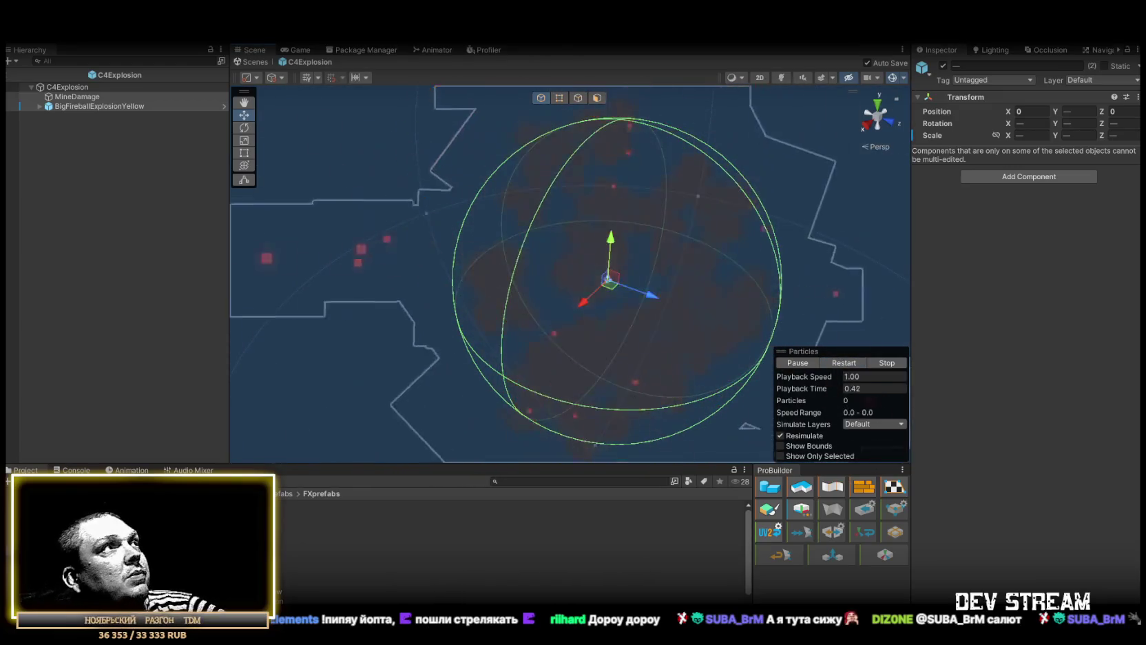
pyautogui.click(252, 62)
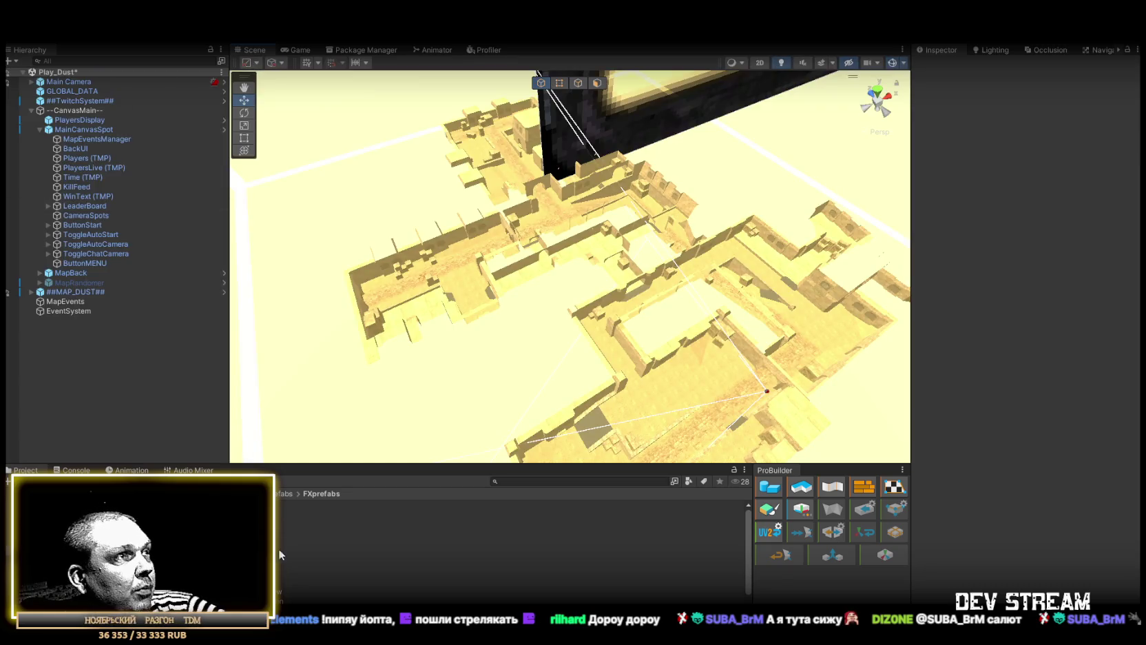
pyautogui.click(172, 523)
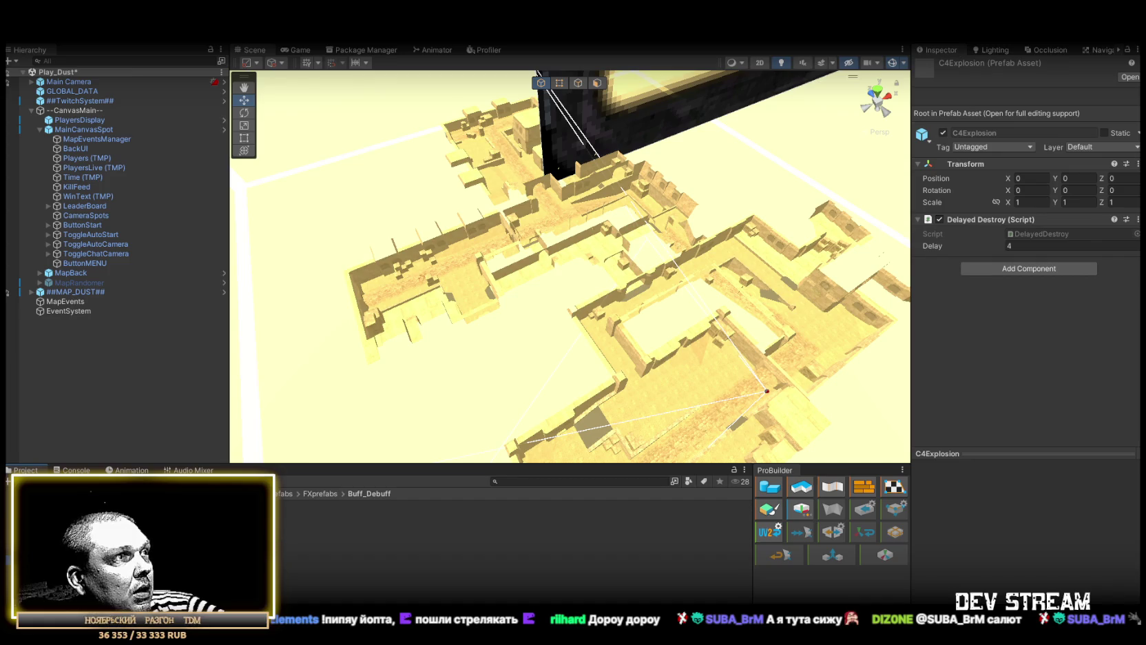
pyautogui.click(172, 525)
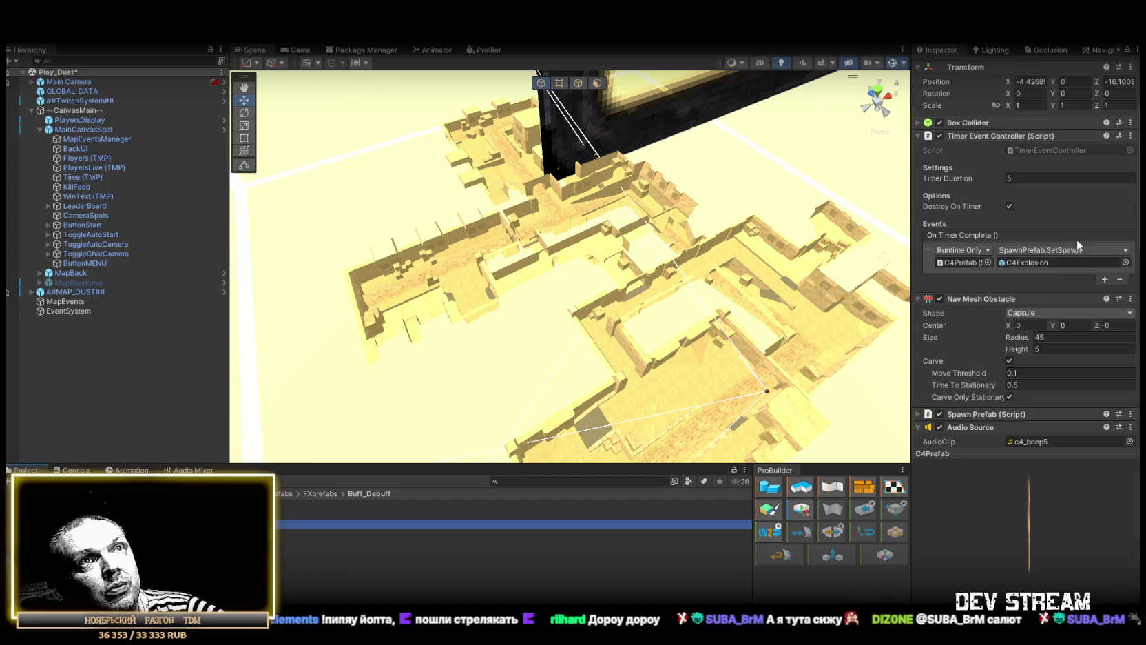
pyautogui.scroll(-5, 1010, 226)
pyautogui.scroll(-4, 1102, 296)
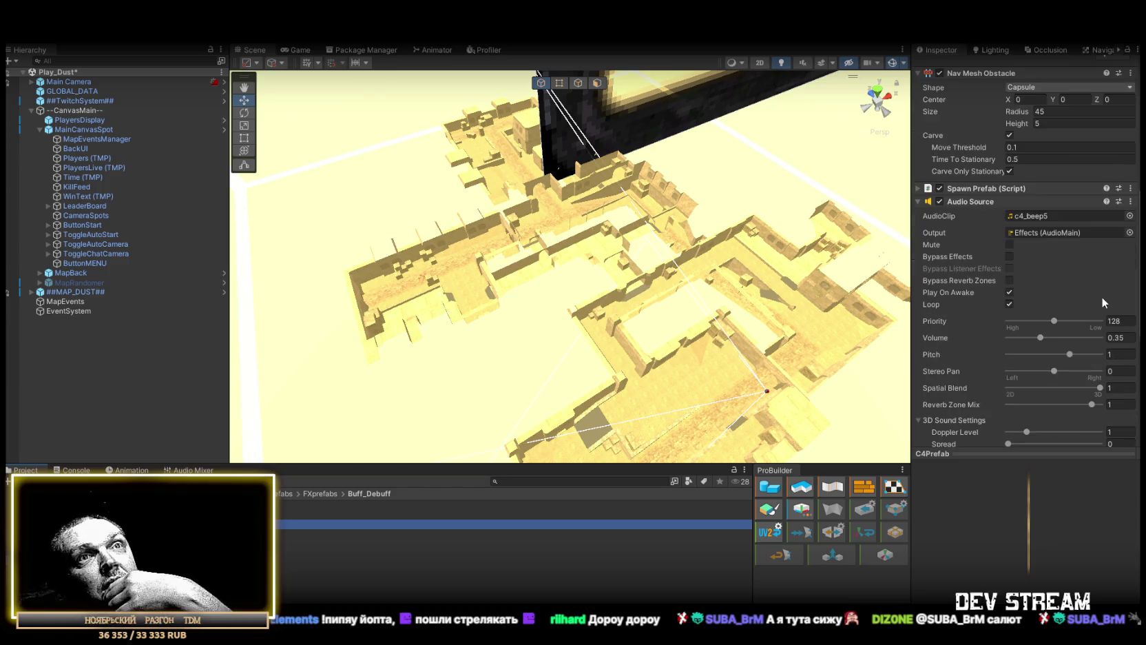
pyautogui.scroll(-6, 1074, 261)
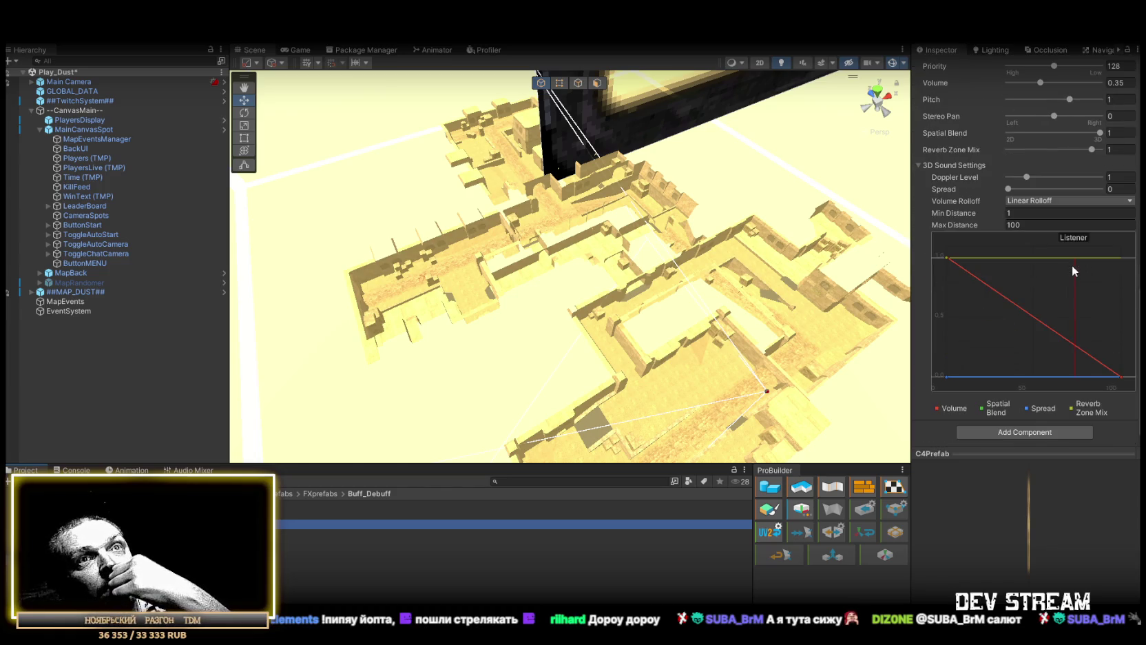
pyautogui.scroll(10, 1072, 258)
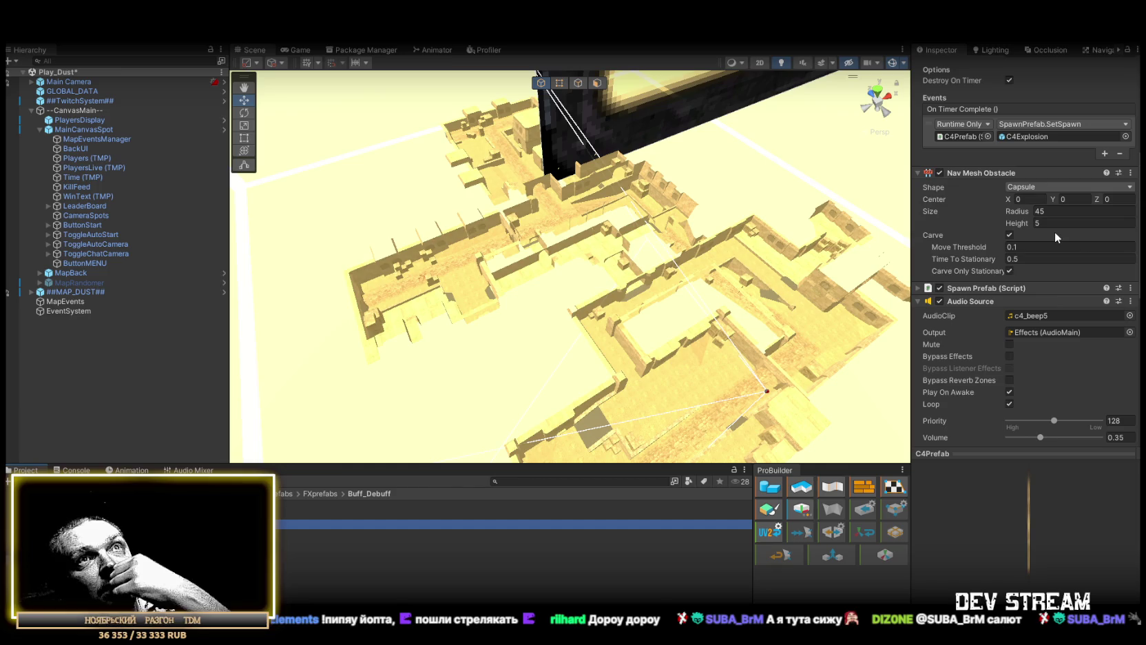
pyautogui.scroll(5, 1076, 217)
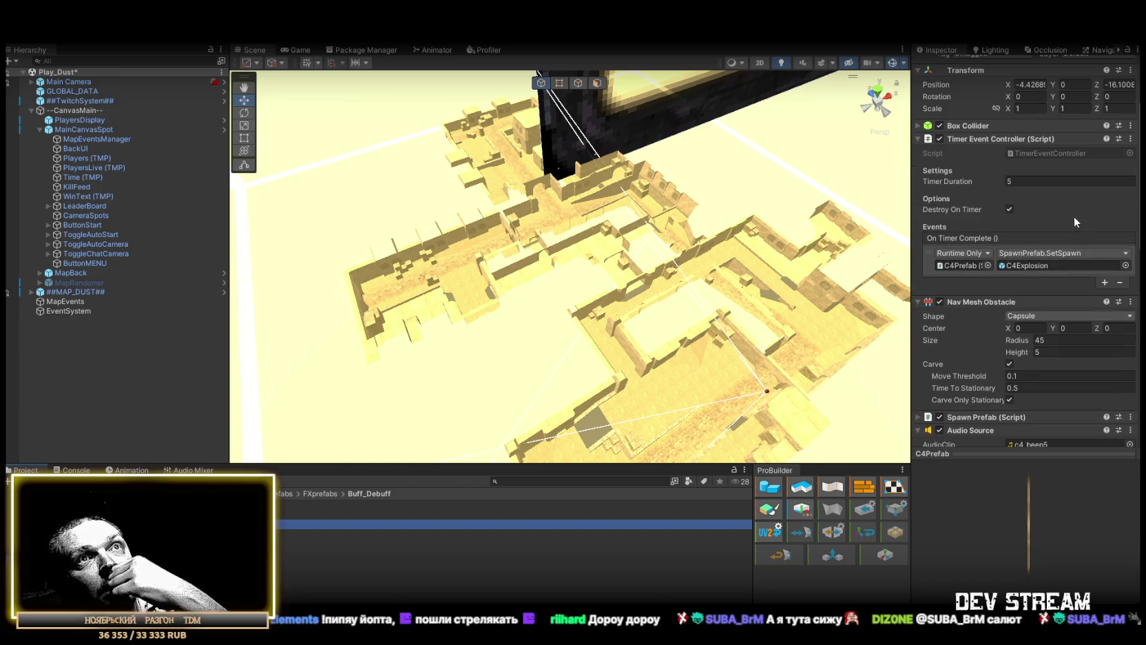
pyautogui.click(1036, 182)
pyautogui.write('1')
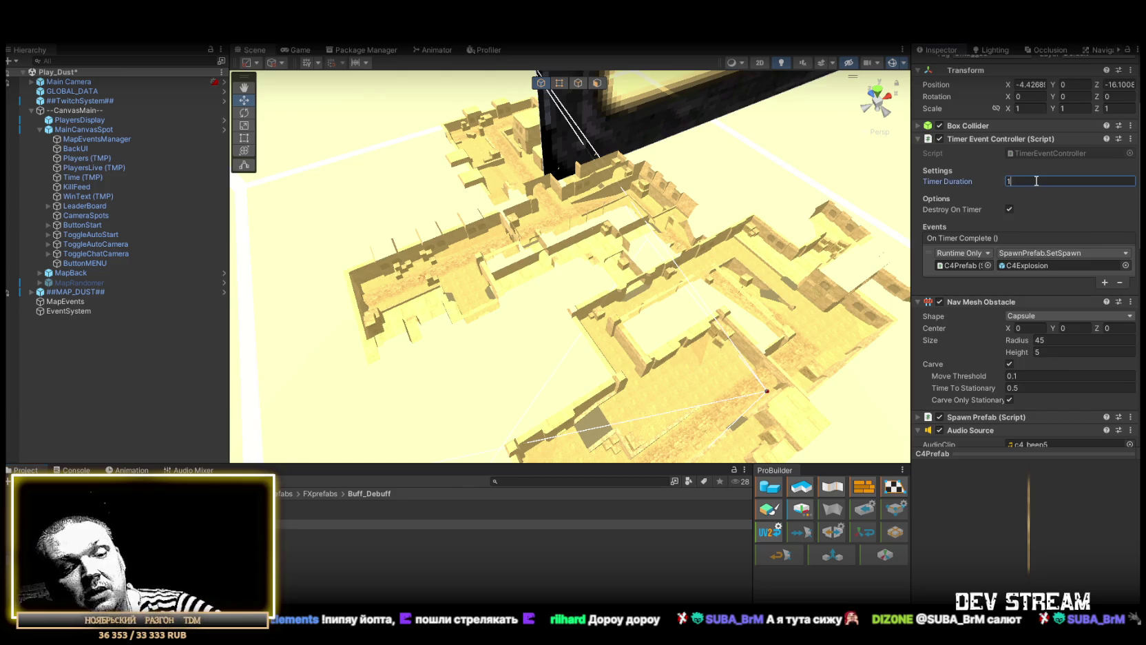
# - Change C4Prefab's Timer Duration from 5 to 8
pyautogui.write('0')
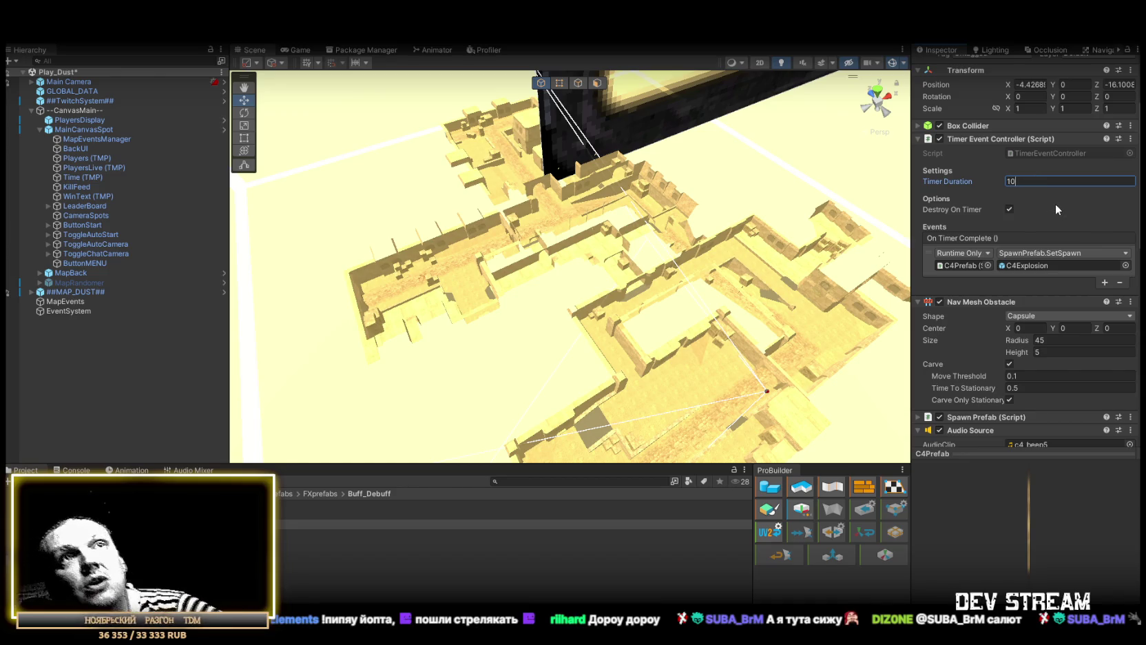
pyautogui.scroll(-2, 1054, 204)
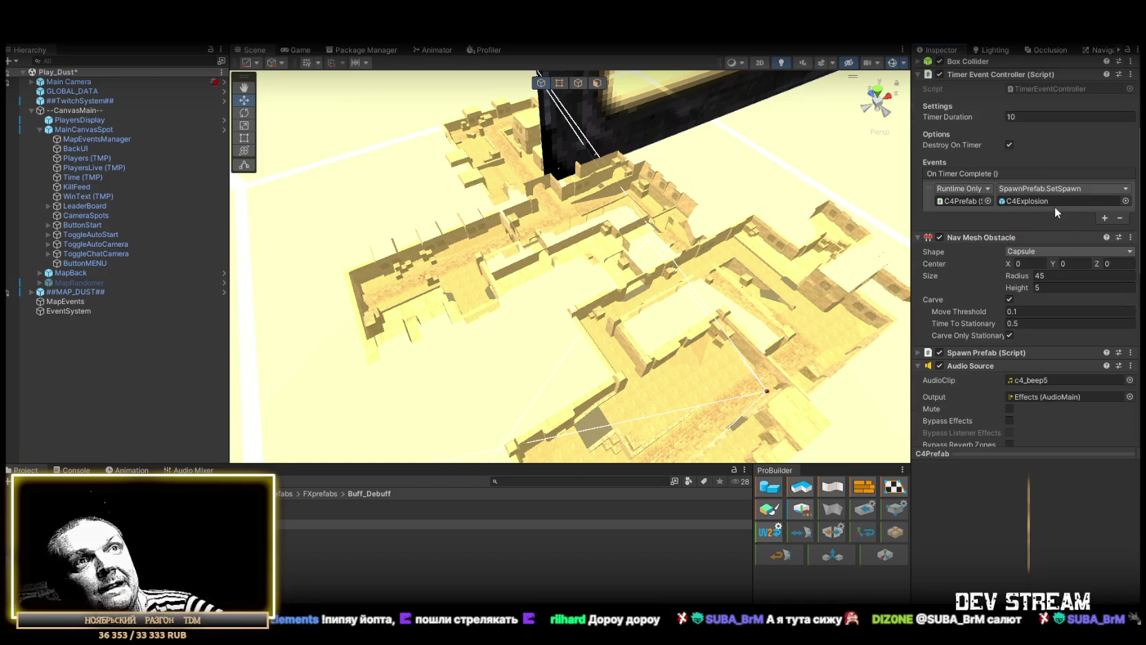
pyautogui.scroll(-4, 1034, 175)
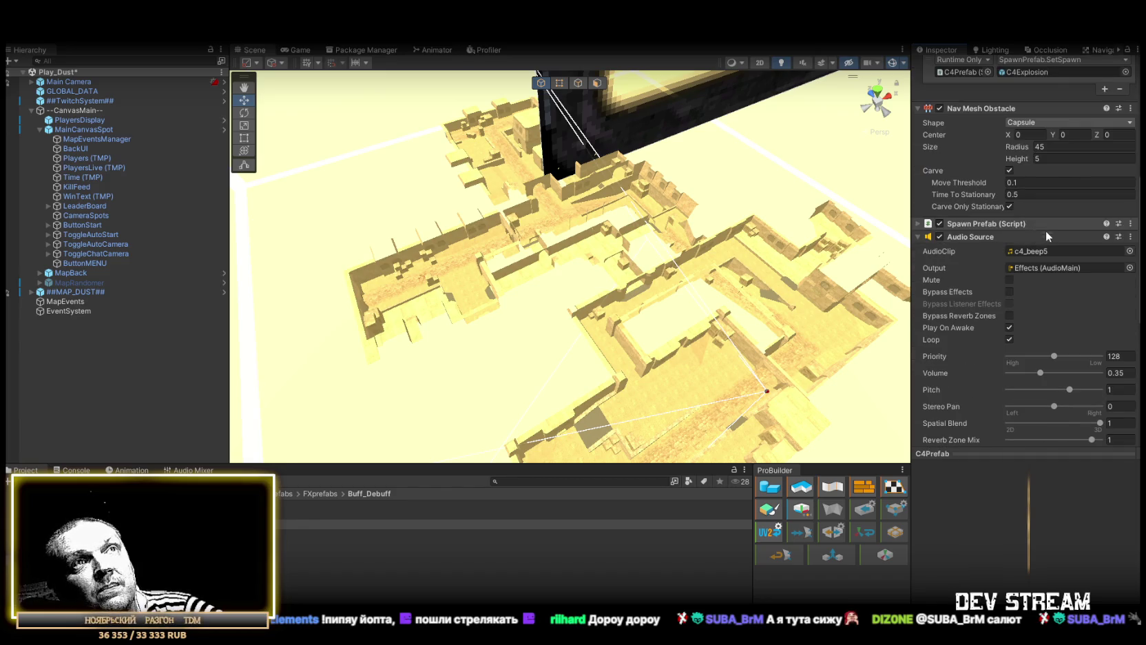
pyautogui.scroll(-1, 1065, 256)
pyautogui.scroll(-8, 1064, 250)
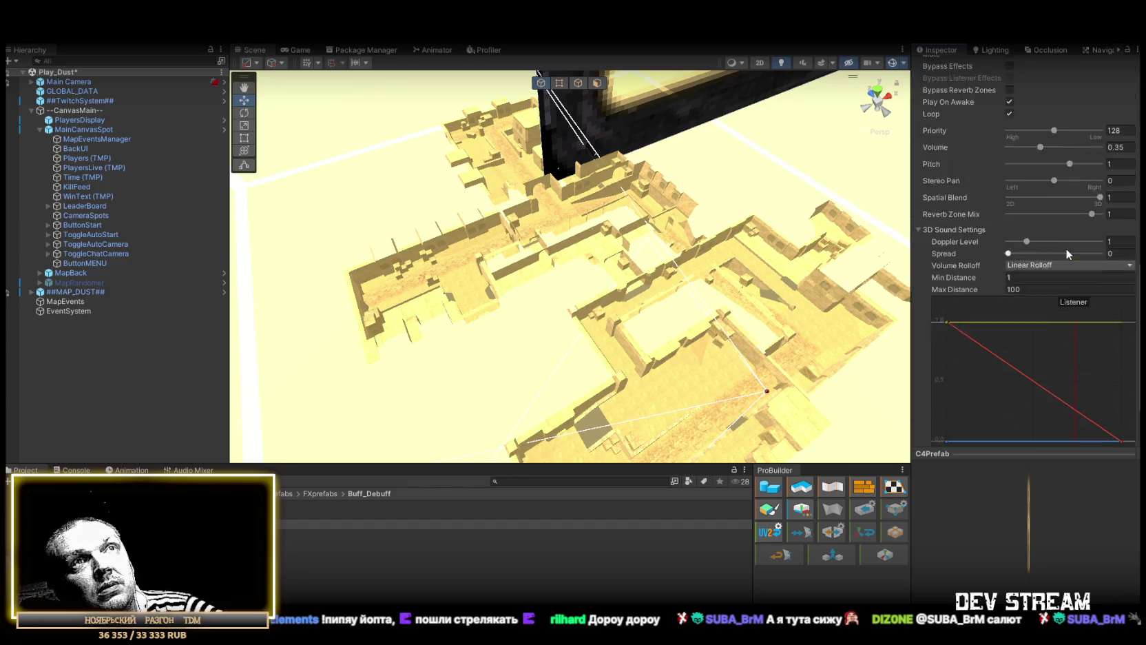
pyautogui.scroll(15, 1066, 247)
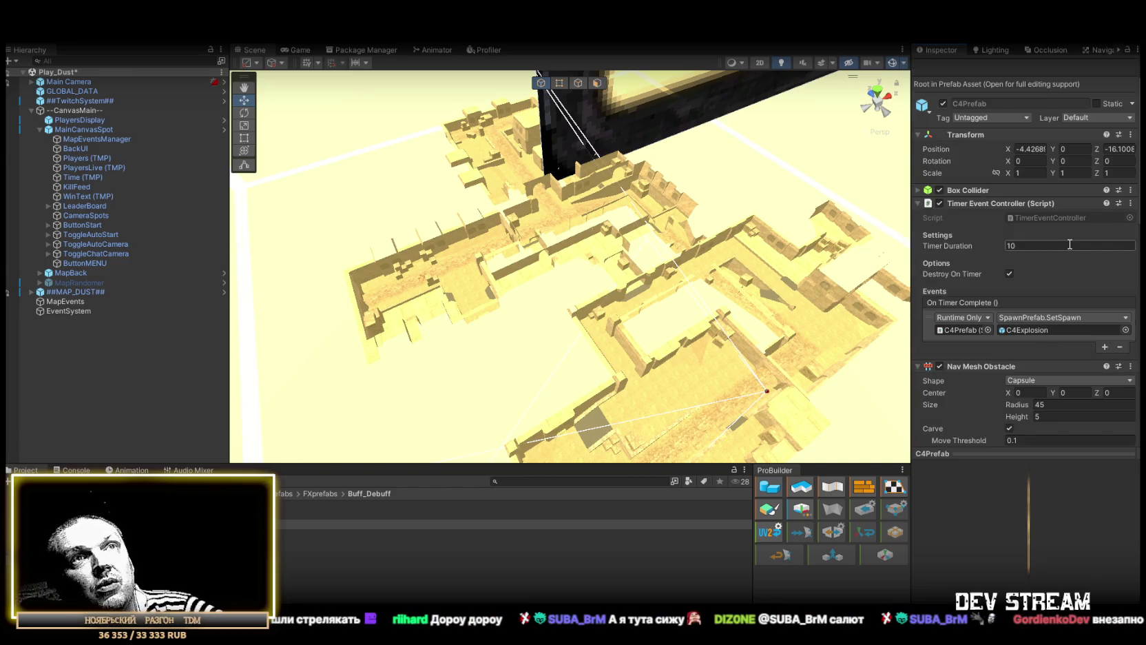
pyautogui.click(1066, 244)
pyautogui.write('8')
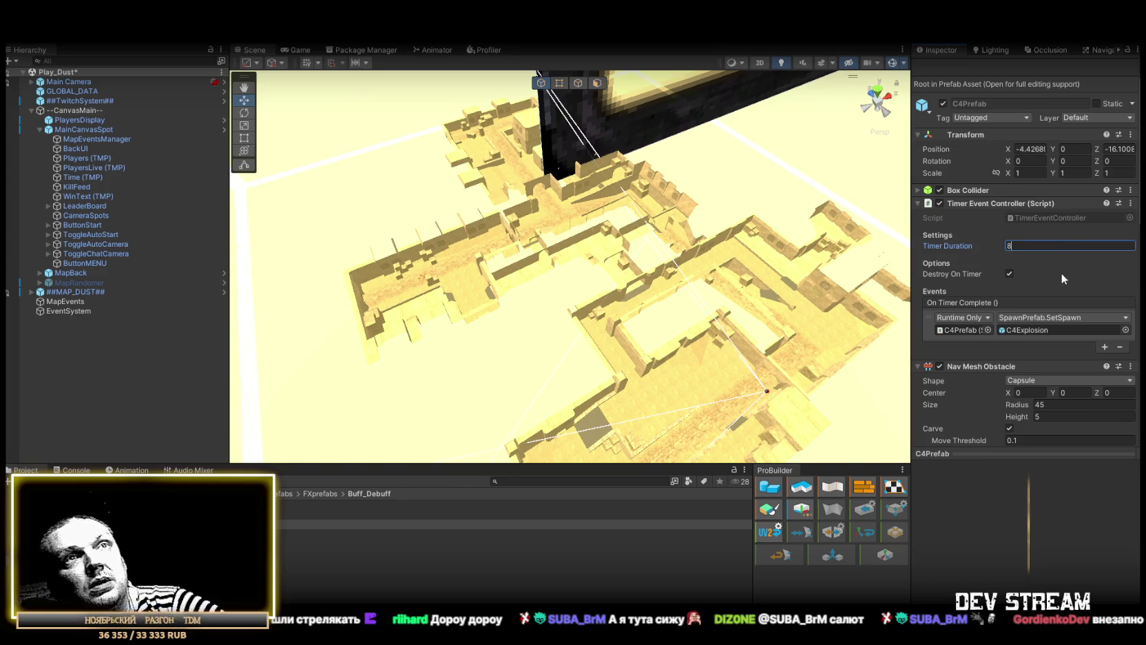
pyautogui.press('Return')
# - Remove the Box Collider component from C4Prefab
pyautogui.scroll(-2, 1062, 270)
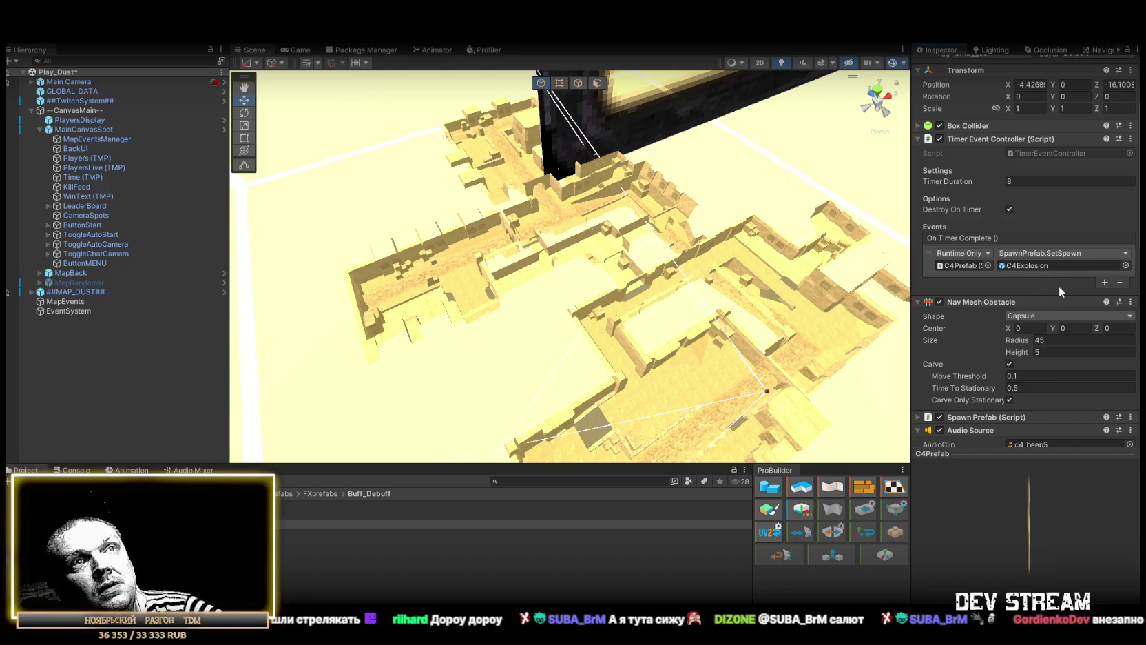
pyautogui.scroll(-6, 1060, 280)
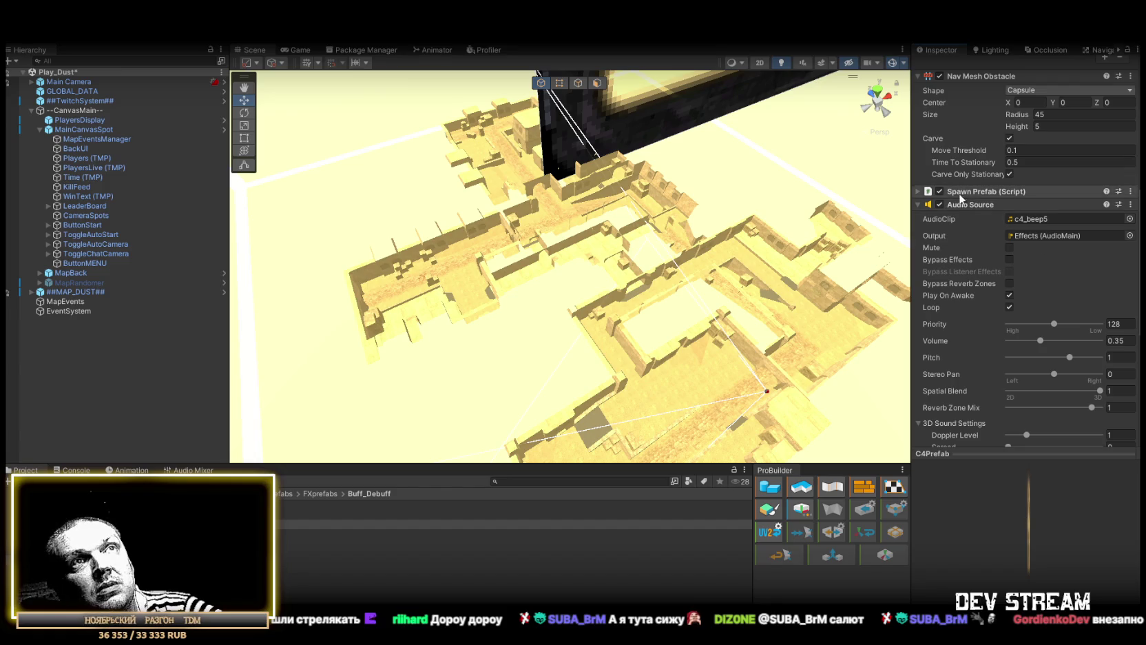
pyautogui.click(917, 192)
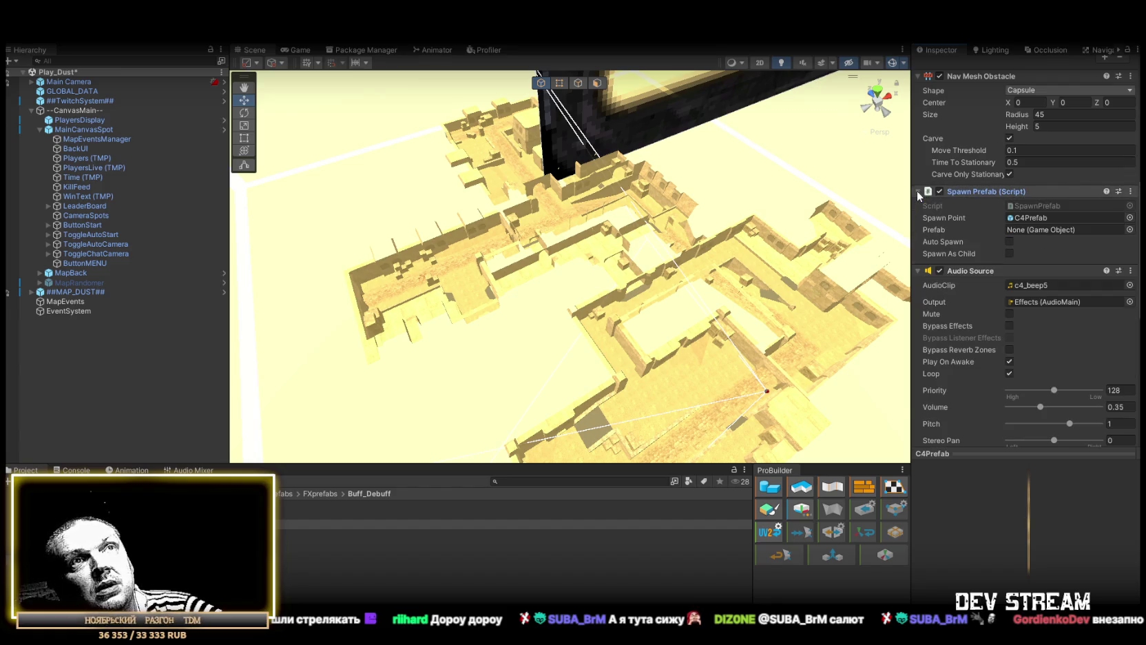
pyautogui.click(917, 191)
pyautogui.scroll(5, 916, 190)
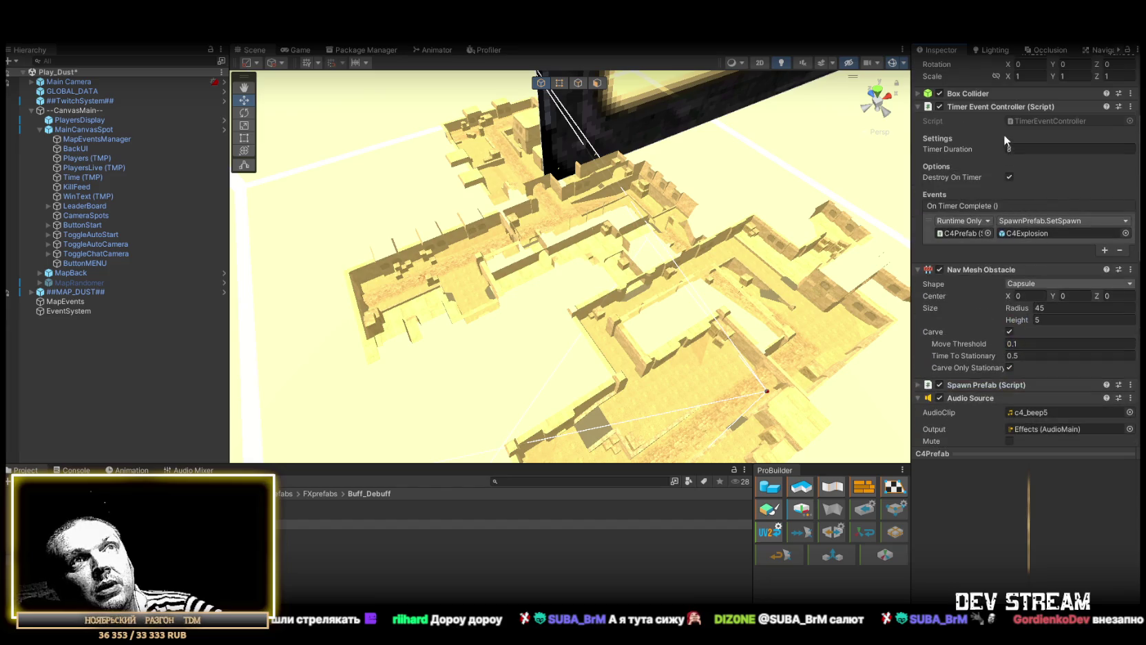
pyautogui.click(917, 92)
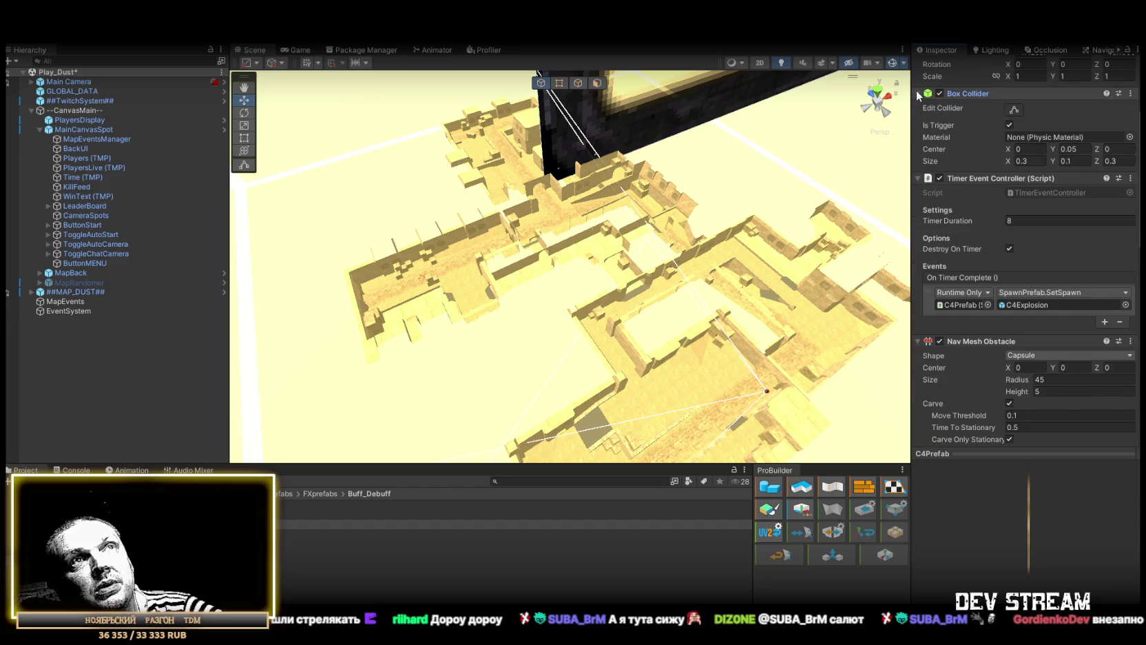
pyautogui.click(1131, 94)
pyautogui.click(1040, 124)
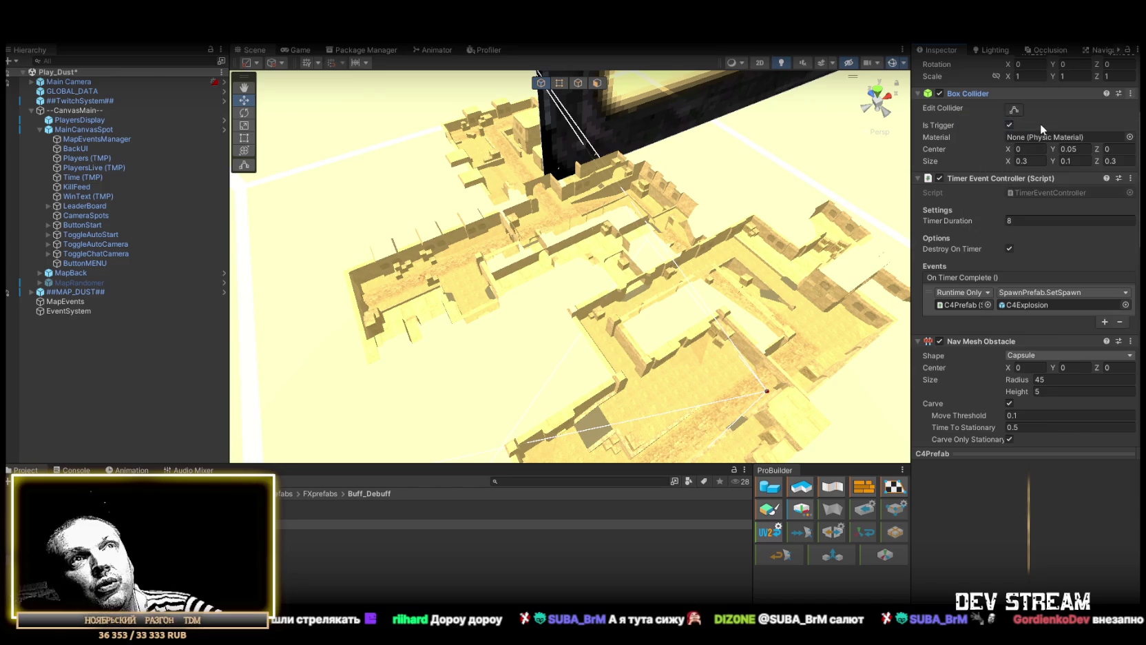
pyautogui.scroll(4, 1041, 200)
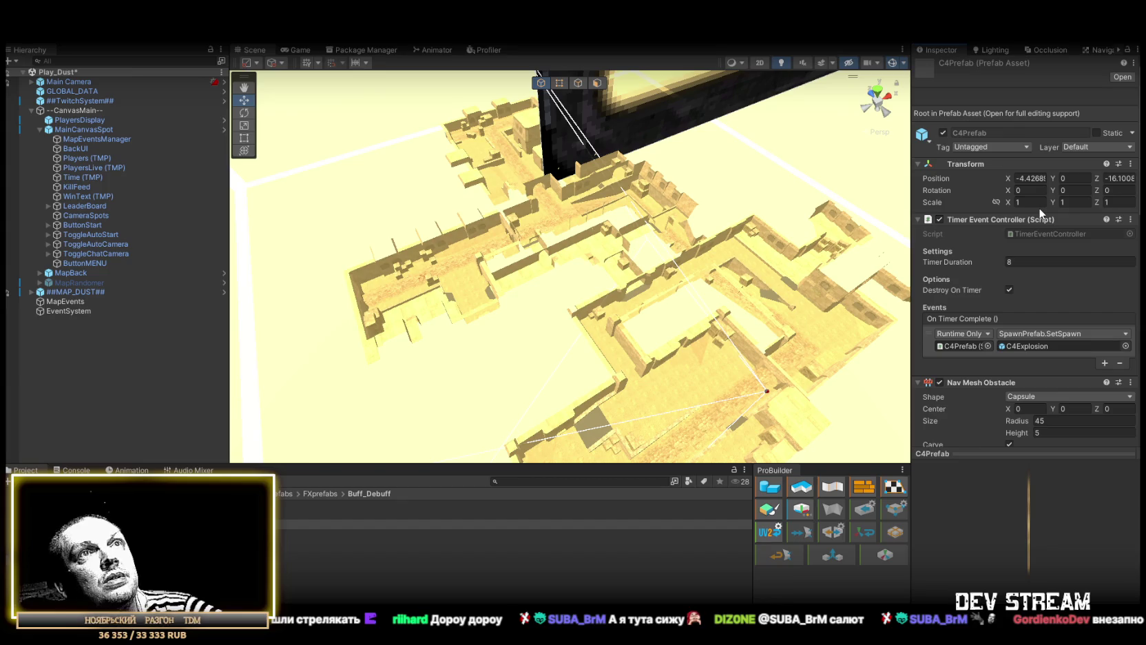
pyautogui.scroll(-15, 1039, 212)
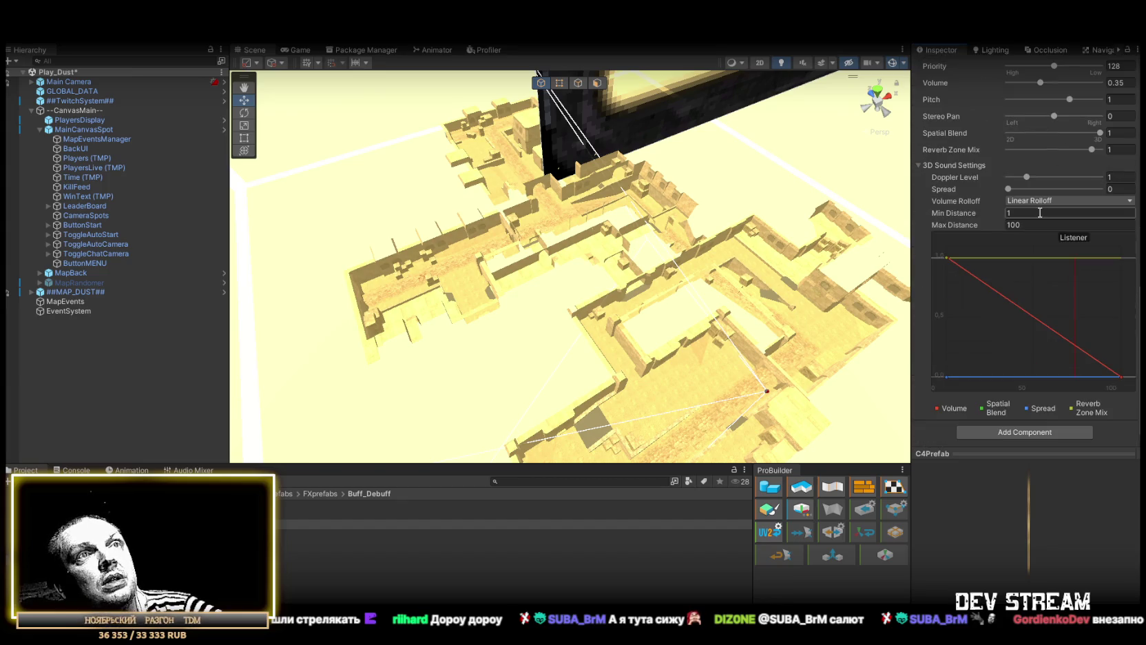
pyautogui.scroll(10, 1039, 212)
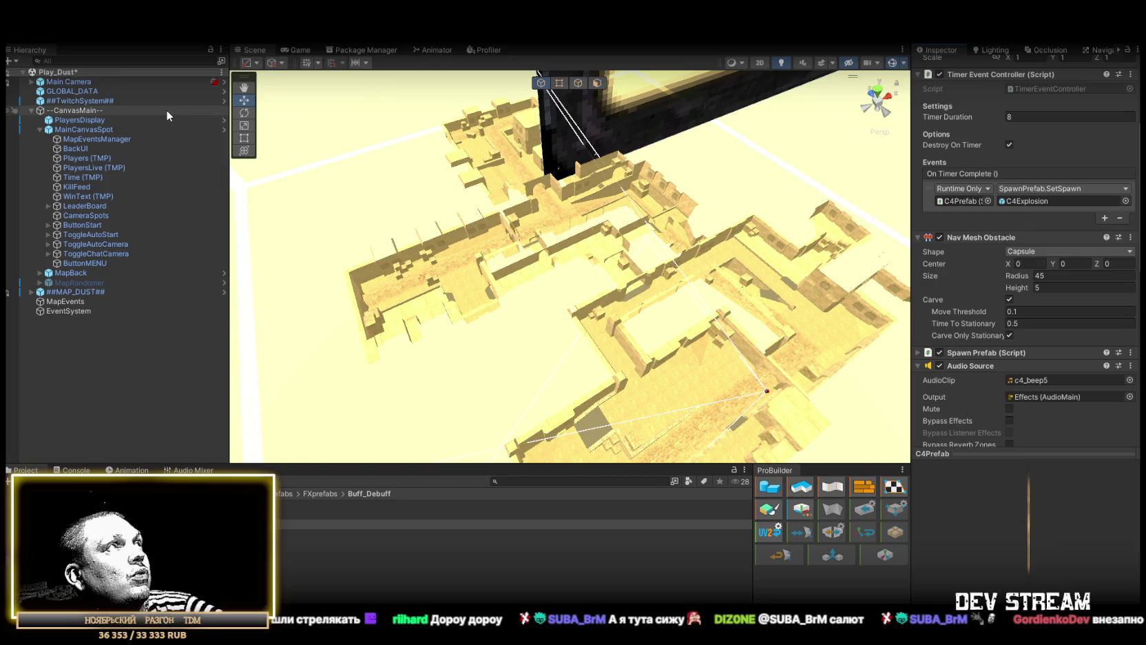
# - Open C4Prefab in prefab mode, select Mine, and ping its SM_Prop_Mine_01 mesh asset
pyautogui.doubleClick(413, 524)
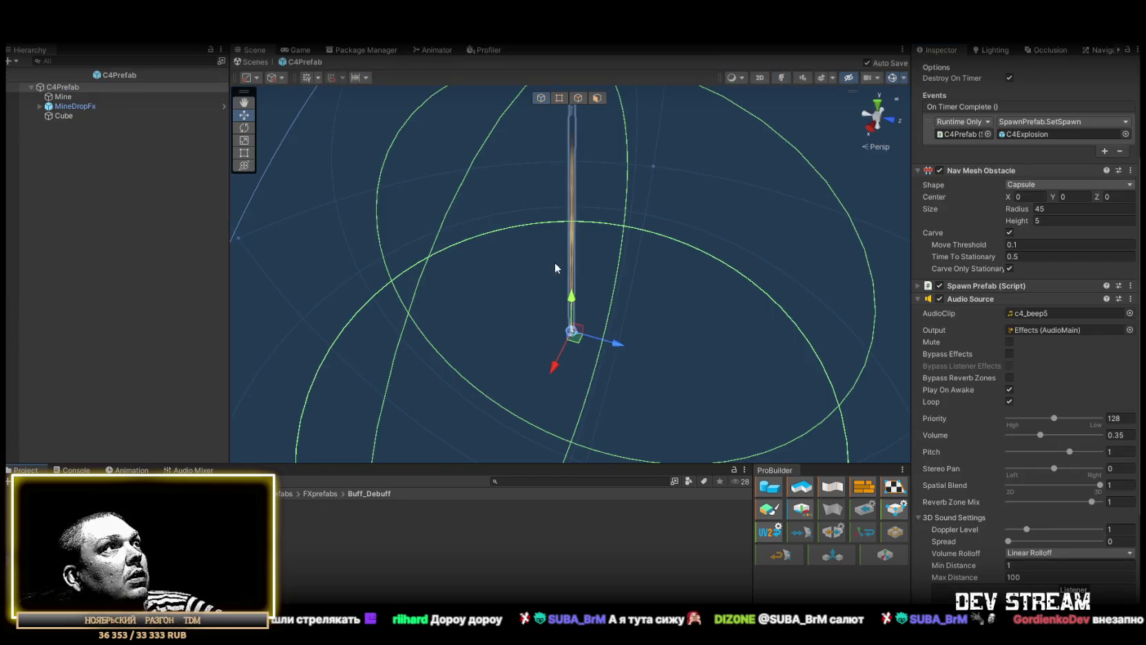
pyautogui.click(74, 107)
pyautogui.click(66, 98)
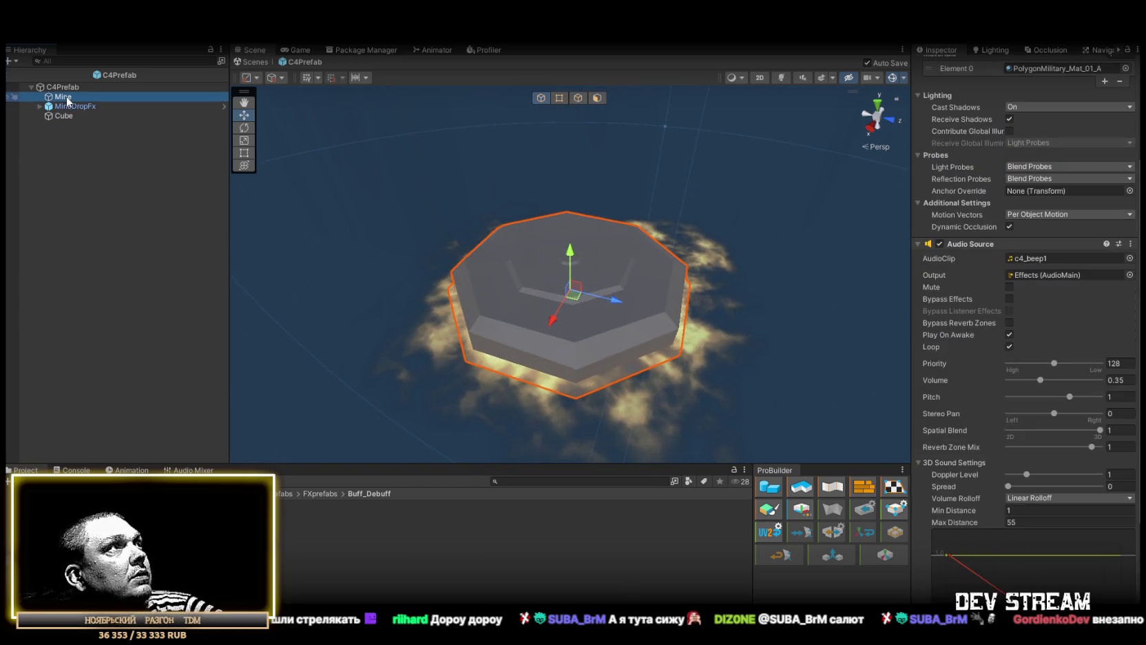
pyautogui.scroll(3, 1075, 252)
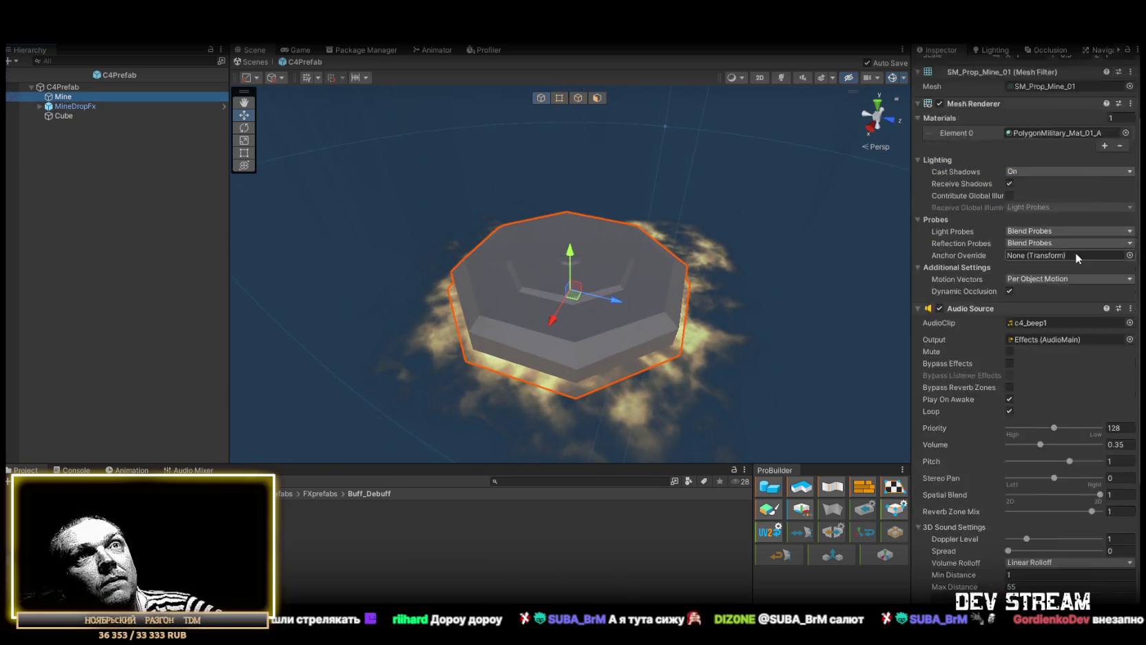
pyautogui.scroll(3, 1075, 253)
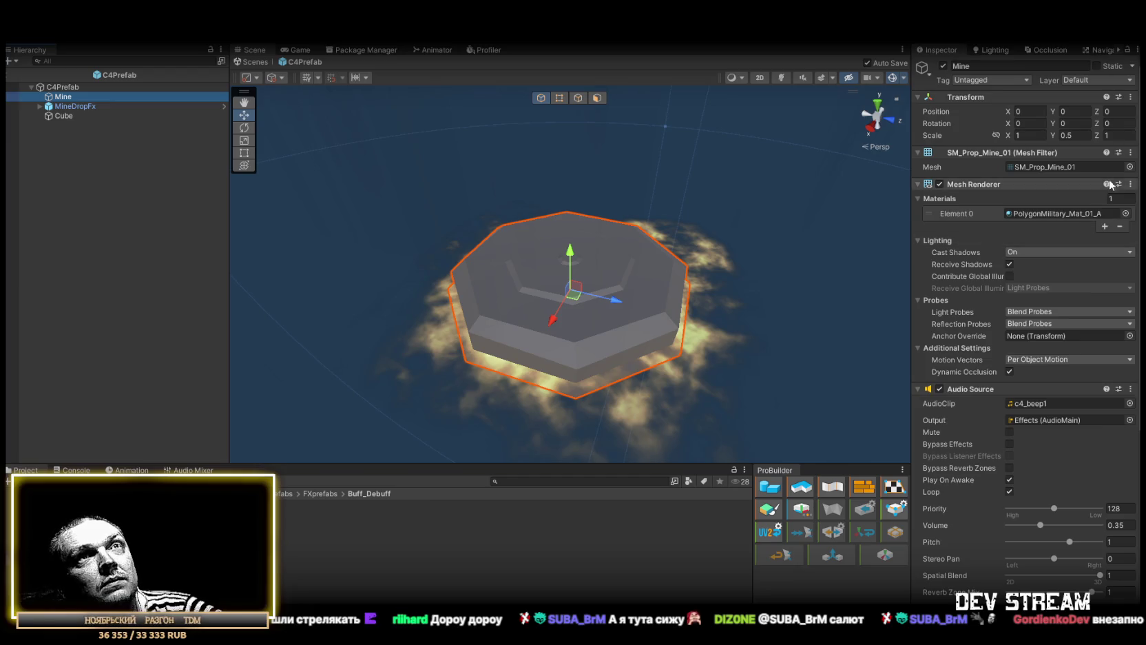
pyautogui.click(1036, 167)
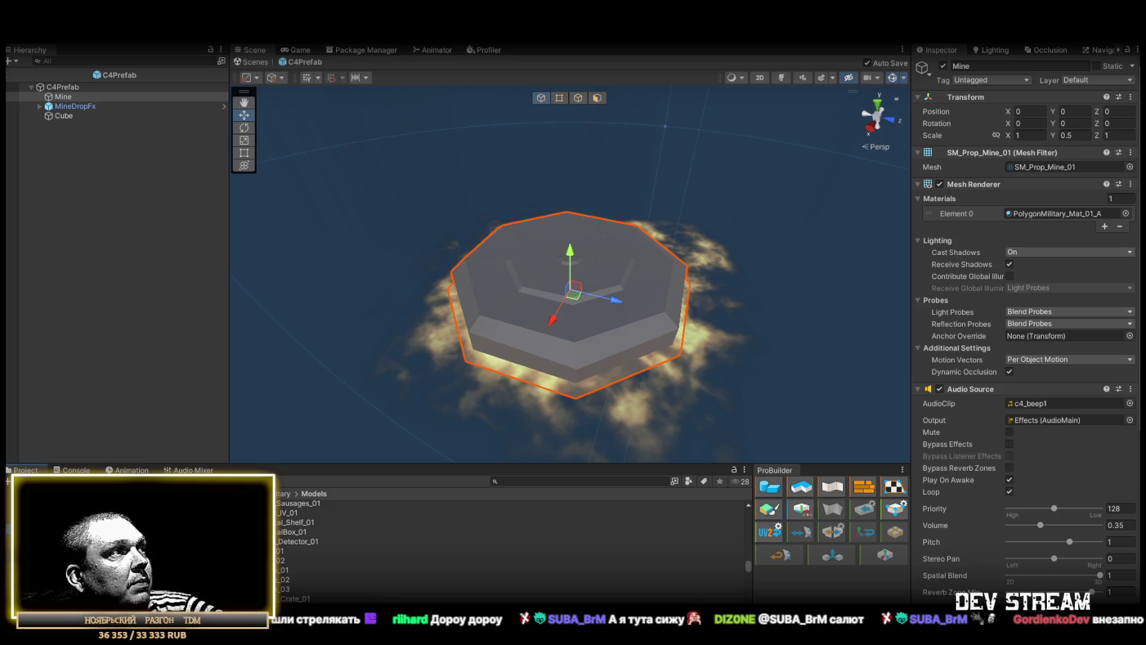
# - Browse from Prefabs > Props > PipeLine to the Military folder and scroll its SM_Prop models
pyautogui.click(69, 567)
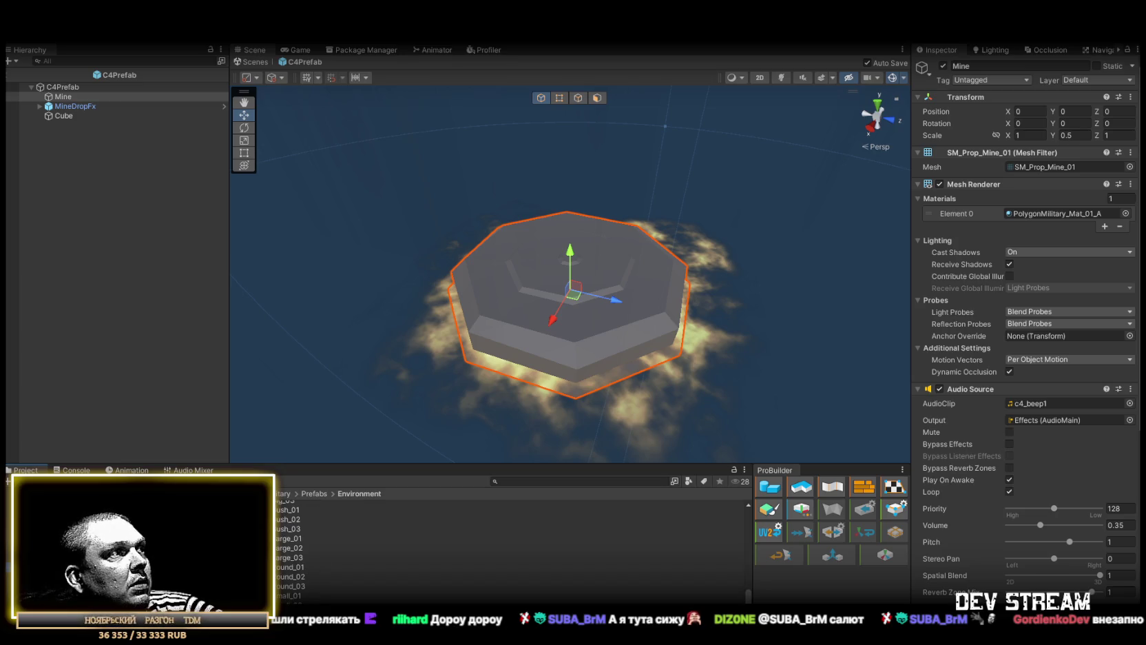
pyautogui.scroll(2, 313, 568)
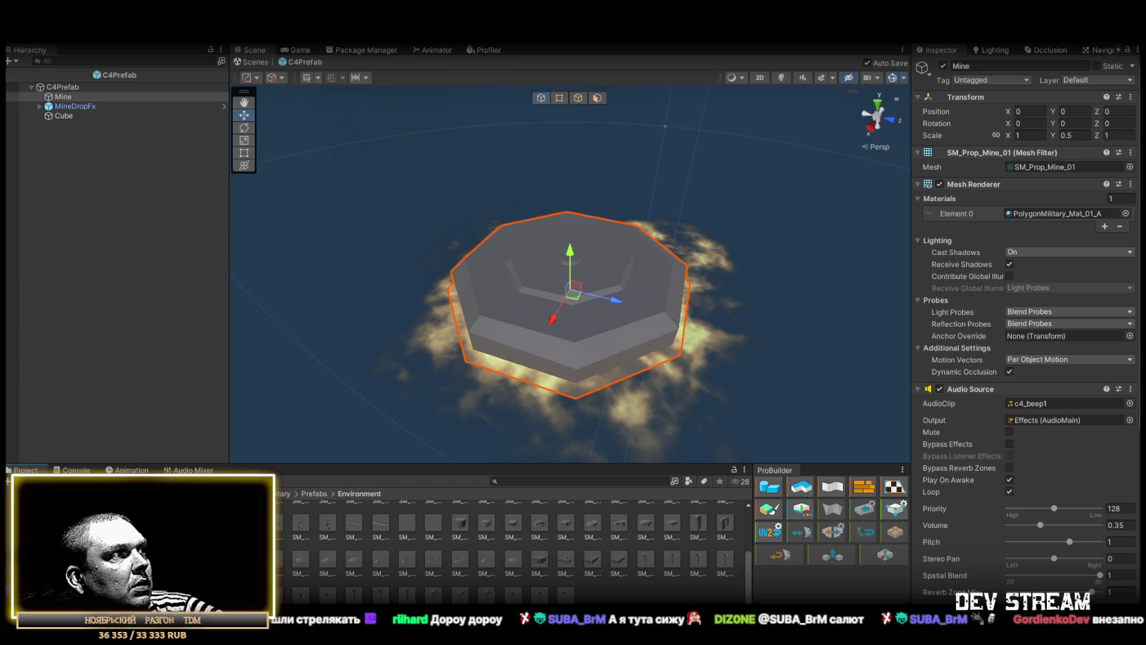
pyautogui.click(82, 544)
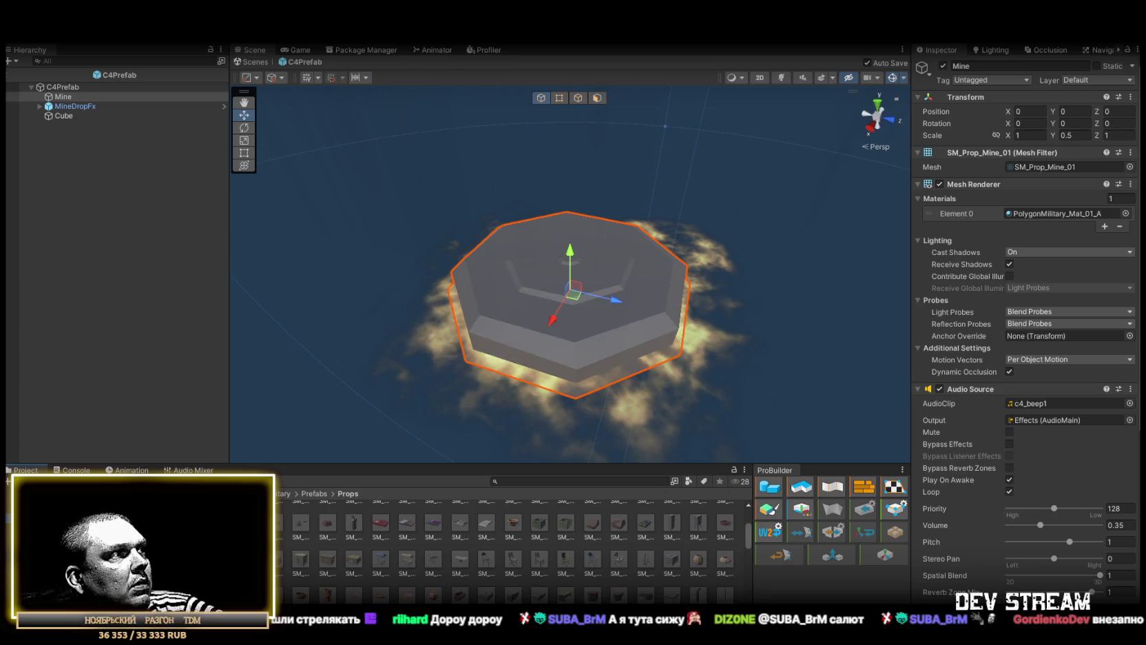
pyautogui.click(93, 554)
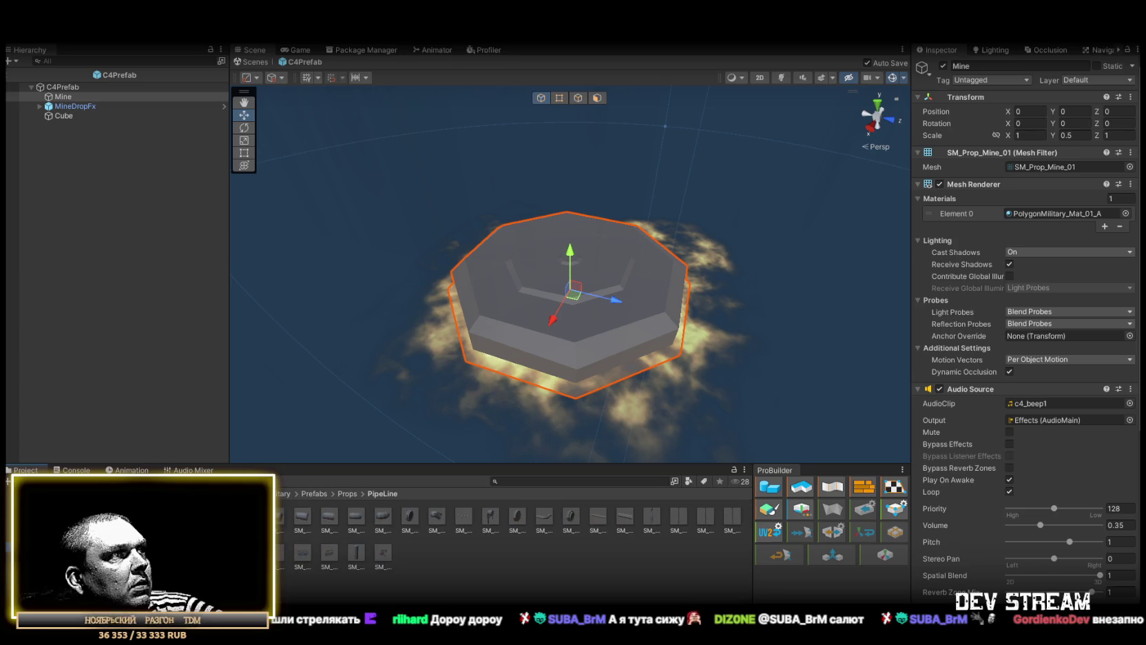
pyautogui.keyDown('ctrl'); pyautogui.scroll(6, 373, 544); pyautogui.keyUp('ctrl')
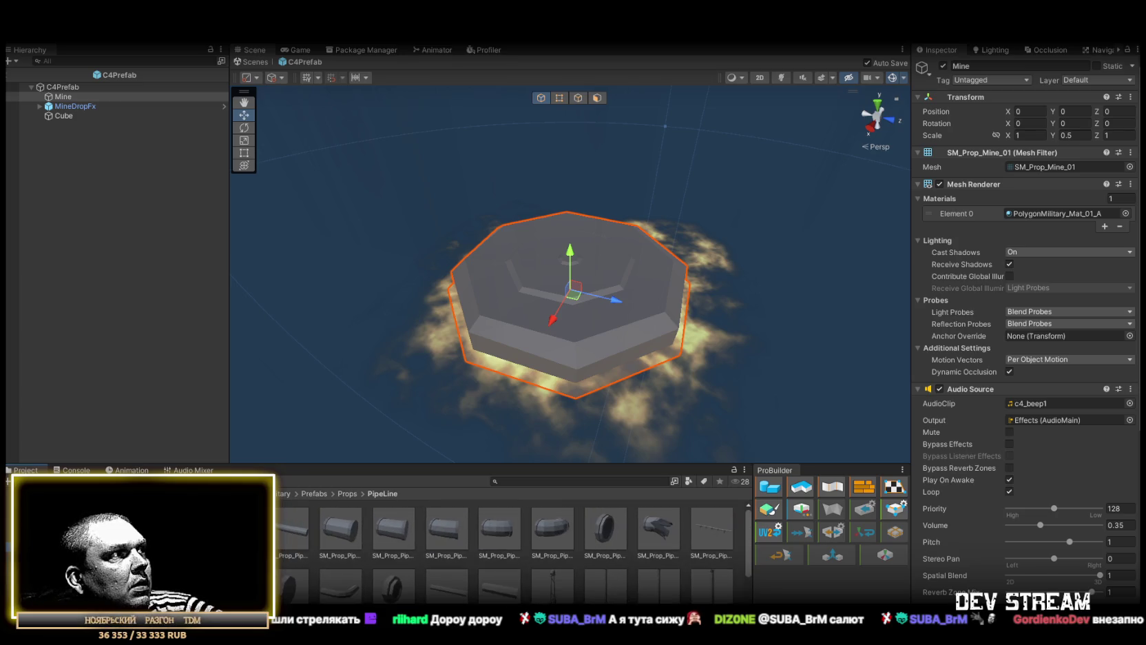
pyautogui.press('Up')
pyautogui.press('Up')
pyautogui.press('Up')
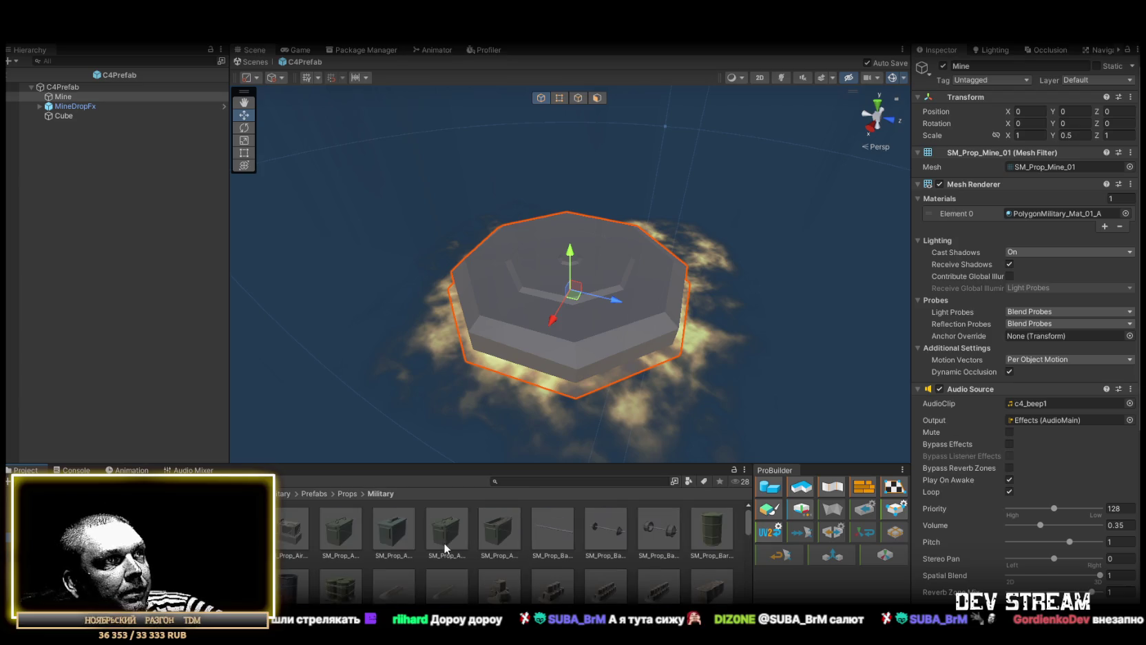
pyautogui.scroll(-5, 443, 543)
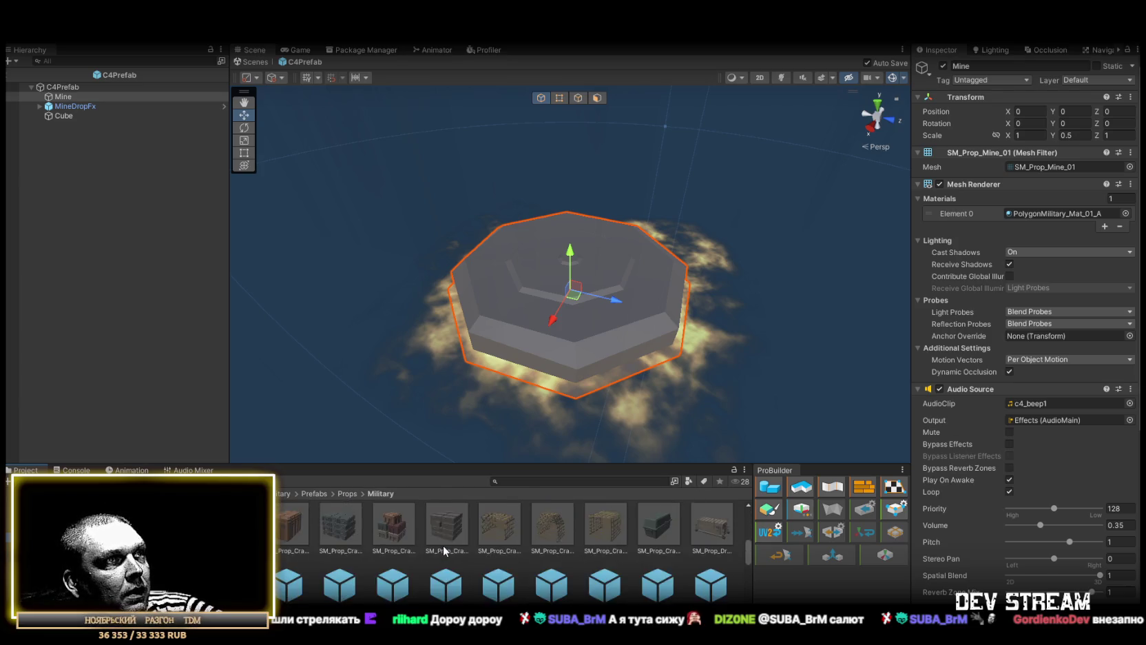
pyautogui.scroll(-4, 443, 546)
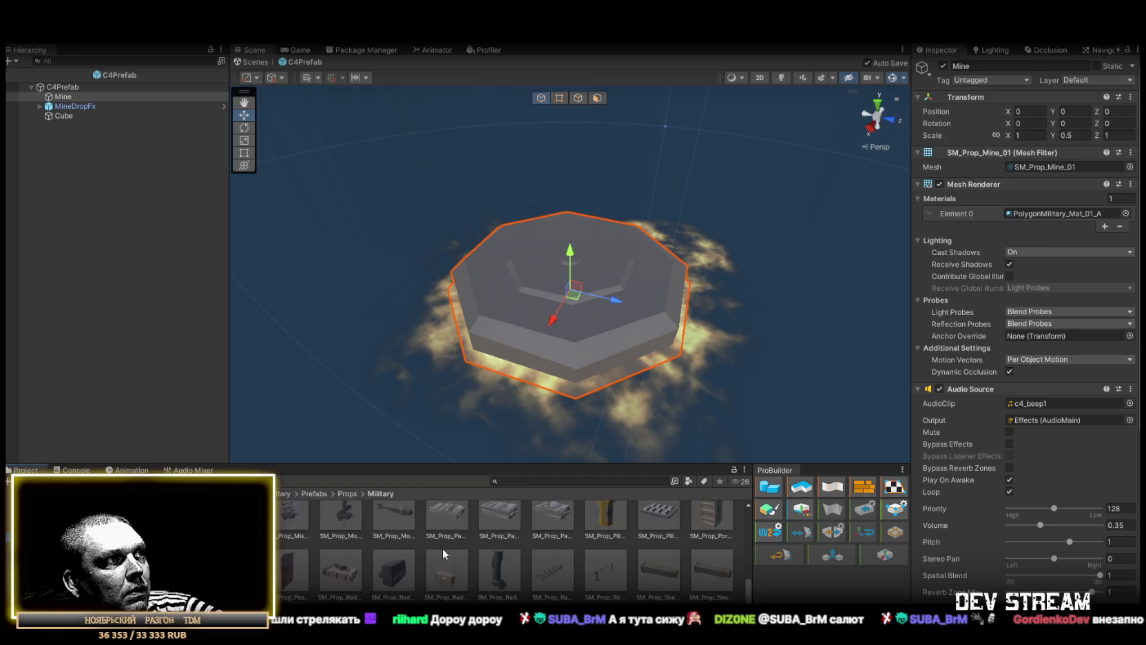
pyautogui.scroll(5, 441, 547)
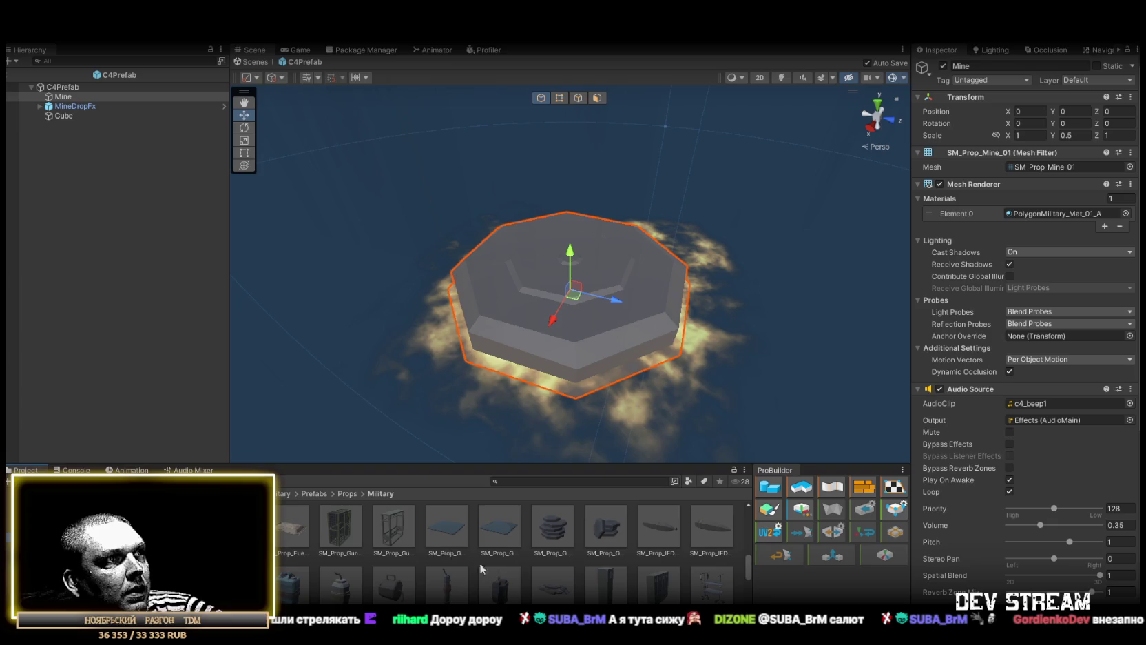
# - Add SM_Prop_IED_08 inside Mine and remove its Mesh Collider
pyautogui.moveTo(486, 590)
pyautogui.mouseDown()
pyautogui.moveTo(96, 104)
pyautogui.moveTo(69, 96)
pyautogui.mouseUp()
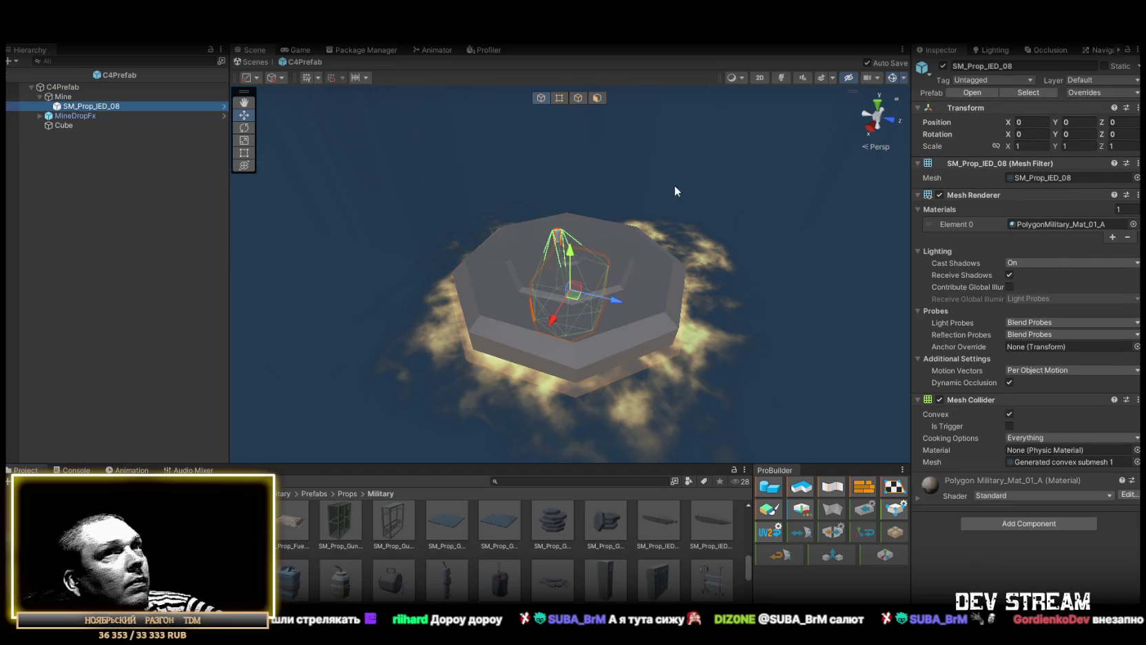
pyautogui.click(1137, 400)
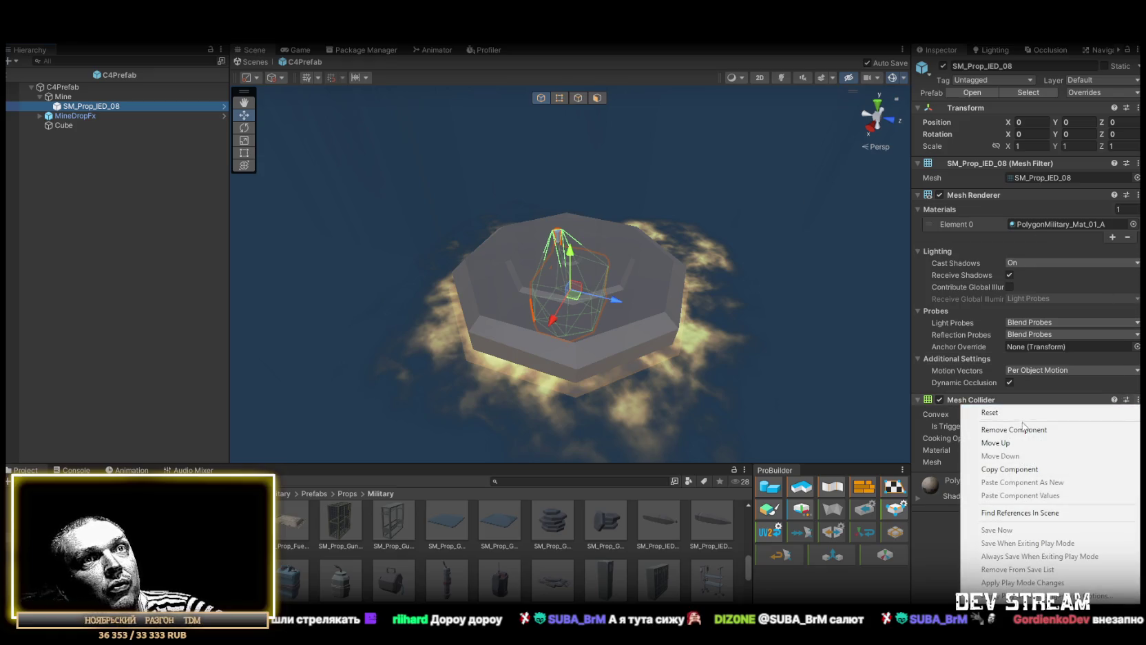
pyautogui.click(1025, 429)
# - Move SM_Prop_IED_08 directly under C4Prefab and delete the old Mine object
pyautogui.moveTo(76, 105); pyautogui.dragTo(69, 93)
pyautogui.click(67, 106)
pyautogui.press('Delete')
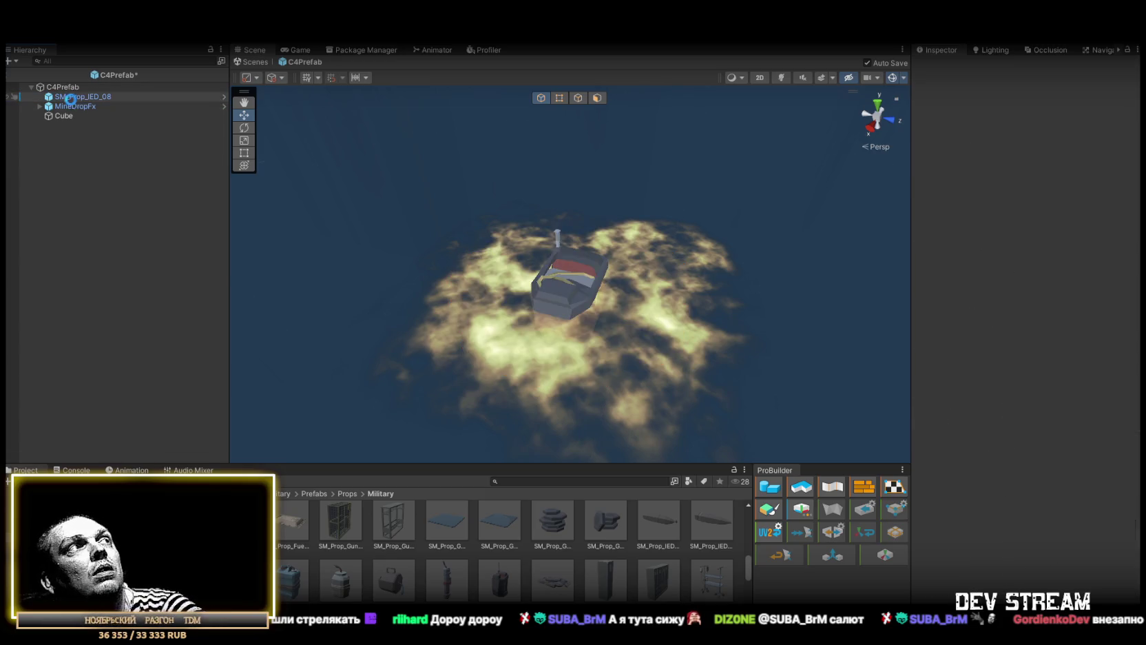
pyautogui.click(74, 96)
pyautogui.moveTo(645, 223)
pyautogui.mouseDown()
pyautogui.moveTo(663, 233)
pyautogui.moveTo(371, 161)
pyautogui.moveTo(350, 193)
pyautogui.mouseUp()
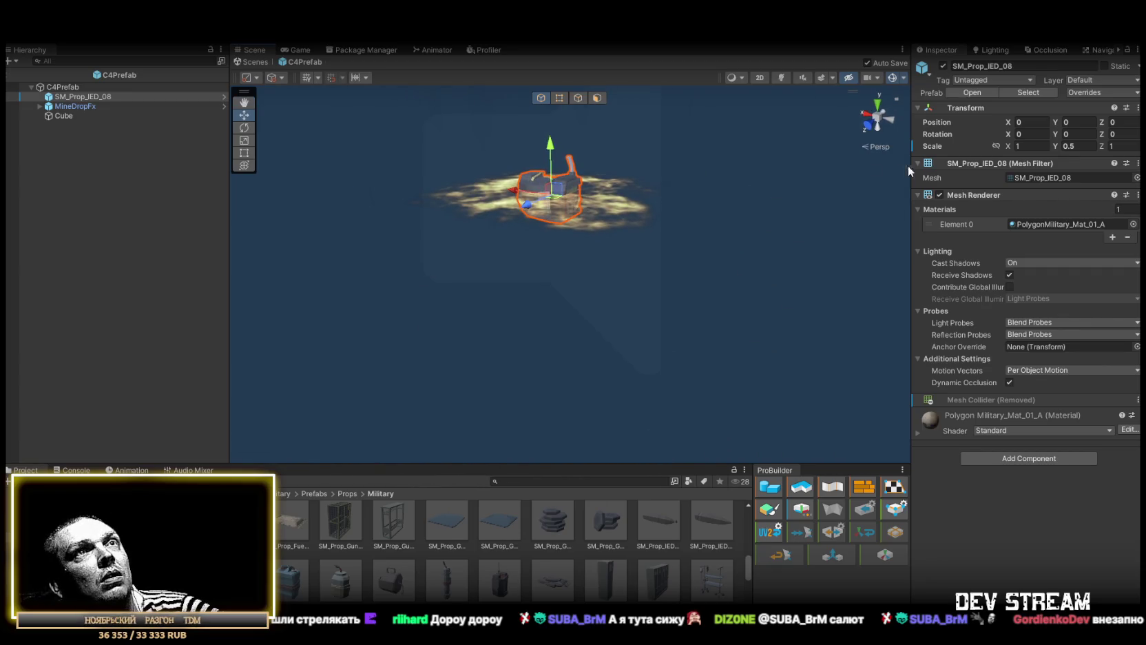
# - Set the IED's Scale Y to 1, rotate it, and raise it to Y 0.0259
pyautogui.click(1084, 146)
pyautogui.write('1')
pyautogui.press('Return')
pyautogui.moveTo(679, 262)
pyautogui.mouseDown()
pyautogui.moveTo(683, 212)
pyautogui.moveTo(699, 223)
pyautogui.moveTo(700, 197)
pyautogui.mouseUp()
pyautogui.press('e')
pyautogui.moveTo(601, 185)
pyautogui.mouseDown()
pyautogui.moveTo(477, 125)
pyautogui.moveTo(589, 177)
pyautogui.moveTo(450, 129)
pyautogui.moveTo(555, 178)
pyautogui.moveTo(510, 249)
pyautogui.moveTo(720, 253)
pyautogui.moveTo(602, 218)
pyautogui.mouseUp()
pyautogui.press('f')
pyautogui.moveTo(544, 281); pyautogui.dragTo(543, 246)
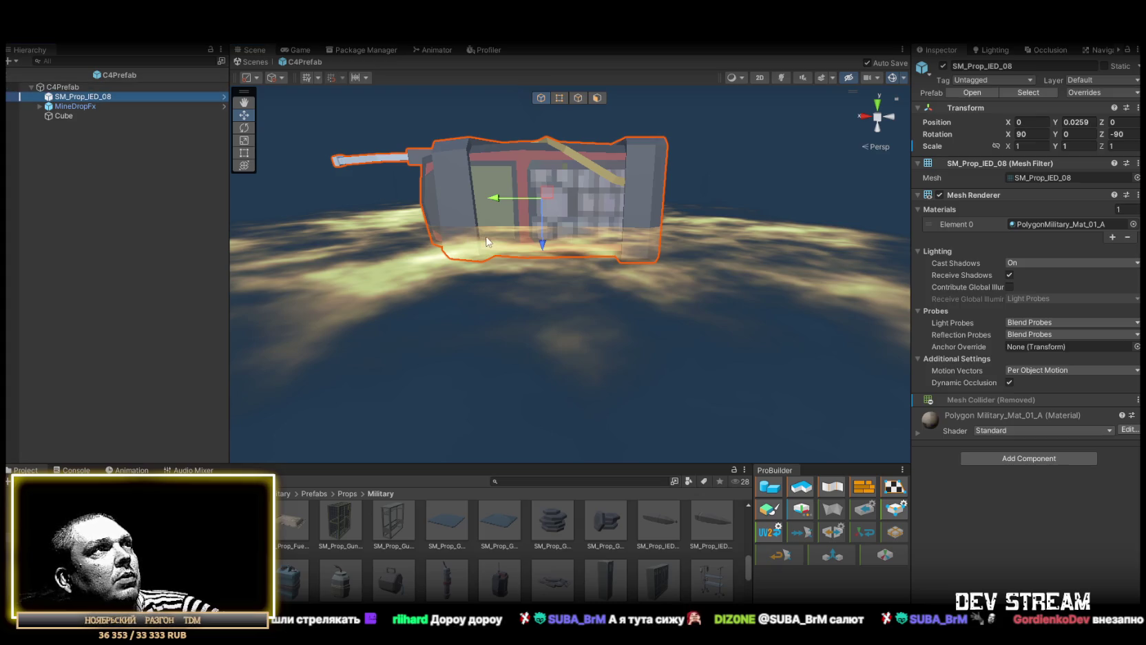
pyautogui.moveTo(551, 261)
pyautogui.mouseDown()
pyautogui.moveTo(615, 216)
pyautogui.moveTo(624, 241)
pyautogui.moveTo(510, 234)
pyautogui.mouseUp()
# - Lift the IED to Y 0.0437 and tilt it to about 82 degrees on X
pyautogui.click(37, 87)
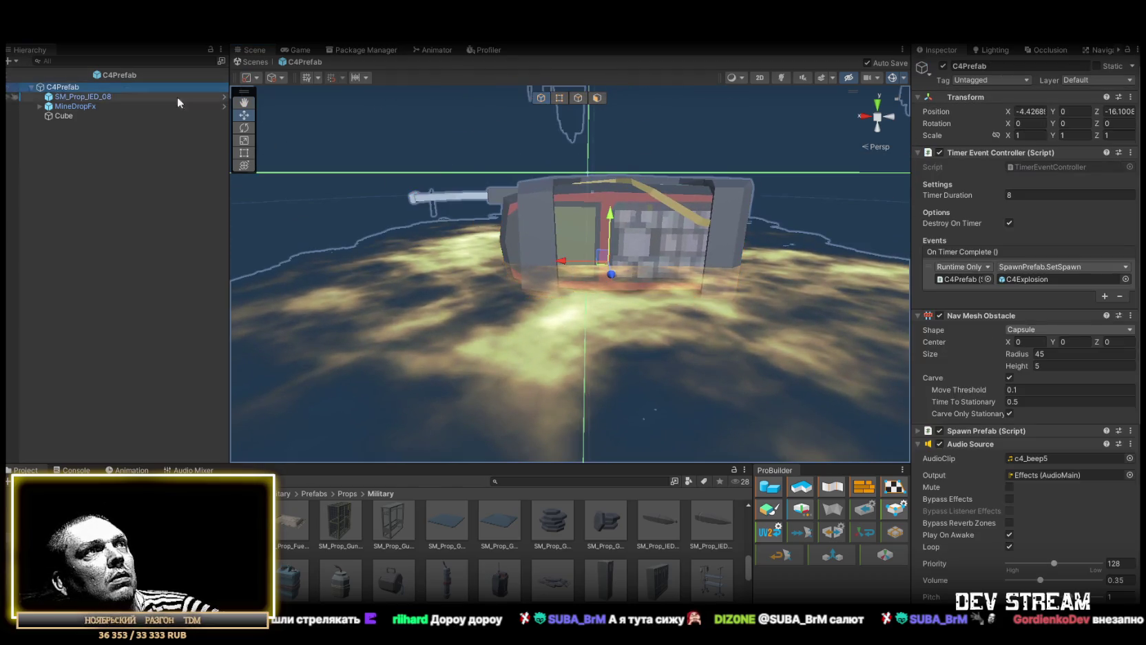
pyautogui.moveTo(605, 239)
pyautogui.mouseDown()
pyautogui.moveTo(683, 204)
pyautogui.moveTo(711, 225)
pyautogui.moveTo(673, 212)
pyautogui.moveTo(616, 230)
pyautogui.moveTo(635, 254)
pyautogui.mouseUp()
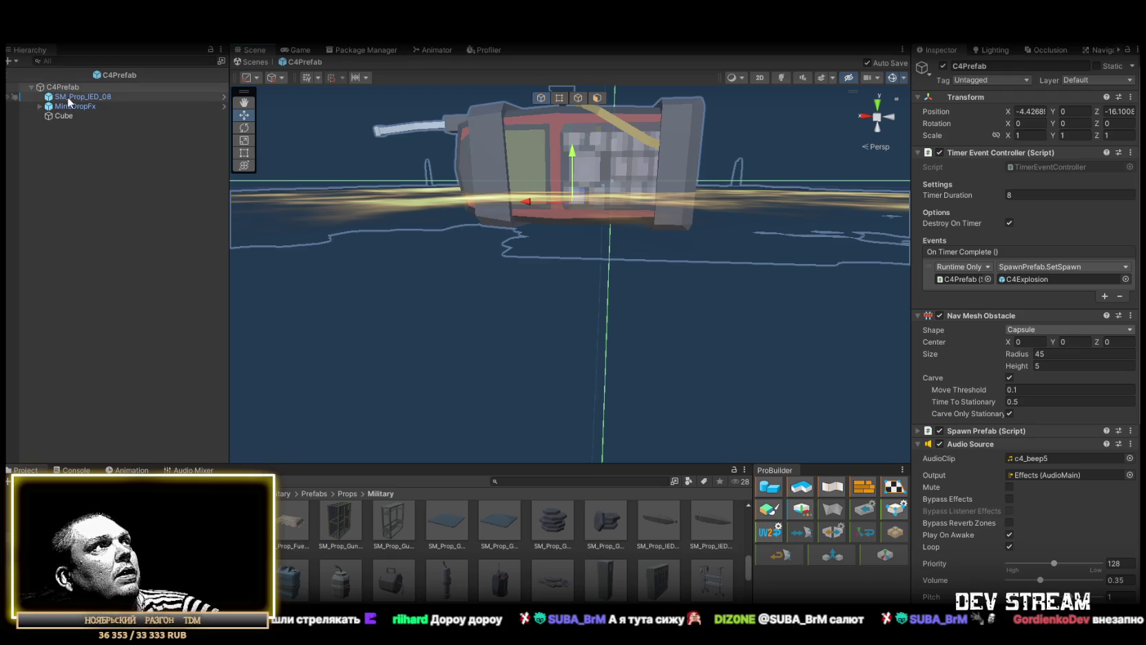
pyautogui.click(69, 96)
pyautogui.moveTo(570, 215); pyautogui.dragTo(573, 197)
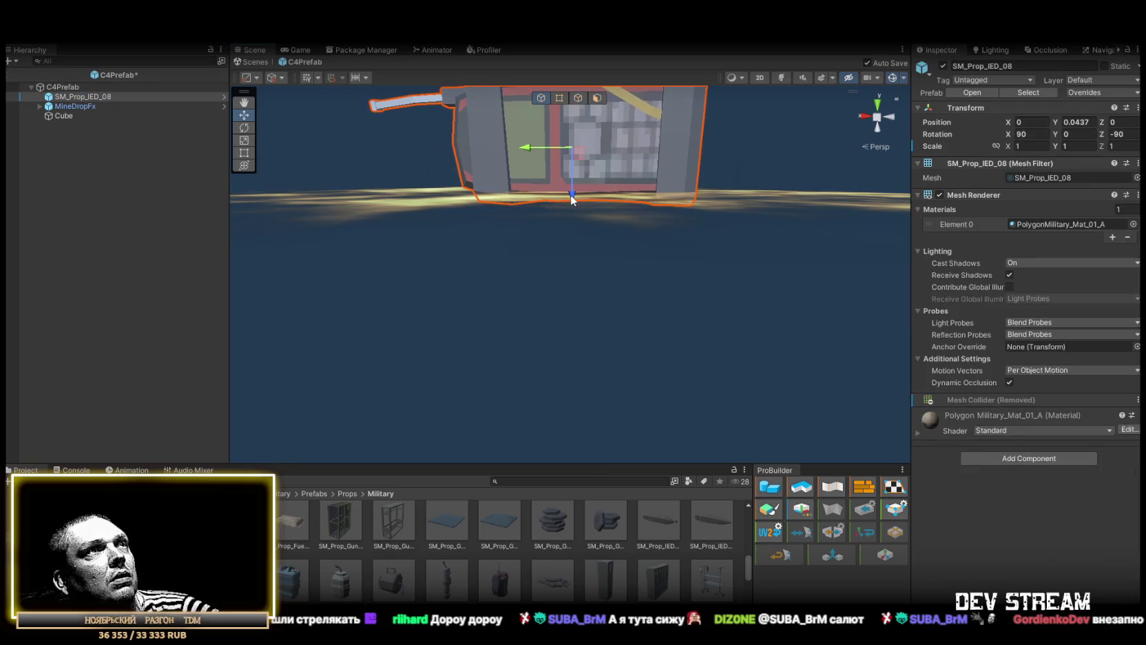
pyautogui.moveTo(691, 184)
pyautogui.mouseDown()
pyautogui.moveTo(689, 353)
pyautogui.moveTo(667, 297)
pyautogui.moveTo(516, 317)
pyautogui.moveTo(524, 357)
pyautogui.moveTo(527, 325)
pyautogui.moveTo(542, 314)
pyautogui.mouseUp()
pyautogui.press('f')
pyautogui.press('e')
pyautogui.moveTo(562, 193)
pyautogui.mouseDown()
pyautogui.moveTo(520, 227)
pyautogui.moveTo(592, 262)
pyautogui.moveTo(655, 481)
pyautogui.mouseUp()
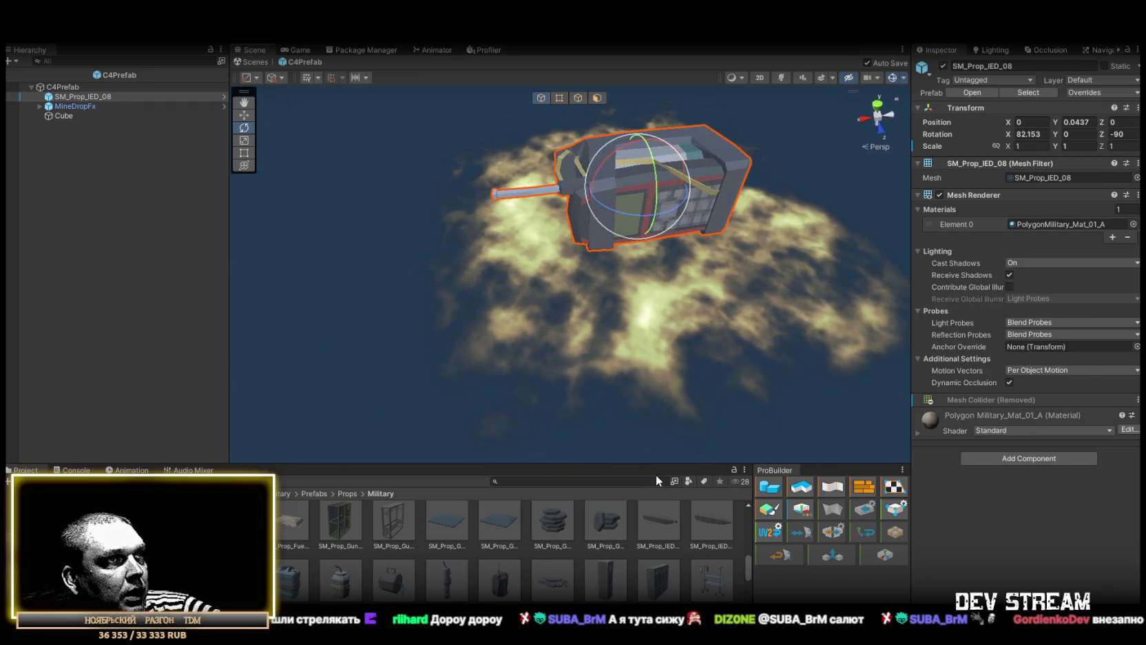
pyautogui.scroll(-5, 571, 278)
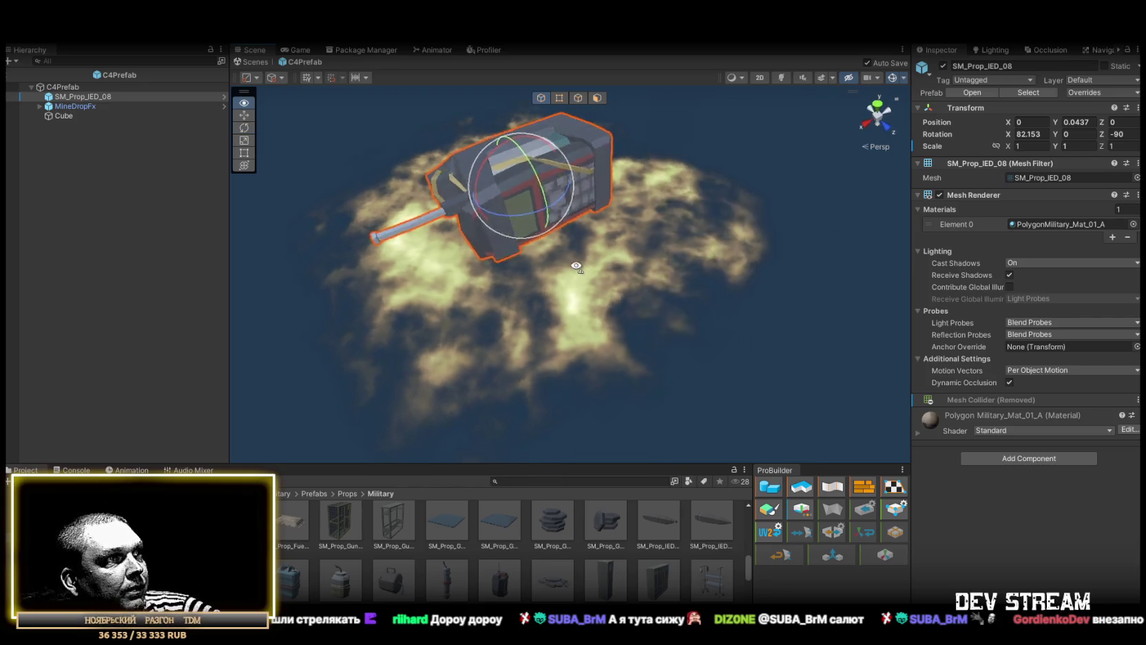
# - Add the SM_Prop_IED_04 jerrycan under C4Prefab and delete SM_Prop_IED_08
pyautogui.click(356, 572)
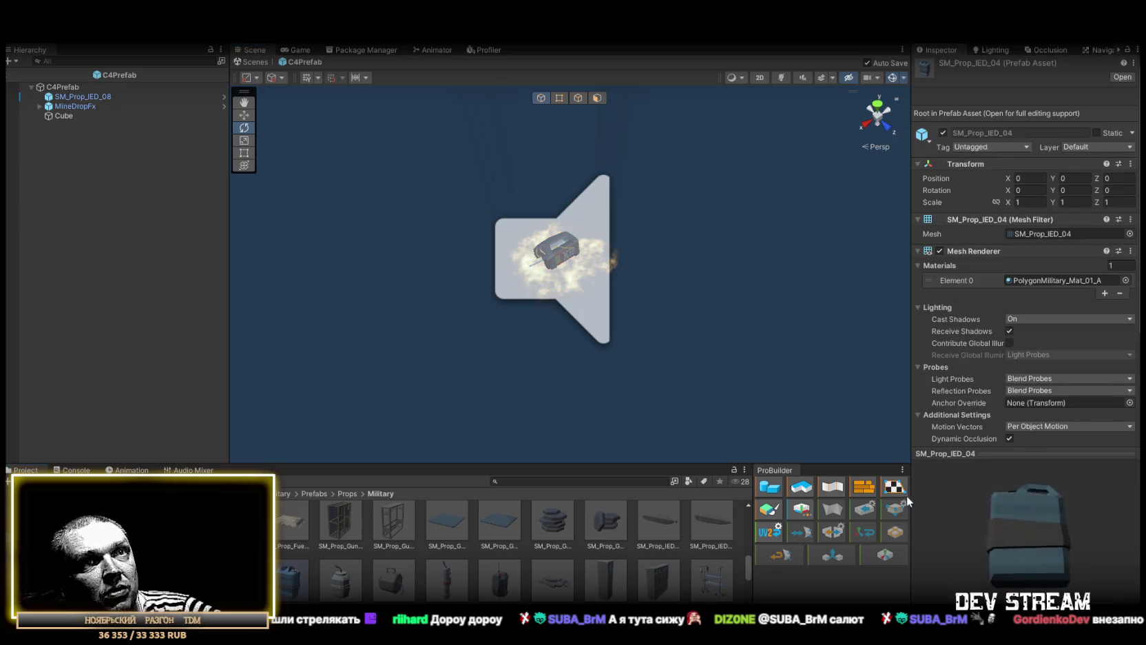
pyautogui.moveTo(288, 586); pyautogui.dragTo(71, 89)
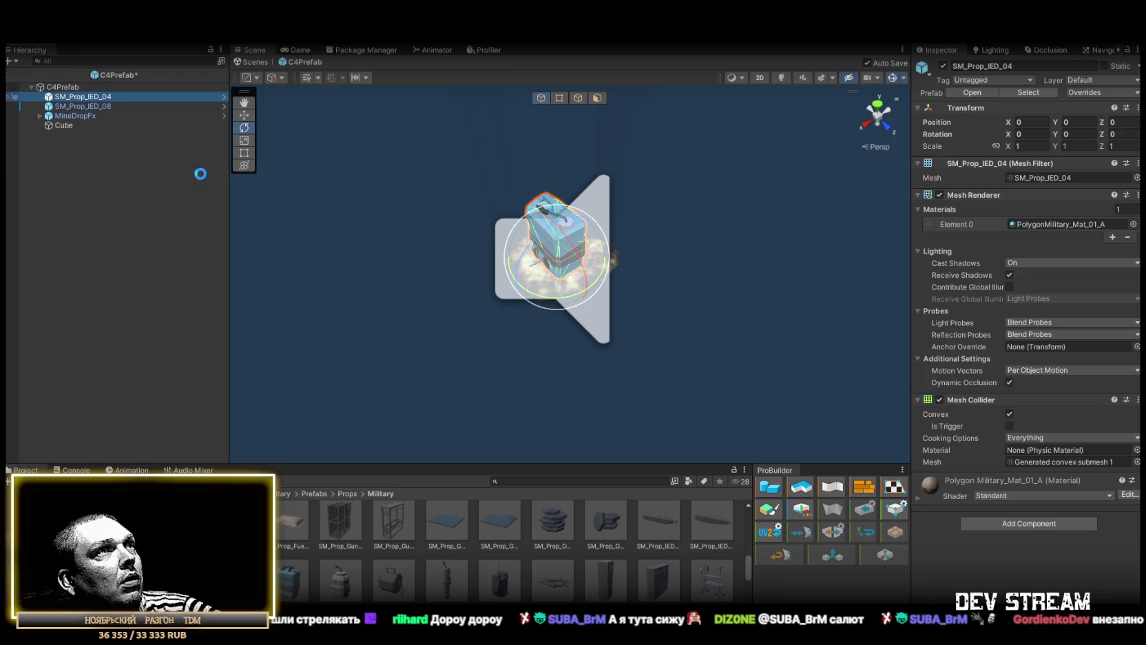
pyautogui.click(93, 106)
pyautogui.press('Delete')
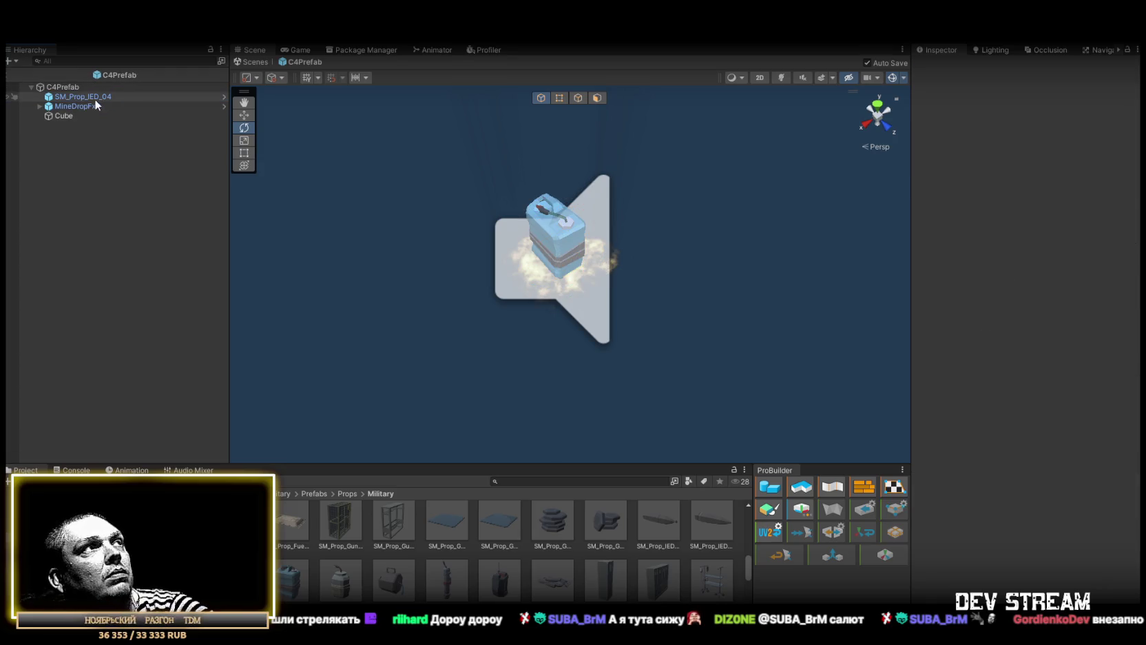
pyautogui.click(95, 97)
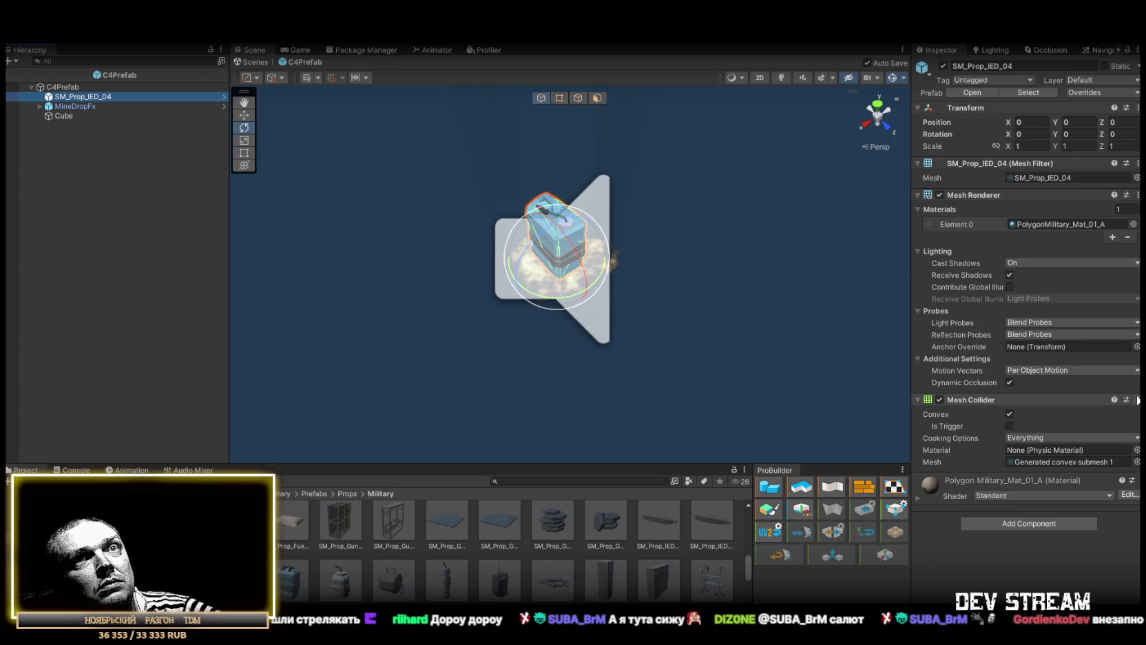
# - Remove the jerrycan's Mesh Collider and apply the override to its source prefab
pyautogui.rightClick(1029, 398)
pyautogui.click(1029, 426)
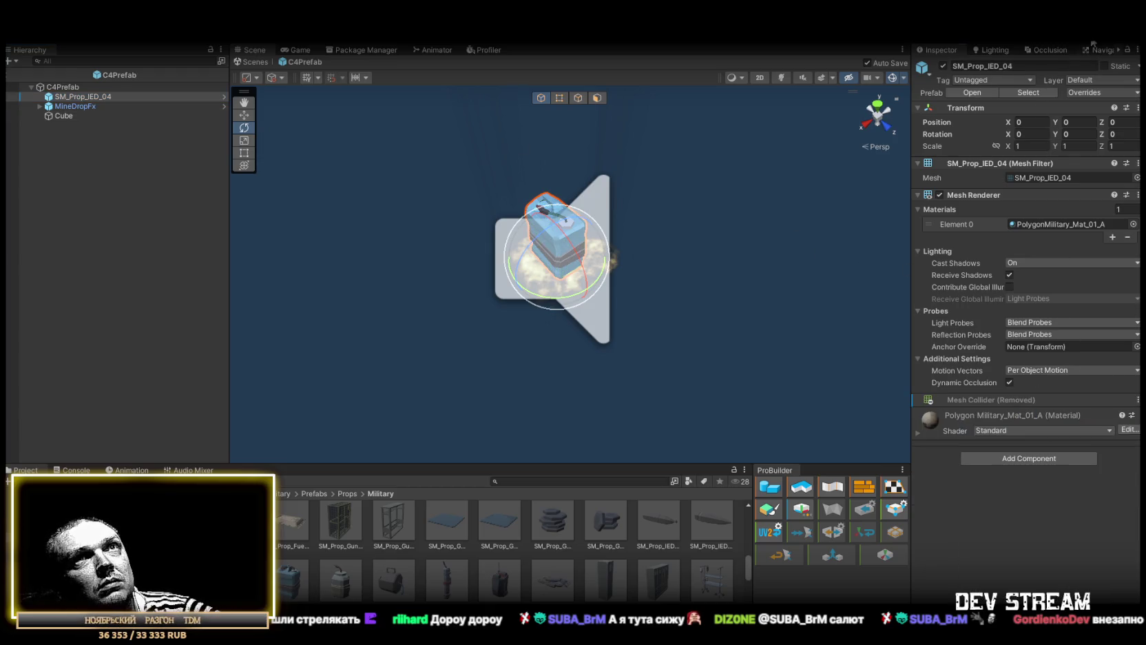
pyautogui.moveTo(551, 289)
pyautogui.mouseDown()
pyautogui.moveTo(584, 223)
pyautogui.moveTo(647, 311)
pyautogui.mouseUp()
pyautogui.scroll(5, 558, 262)
pyautogui.scroll(-5, 620, 276)
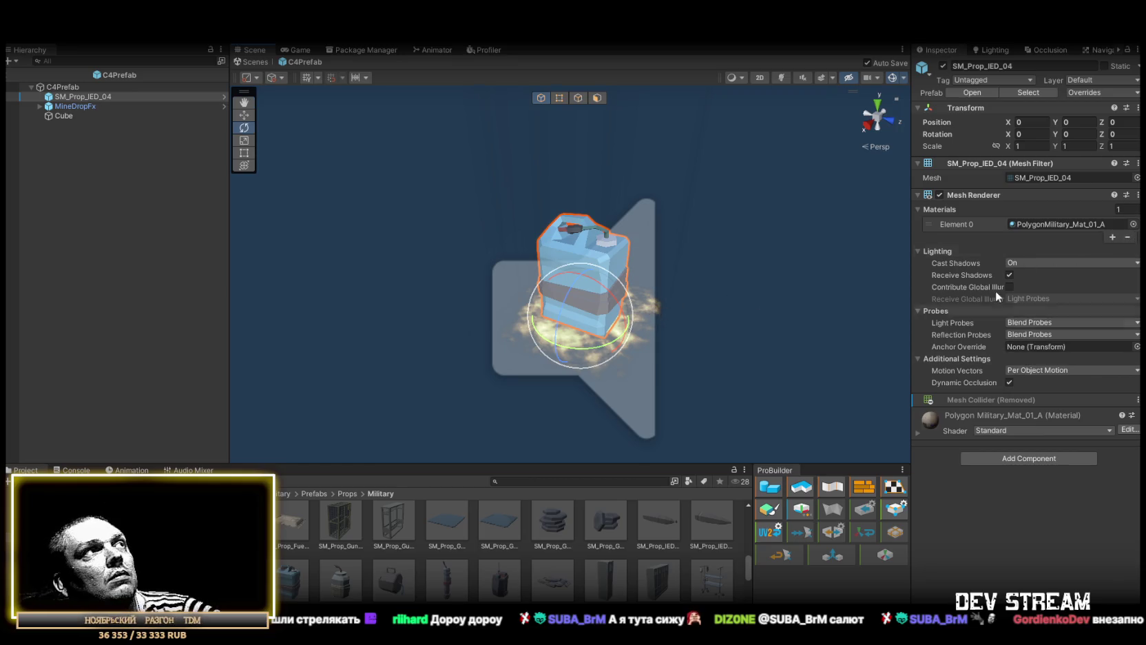
pyautogui.click(1096, 93)
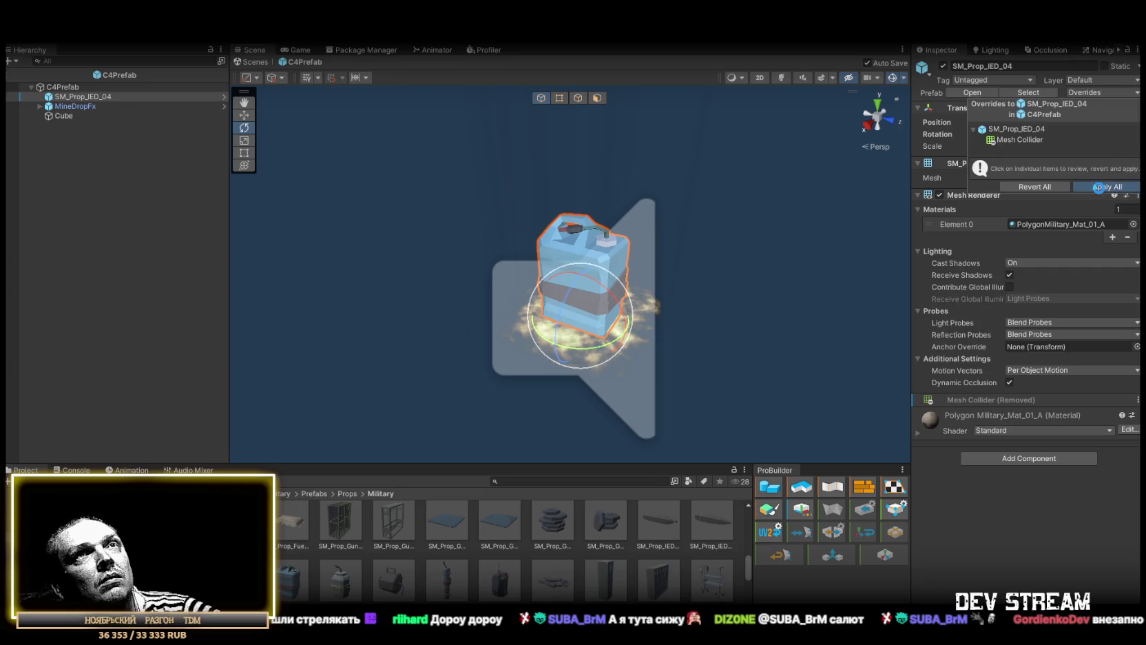
pyautogui.click(1099, 188)
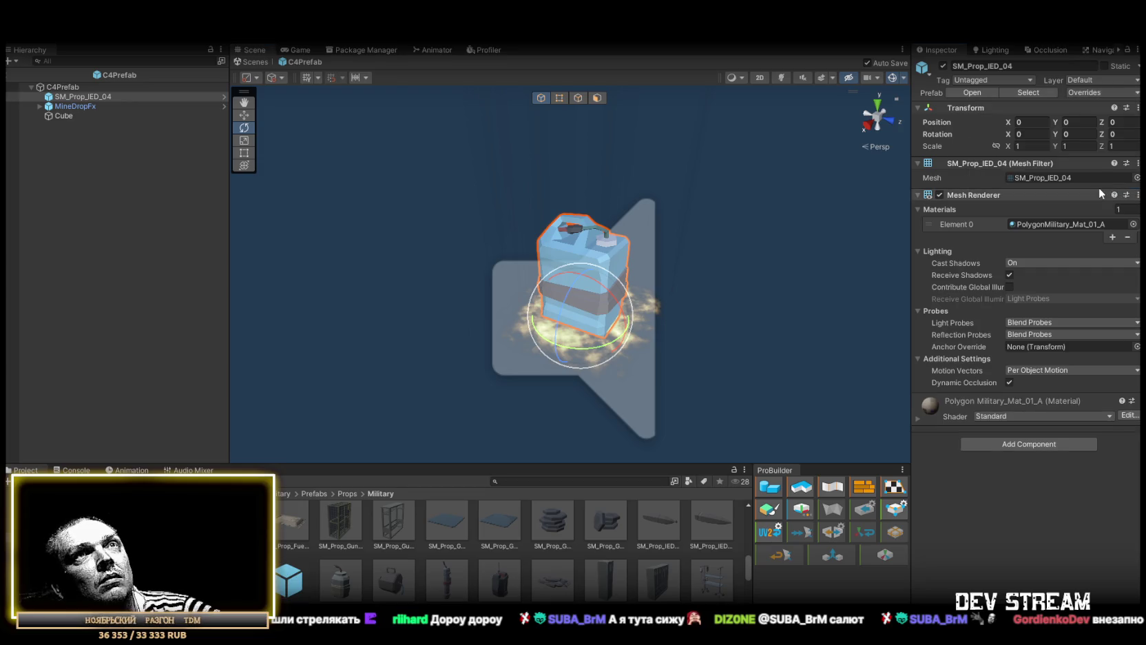
# - Rename the jerrycan to IED and go back to the Play_Dust scene
pyautogui.click(88, 100)
pyautogui.moveTo(88, 98); pyautogui.dragTo(19, 99)
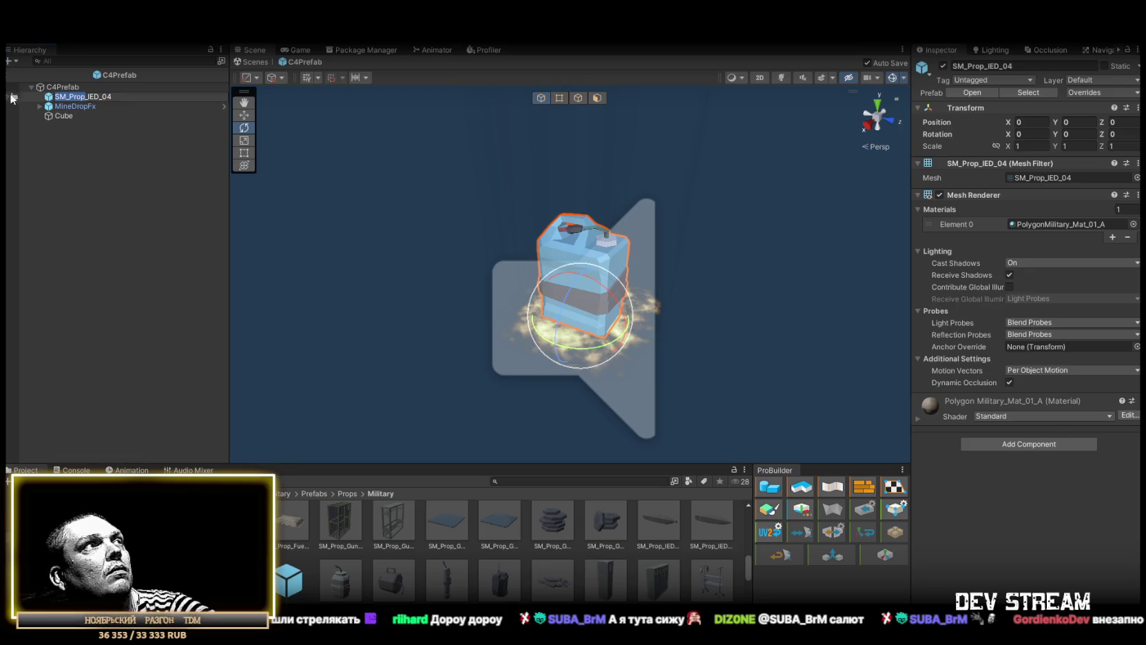
pyautogui.press('BackSpace')
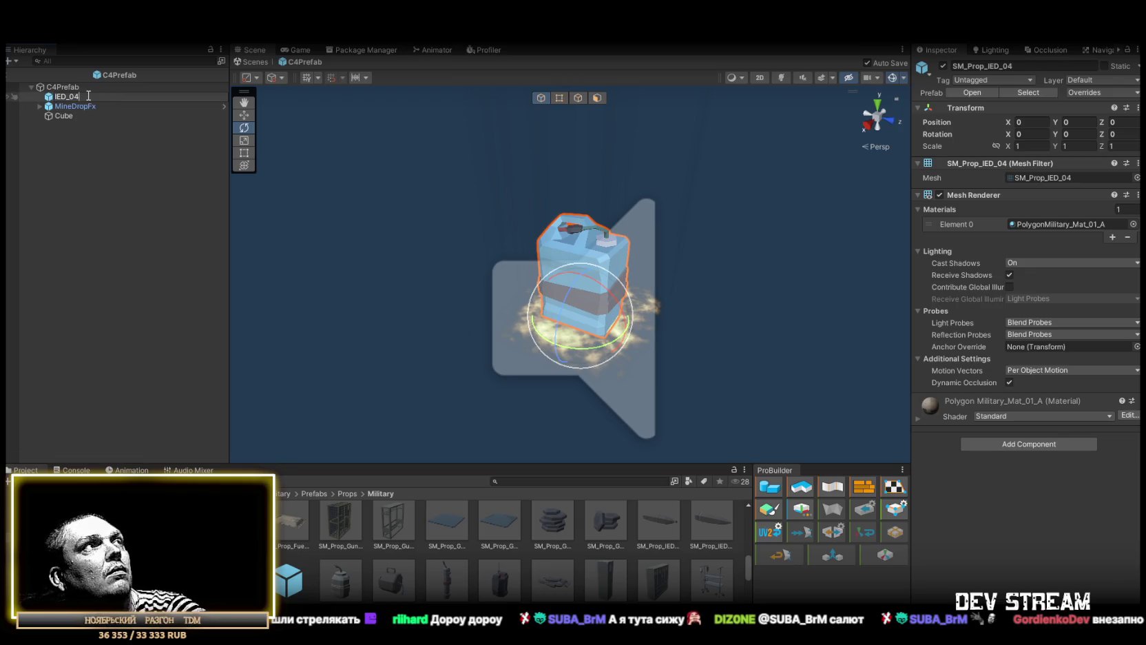
pyautogui.press('Return')
pyautogui.moveTo(685, 256)
pyautogui.mouseDown()
pyautogui.moveTo(456, 260)
pyautogui.moveTo(595, 335)
pyautogui.moveTo(642, 281)
pyautogui.mouseUp()
pyautogui.press('f')
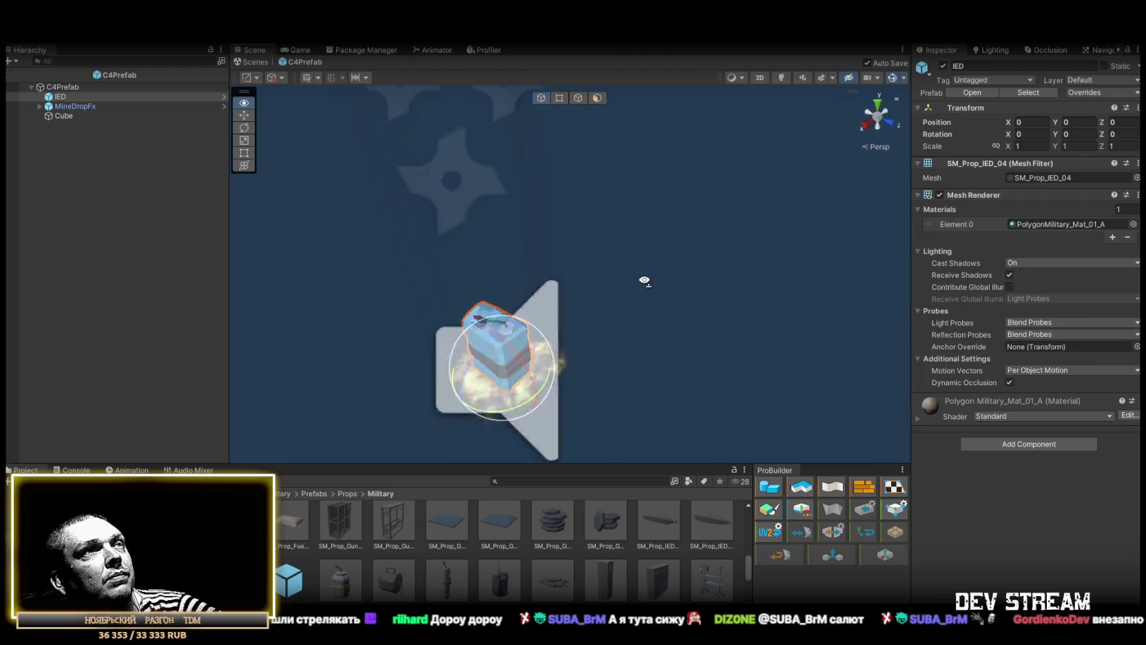
pyautogui.click(255, 62)
pyautogui.moveTo(413, 207)
pyautogui.mouseDown()
pyautogui.moveTo(466, 219)
pyautogui.moveTo(410, 206)
pyautogui.mouseUp()
# - Place a C4Prefab on the red X bombsite at about X -47.99, Y 4.77, Z -16.24
pyautogui.click(65, 302)
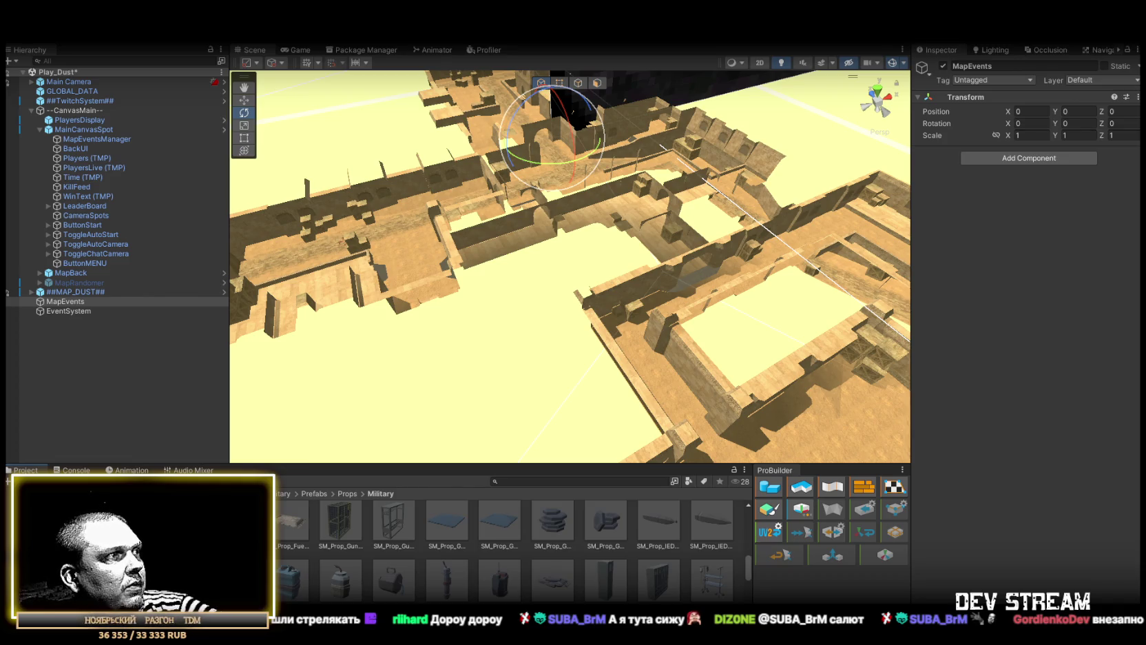
pyautogui.moveTo(411, 413)
pyautogui.mouseDown()
pyautogui.moveTo(376, 290)
pyautogui.moveTo(485, 322)
pyautogui.moveTo(469, 389)
pyautogui.mouseUp()
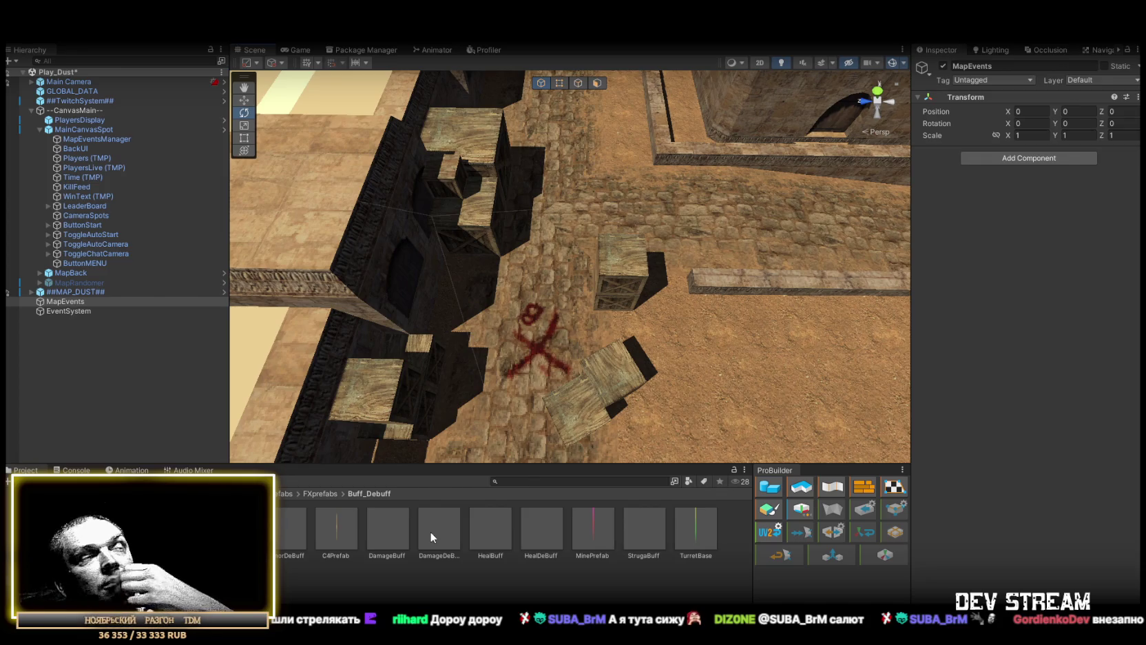
pyautogui.moveTo(426, 530)
pyautogui.mouseDown()
pyautogui.moveTo(340, 536)
pyautogui.moveTo(524, 330)
pyautogui.moveTo(542, 349)
pyautogui.moveTo(858, 320)
pyautogui.moveTo(399, 361)
pyautogui.mouseUp()
pyautogui.moveTo(336, 528)
pyautogui.mouseDown()
pyautogui.moveTo(603, 279)
pyautogui.moveTo(588, 269)
pyautogui.mouseUp()
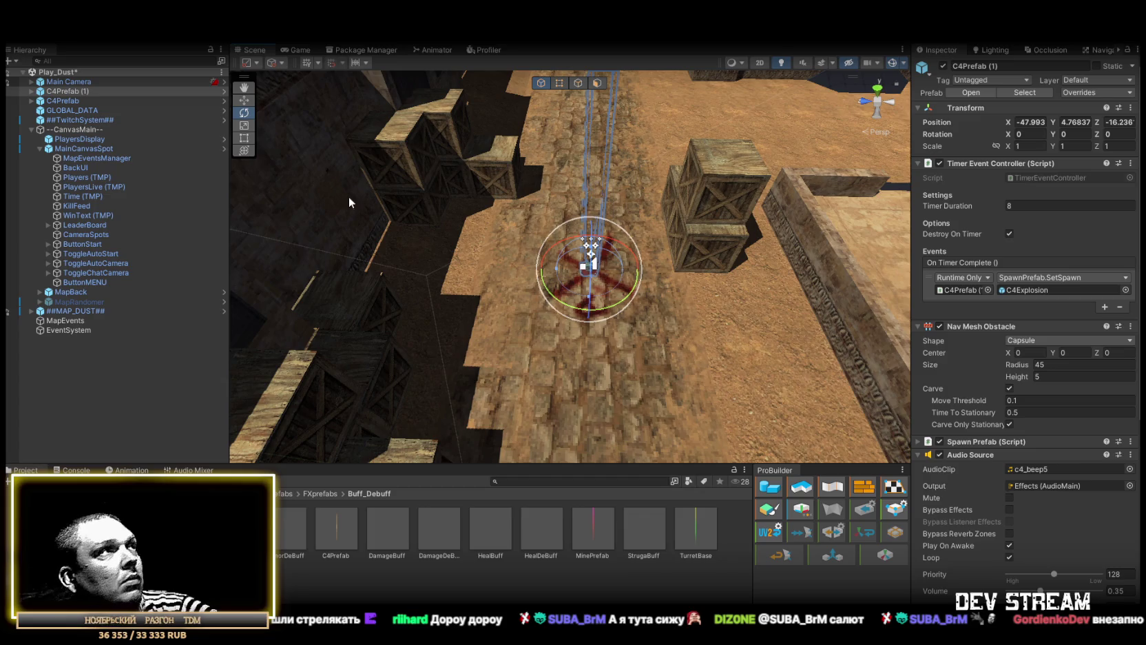
# - Duplicate C4Prefab and move C4Prefab (1) and (2) under MapEvents
pyautogui.keyDown('ctrl'); pyautogui.click(67, 102); pyautogui.keyUp('ctrl')
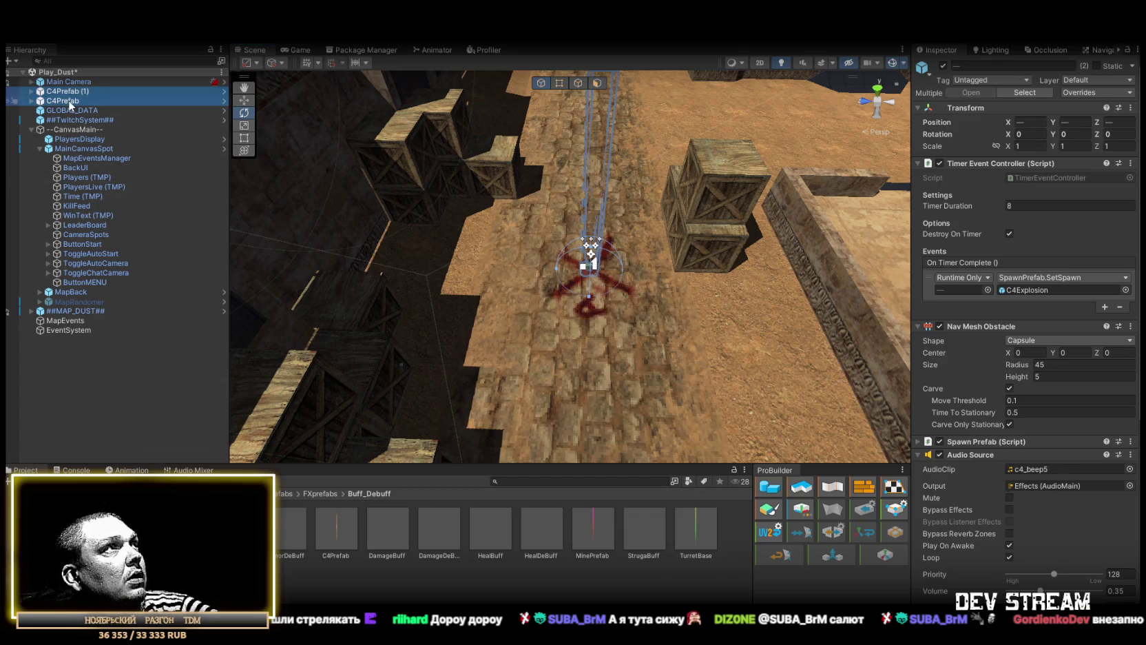
pyautogui.click(69, 100)
pyautogui.hotkey('ctrl', 'd')
pyautogui.hotkey('ctrl', 'd')
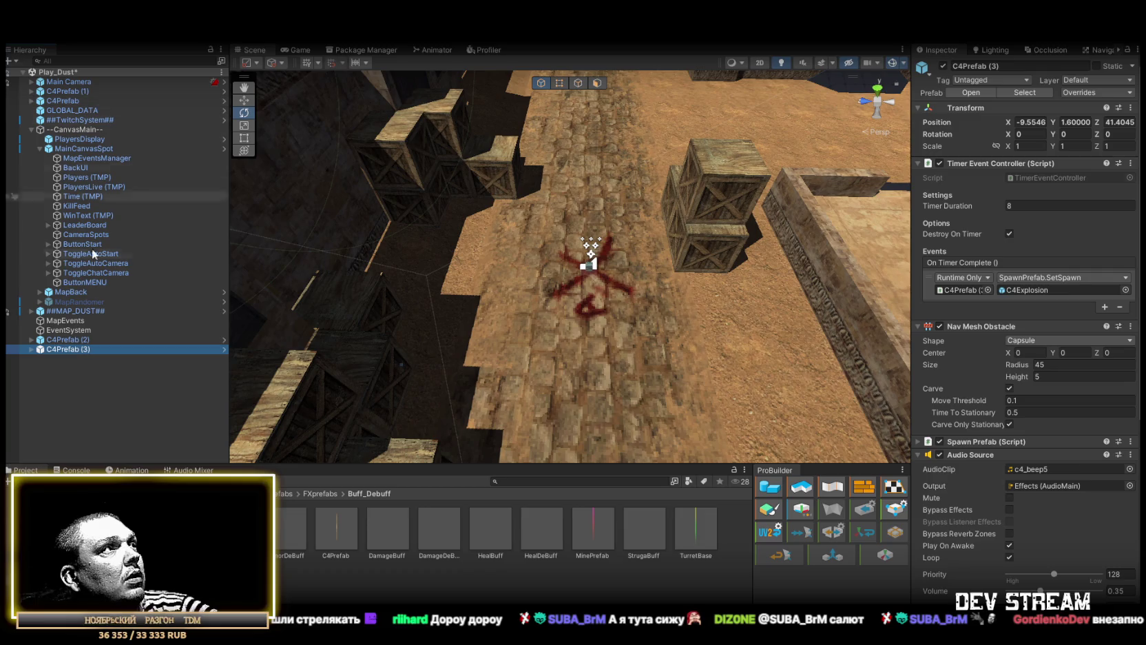
pyautogui.moveTo(75, 350); pyautogui.dragTo(73, 345)
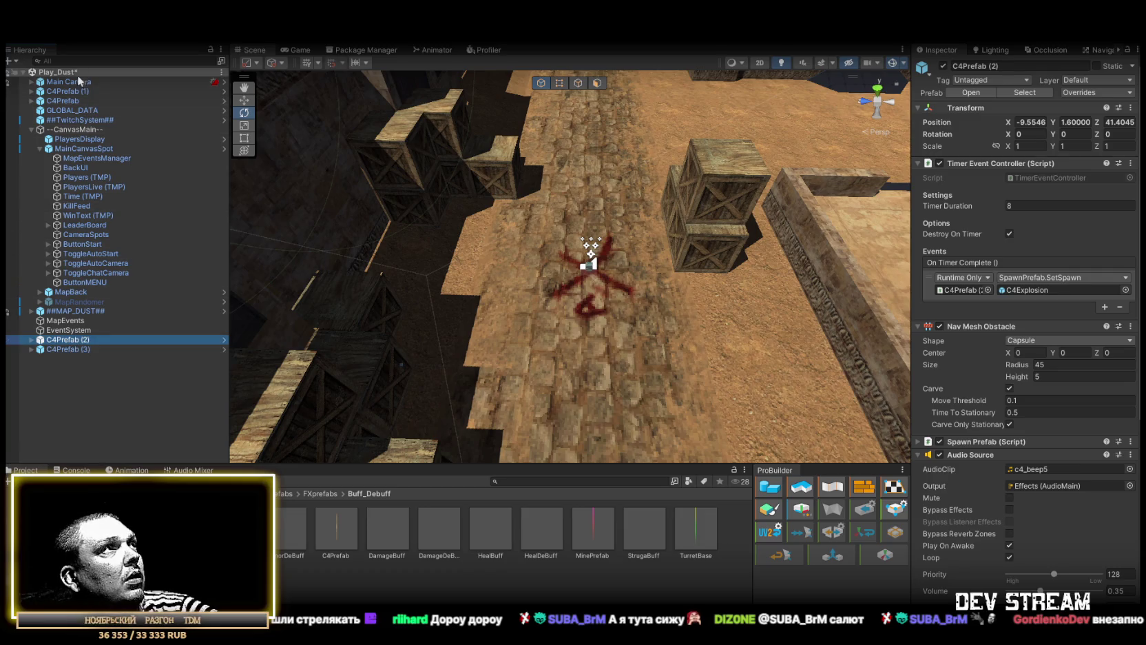
pyautogui.keyDown('ctrl'); pyautogui.click(69, 341); pyautogui.keyUp('ctrl')
pyautogui.moveTo(68, 345); pyautogui.dragTo(68, 321)
# - Select C4Prefab (1) and (2) and set both inactive so they start hidden
pyautogui.click(69, 349)
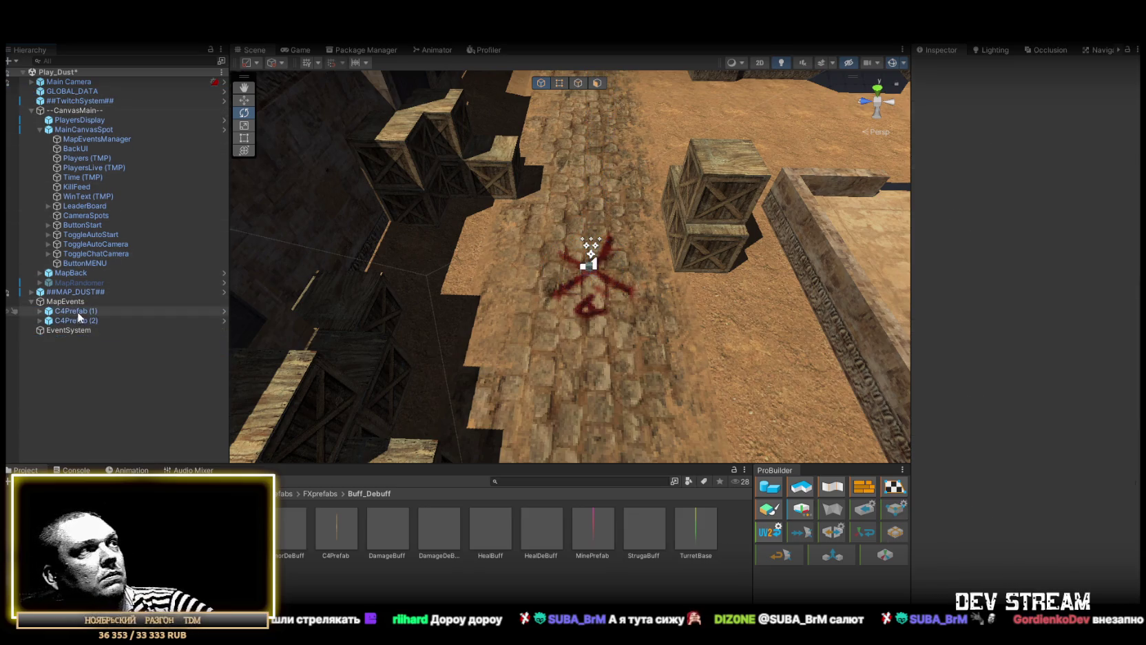
pyautogui.doubleClick(77, 320)
pyautogui.keyDown('ctrl'); pyautogui.click(76, 311); pyautogui.keyUp('ctrl')
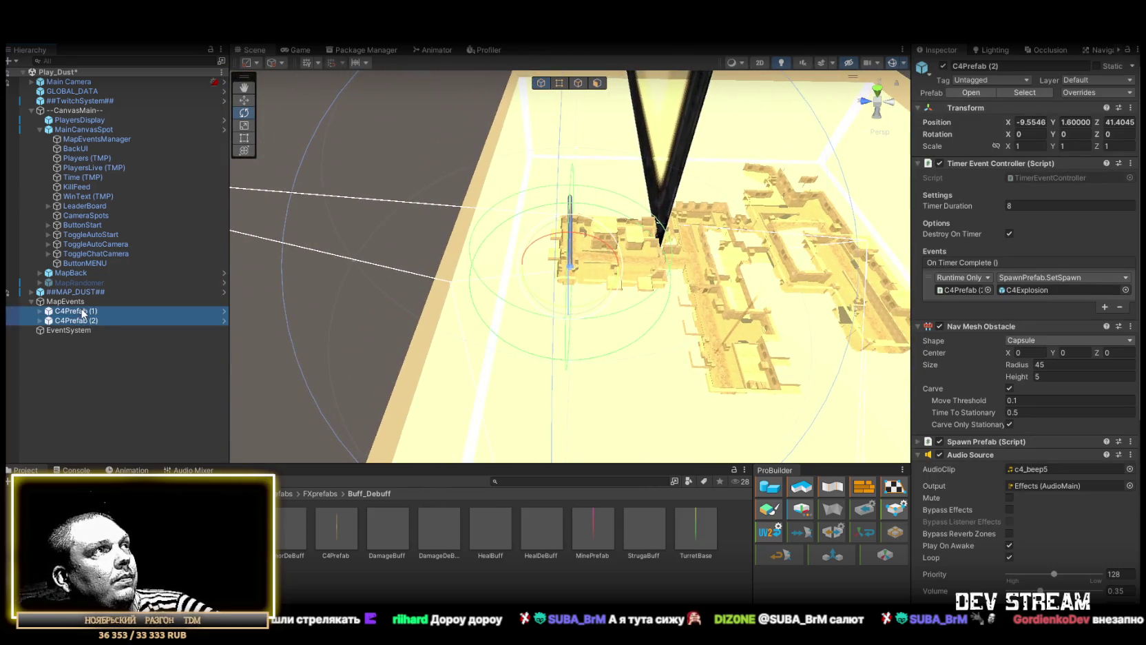
pyautogui.click(942, 65)
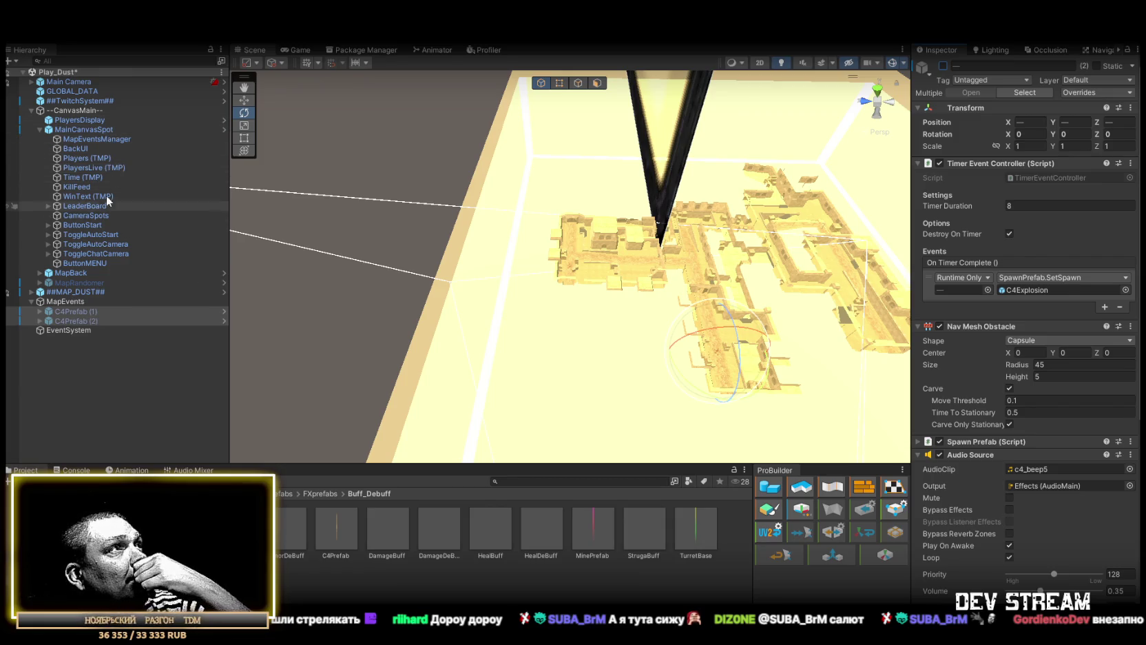
pyautogui.click(90, 138)
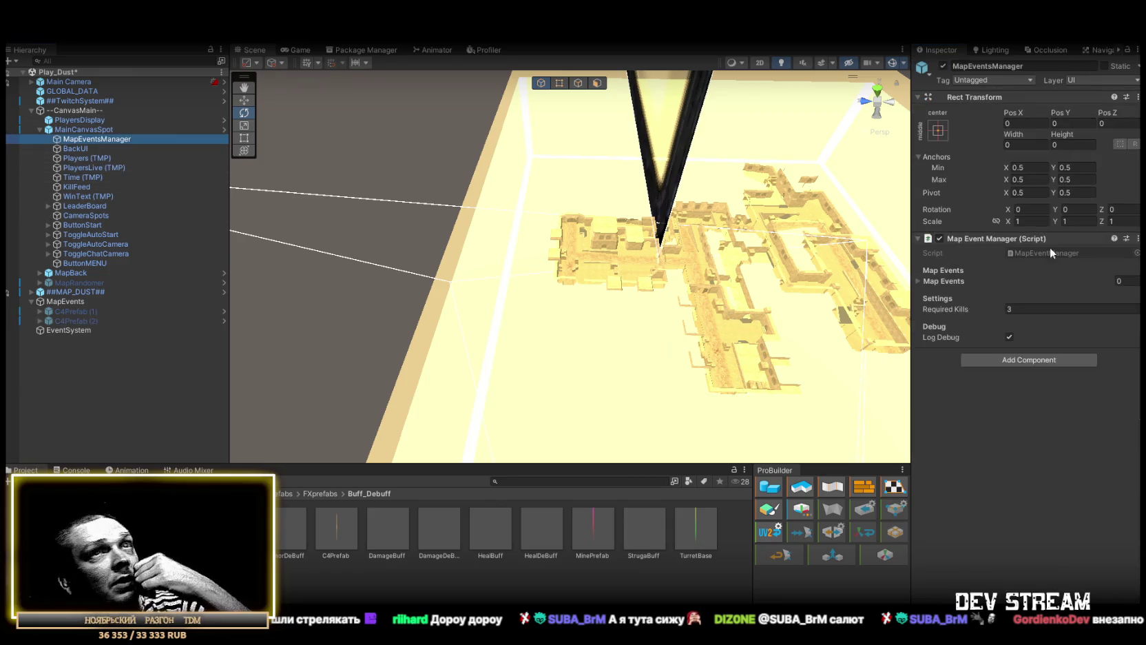
# - Add two entries to MapEventsManager's Map Events list and expand both
pyautogui.click(918, 281)
pyautogui.click(1112, 308)
pyautogui.click(1112, 308)
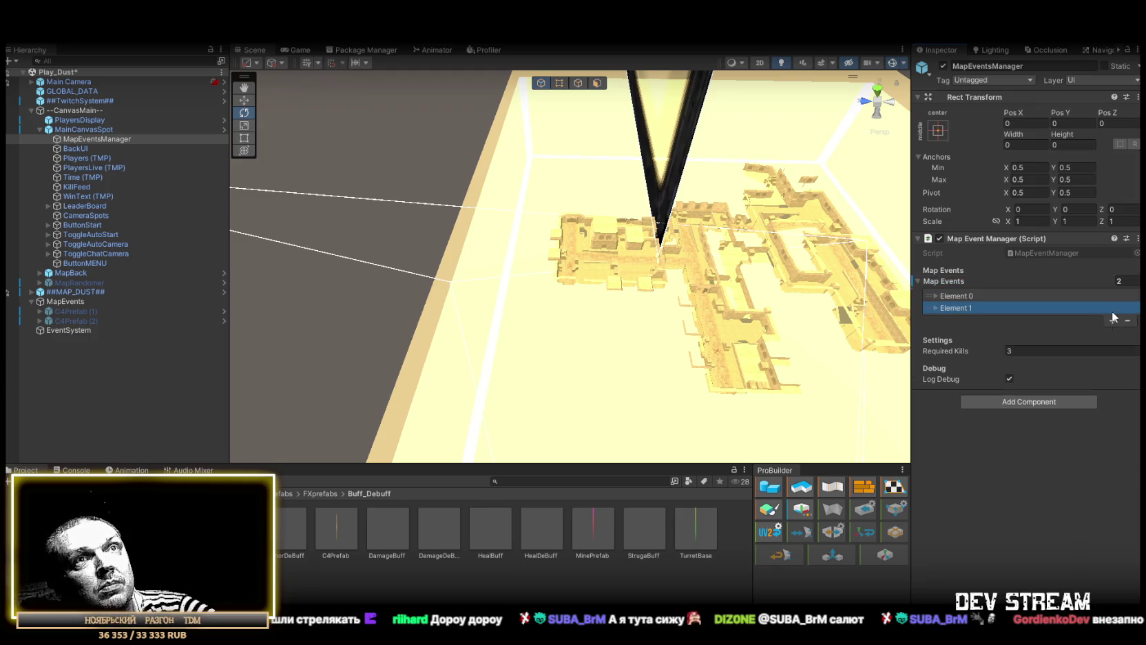
pyautogui.click(935, 296)
pyautogui.click(935, 378)
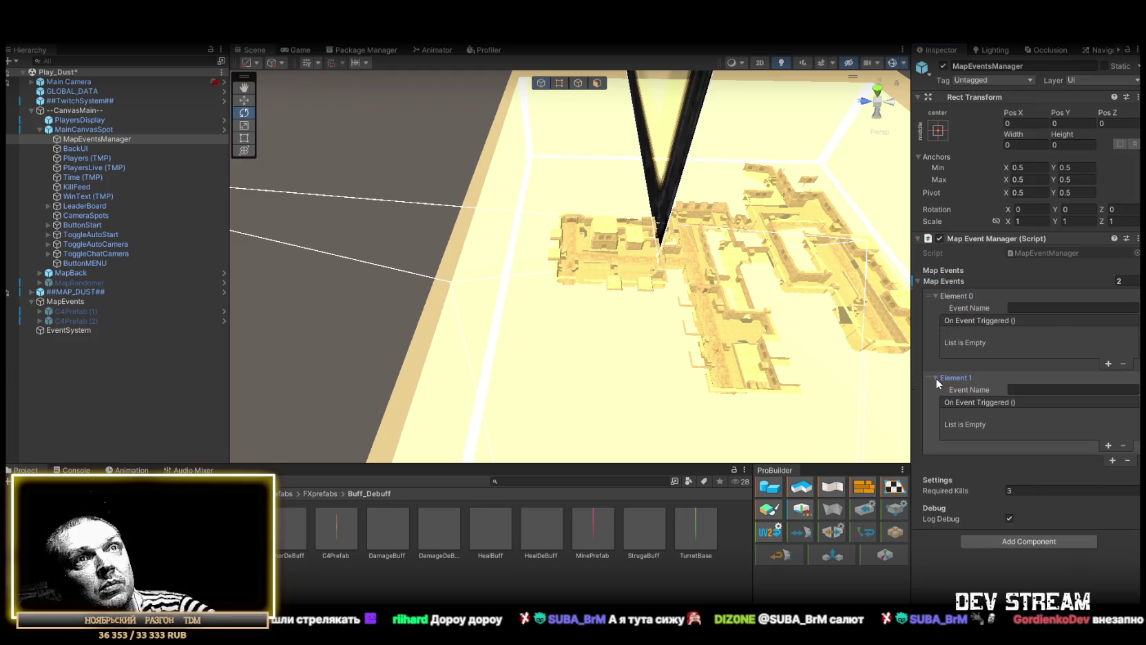
# - Name the first map event C4onB
pyautogui.click(1053, 308)
pyautogui.write('C')
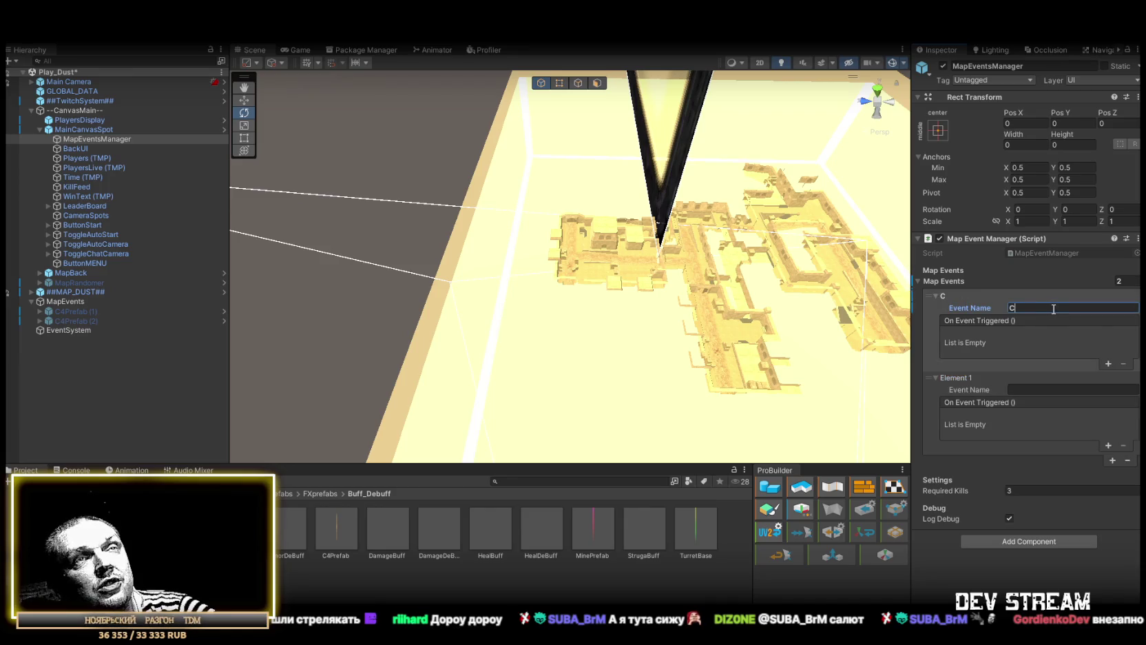
pyautogui.moveTo(658, 286)
pyautogui.mouseDown()
pyautogui.moveTo(639, 264)
pyautogui.moveTo(856, 286)
pyautogui.mouseUp()
pyautogui.click(1043, 306)
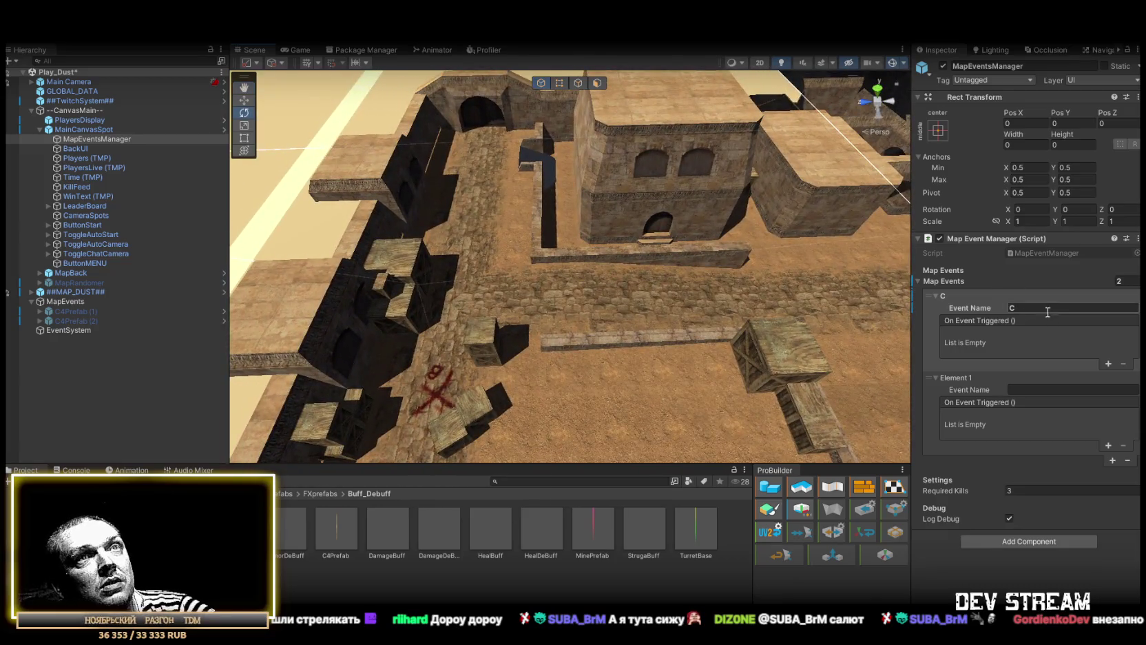
pyautogui.write('4C')
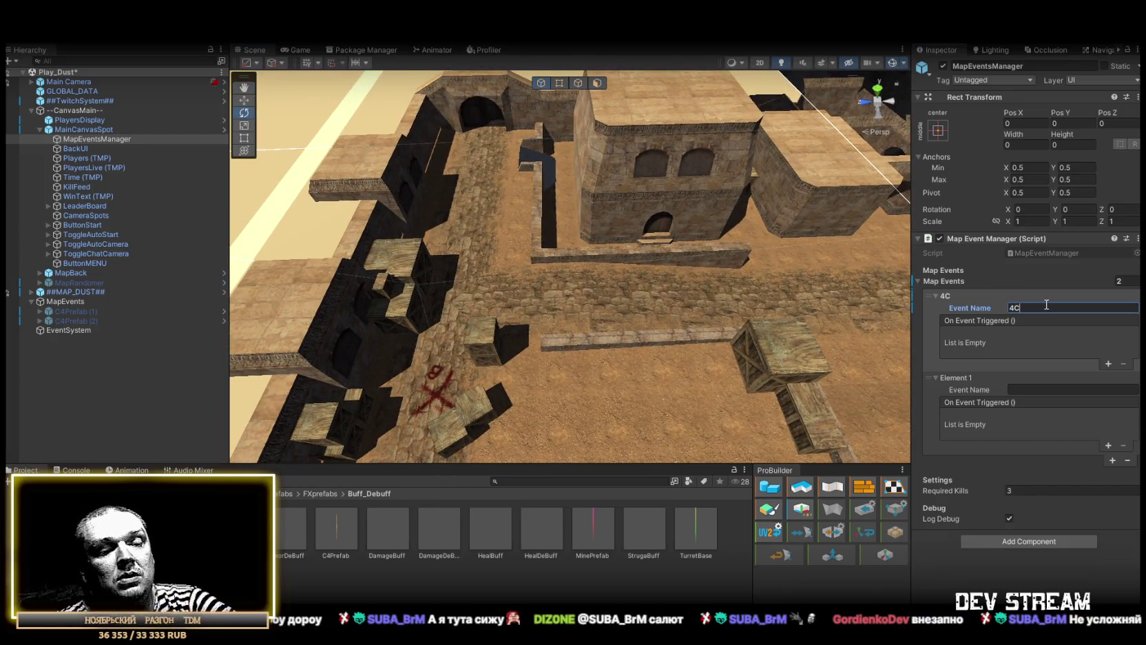
pyautogui.press('BackSpace')
pyautogui.press('BackSpace')
pyautogui.press('BackSpace')
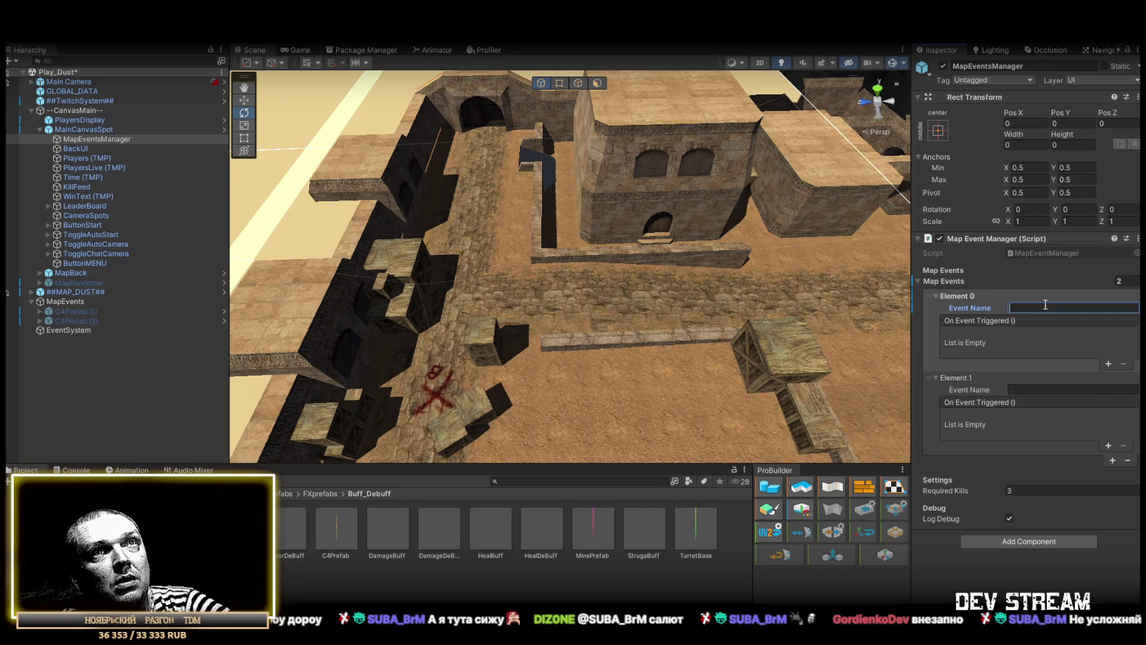
pyautogui.write('C4')
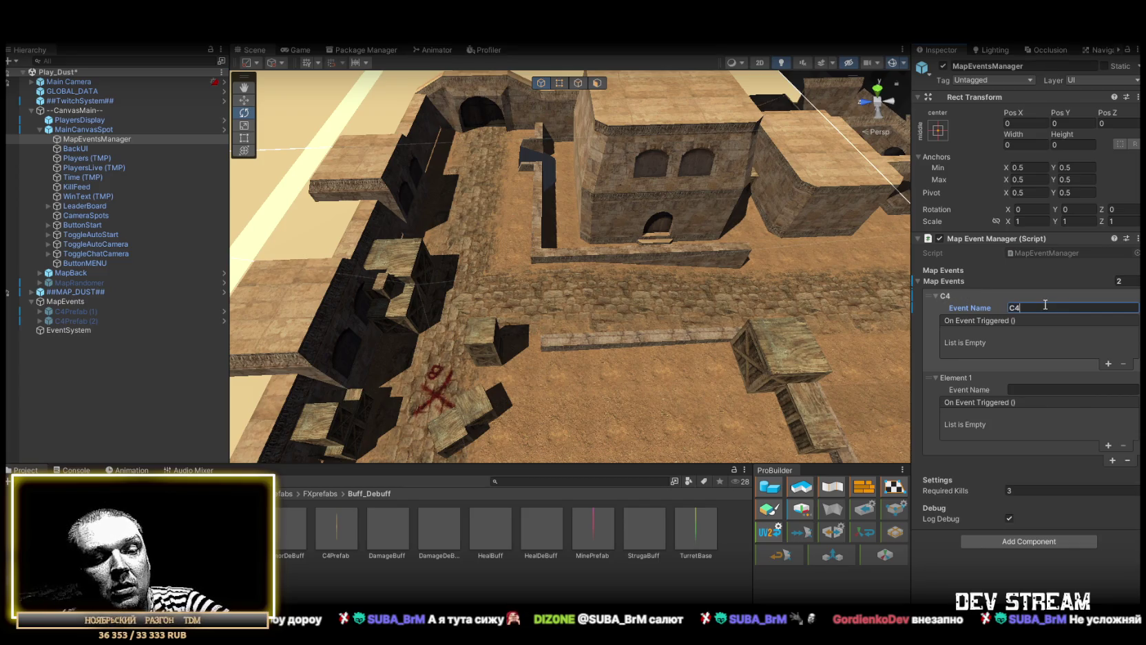
pyautogui.write('onN')
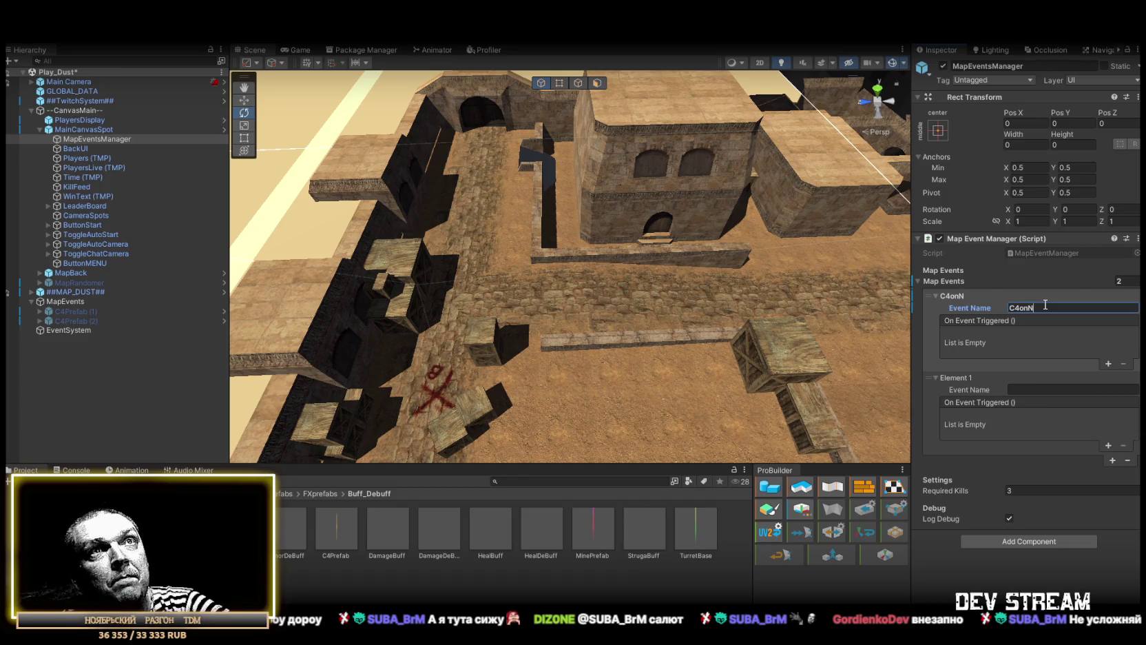
pyautogui.press('BackSpace')
pyautogui.write('B')
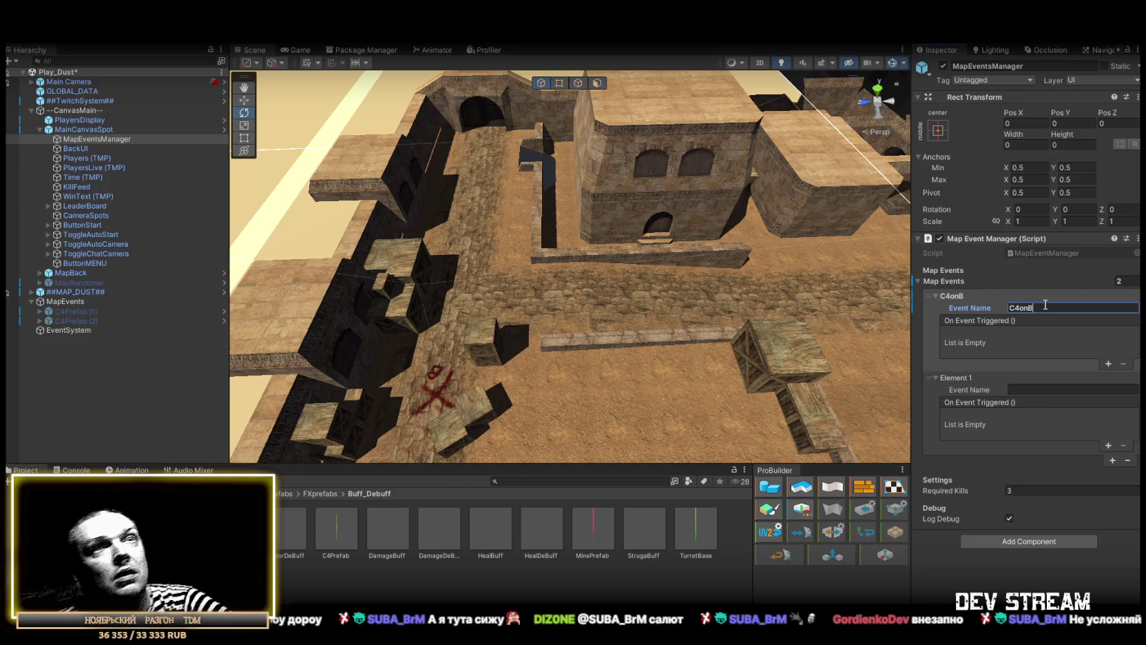
# - Copy C4onB into the second event's name and rename the first event C4onA
pyautogui.hotkey('ctrl', 'c')
pyautogui.click(1029, 387)
pyautogui.hotkey('ctrl', 'v')
pyautogui.click(1030, 307)
pyautogui.press('BackSpace')
pyautogui.write('A')
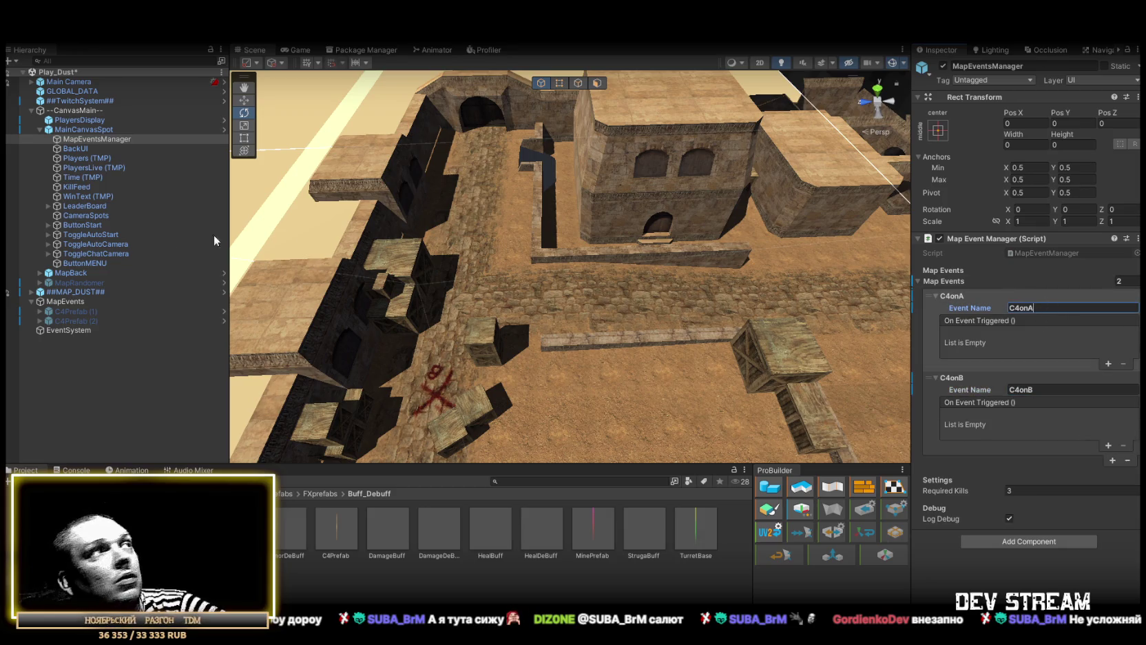
# - Frame C4Prefab (1) in the scene, inspect C4Prefab (2), then reselect MapEventsManager
pyautogui.doubleClick(84, 312)
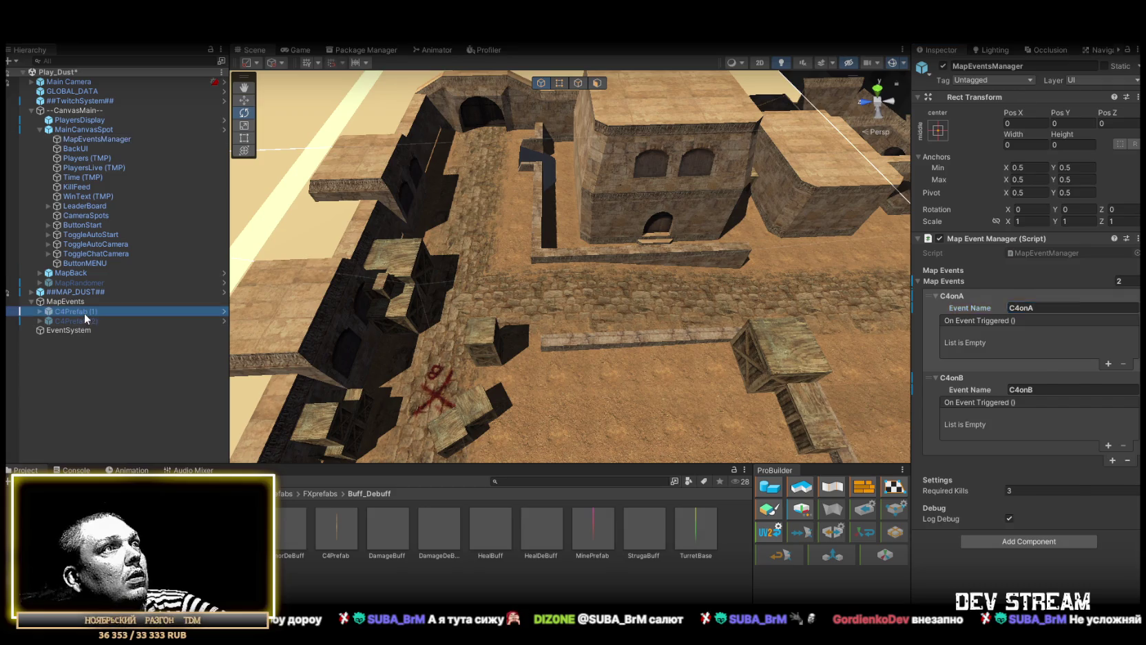
pyautogui.press('Down')
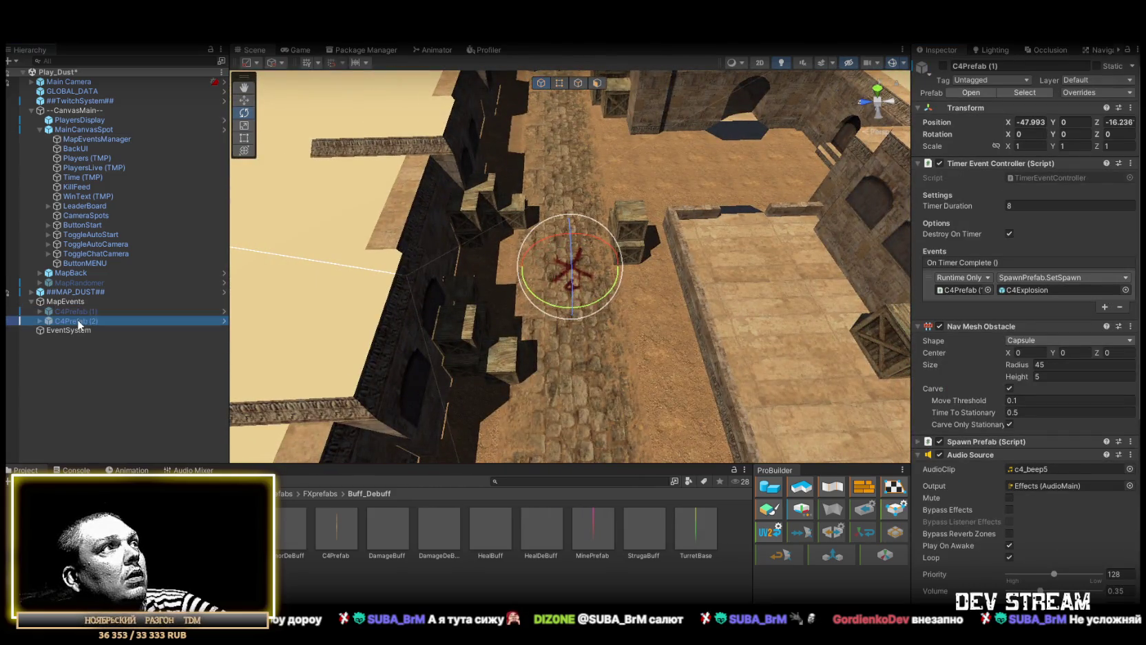
pyautogui.click(105, 140)
# - Add callbacks to C4onA and C4onB, and make C4onA call SetActive on C4Prefab
pyautogui.moveTo(103, 311)
pyautogui.mouseDown()
pyautogui.moveTo(896, 324)
pyautogui.moveTo(1064, 343)
pyautogui.mouseUp()
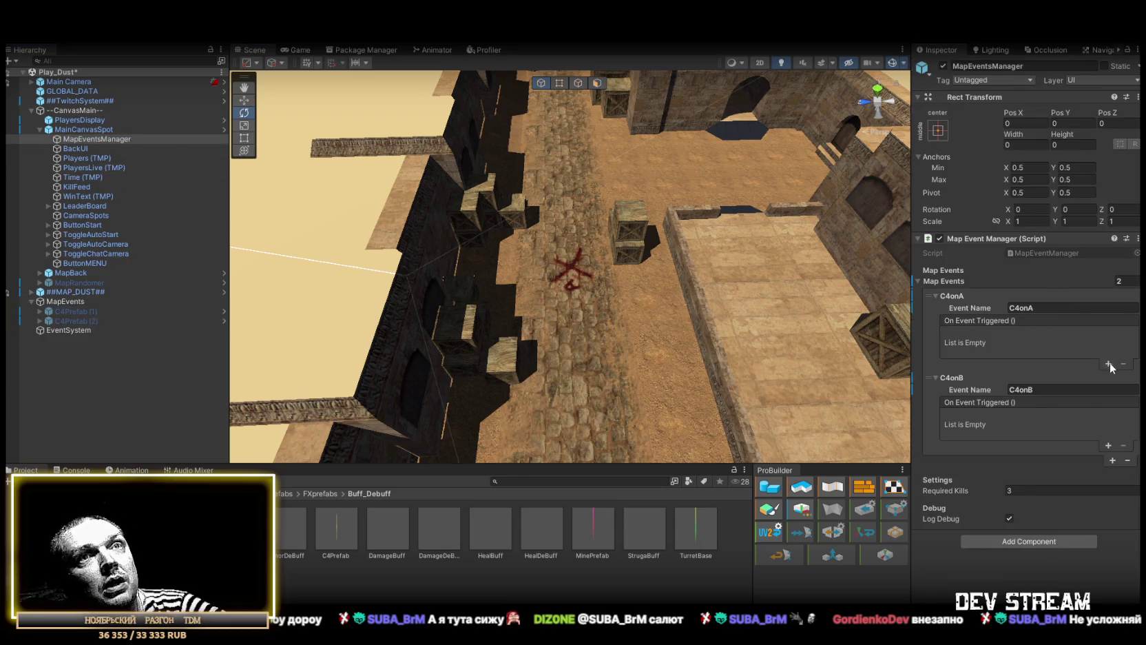
pyautogui.click(1108, 363)
pyautogui.click(1108, 447)
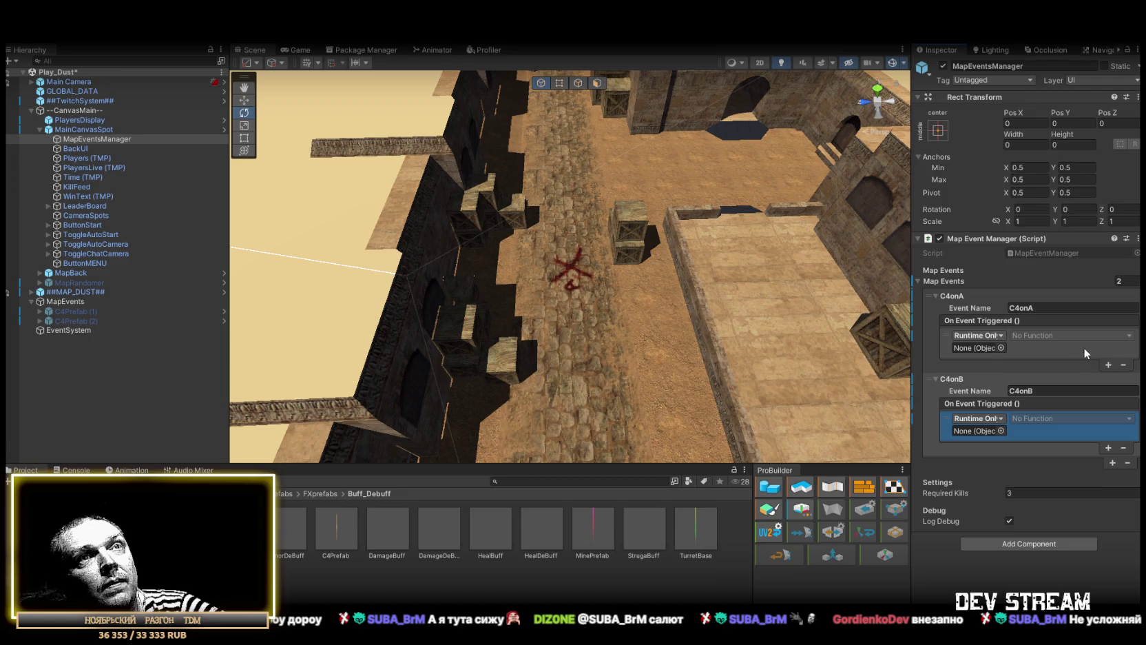
pyautogui.moveTo(89, 313)
pyautogui.mouseDown()
pyautogui.moveTo(619, 386)
pyautogui.moveTo(977, 347)
pyautogui.mouseUp()
pyautogui.click(1044, 334)
pyautogui.moveTo(1052, 368)
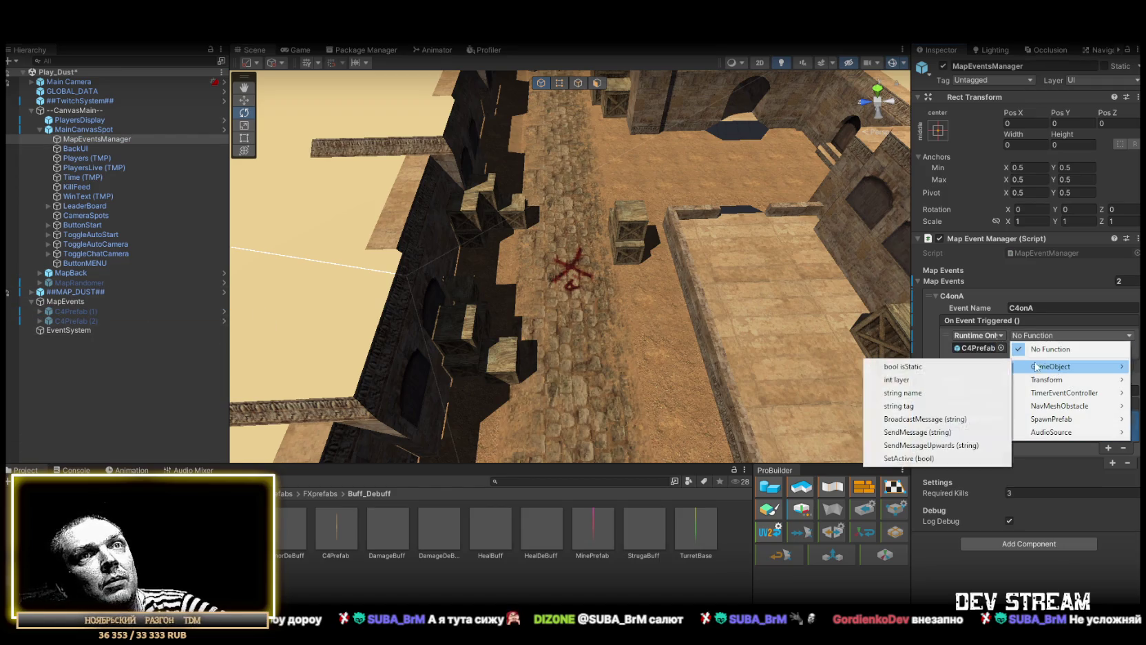
pyautogui.click(927, 460)
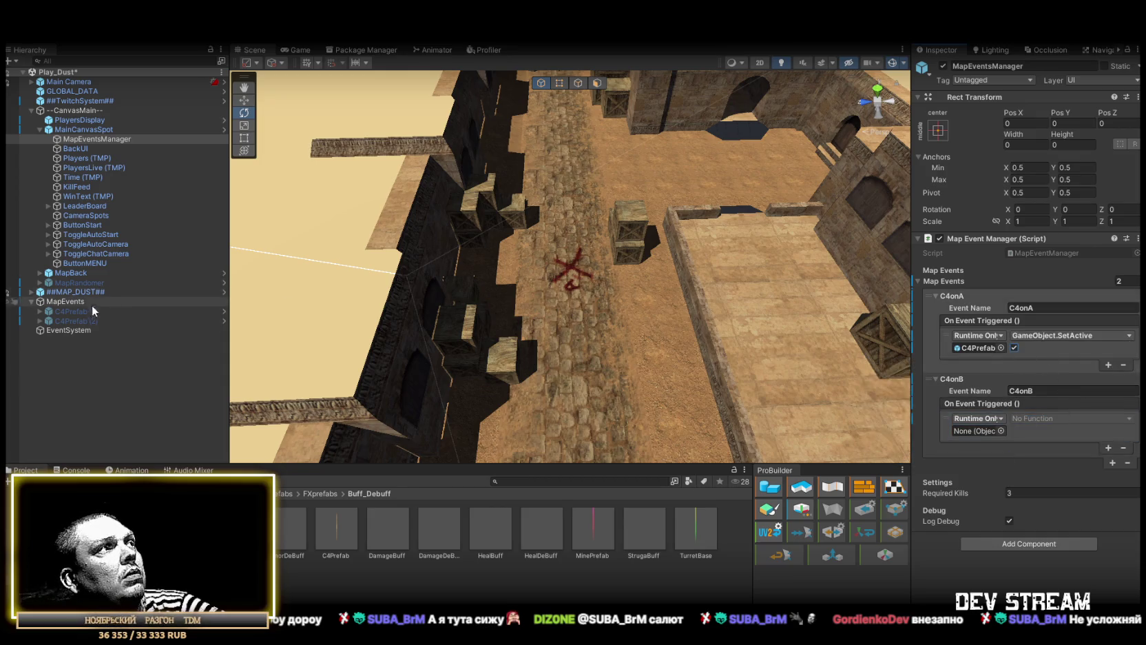
# - Make C4onB call GameObject.SetActive on C4Prefab (2)
pyautogui.moveTo(72, 319); pyautogui.dragTo(979, 429)
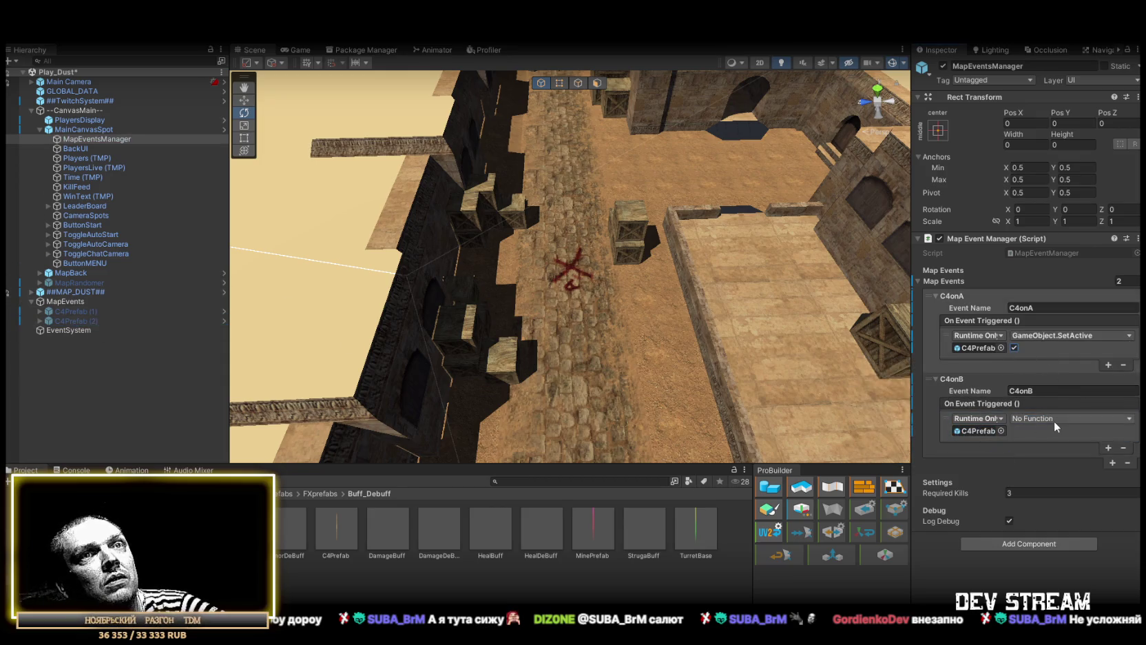
pyautogui.click(1054, 418)
pyautogui.moveTo(1052, 449)
pyautogui.click(930, 542)
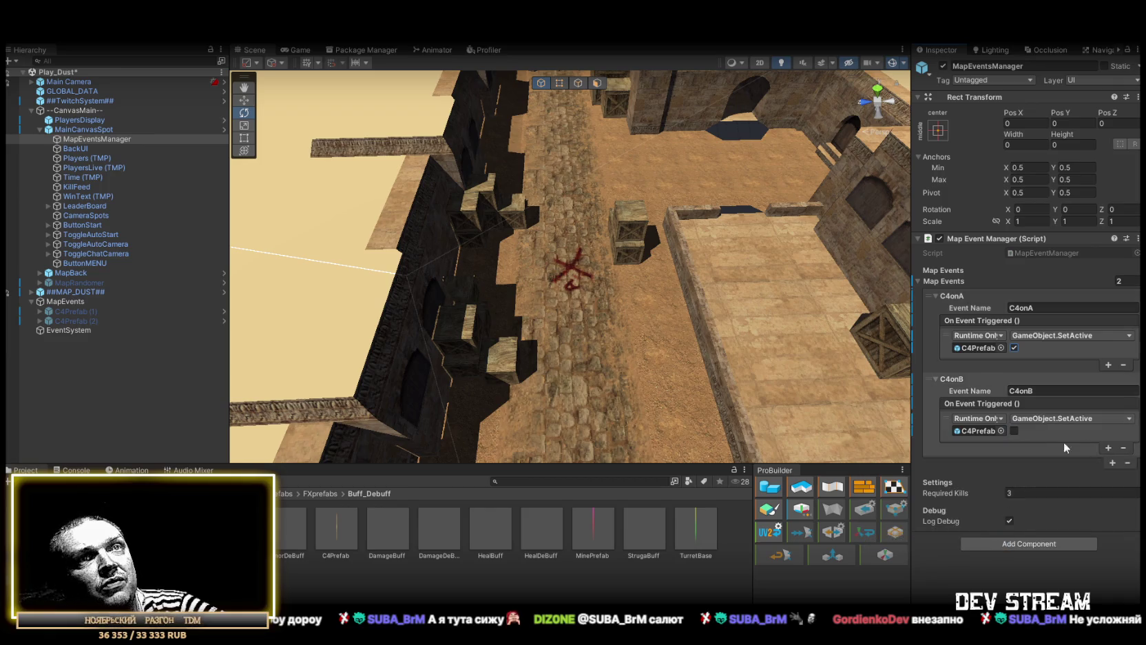
# - Inspect the ##MAP_DUST## scene and enlarge the Game view for play-testing
pyautogui.moveTo(595, 255)
pyautogui.mouseDown()
pyautogui.moveTo(744, 208)
pyautogui.moveTo(736, 241)
pyautogui.mouseUp()
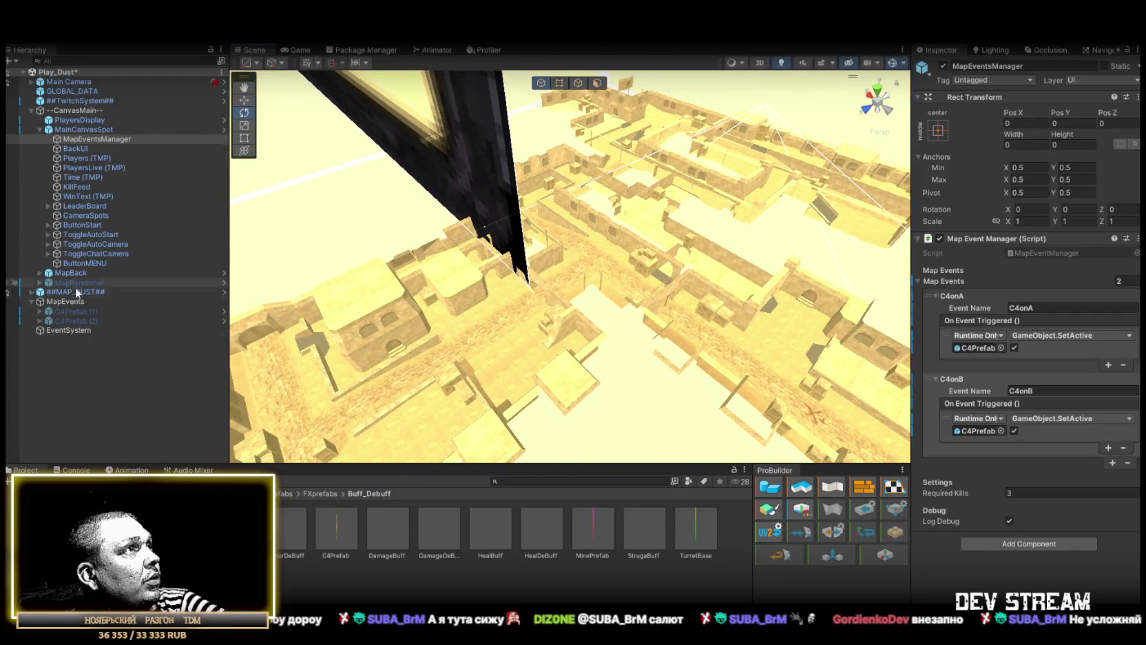
pyautogui.click(31, 292)
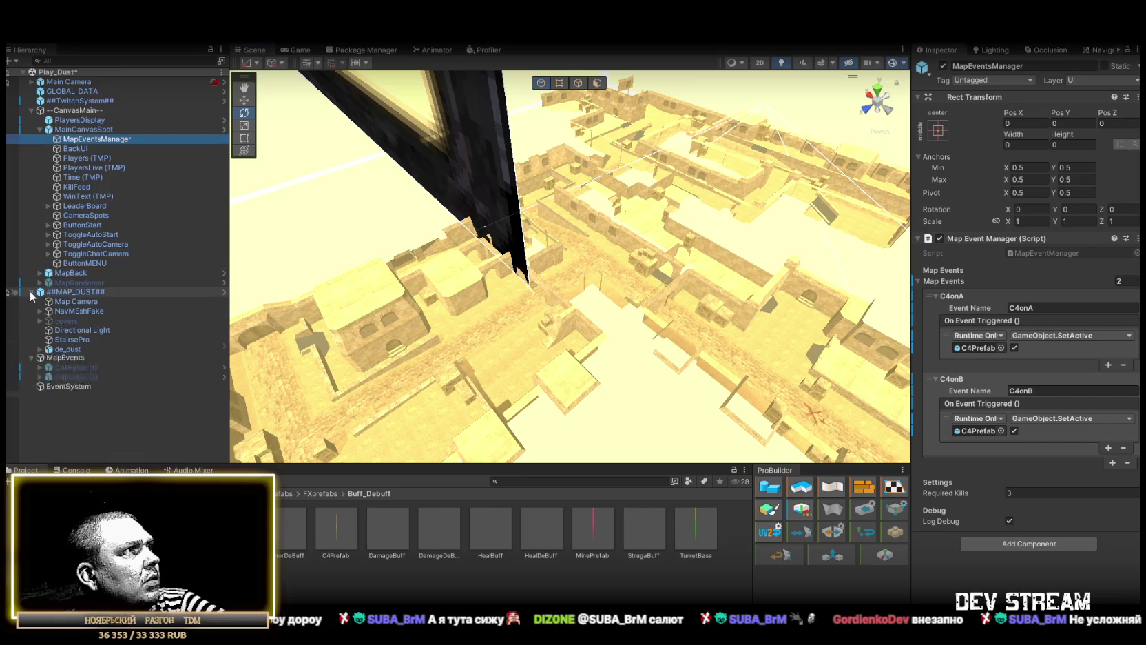
pyautogui.moveTo(482, 275); pyautogui.dragTo(448, 234)
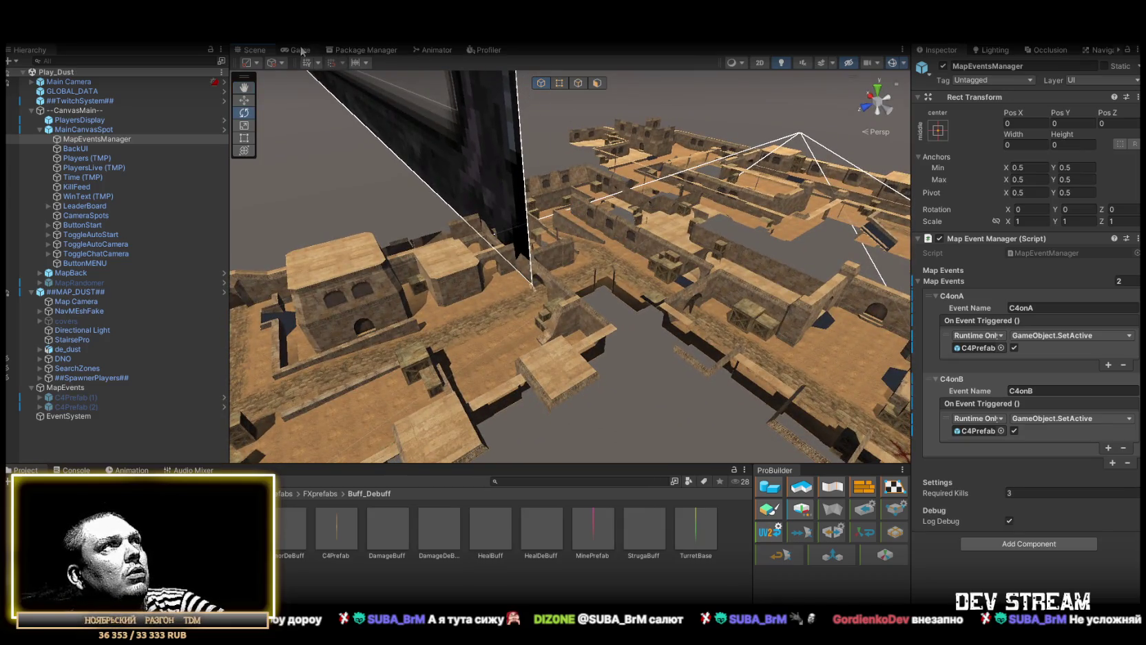
pyautogui.click(296, 51)
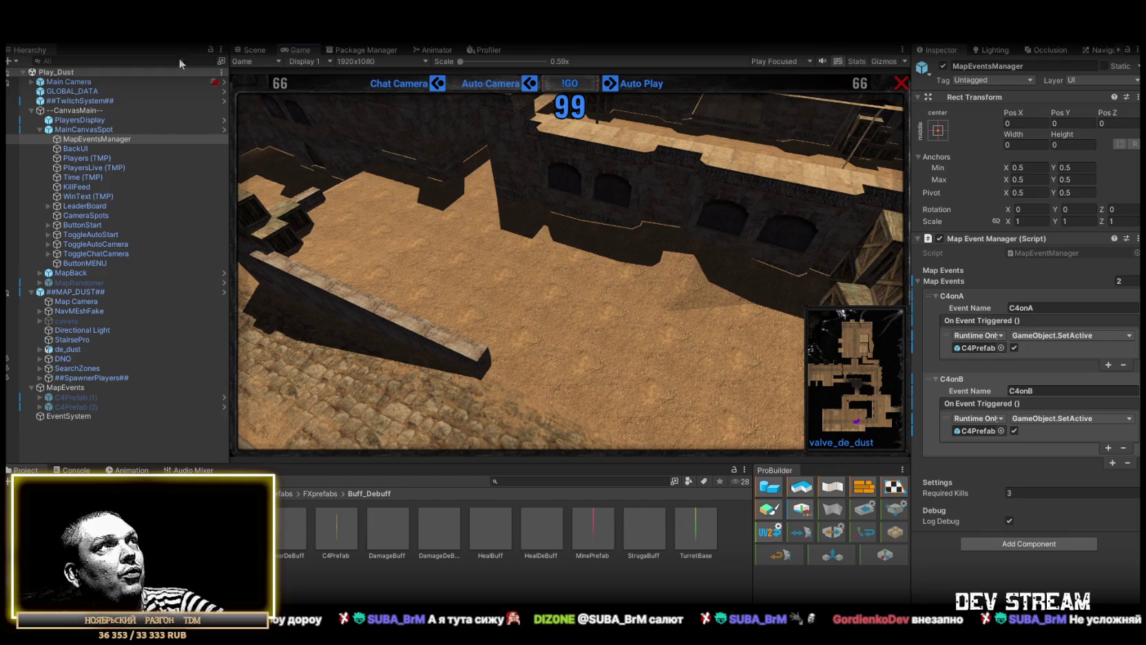
pyautogui.click(39, 129)
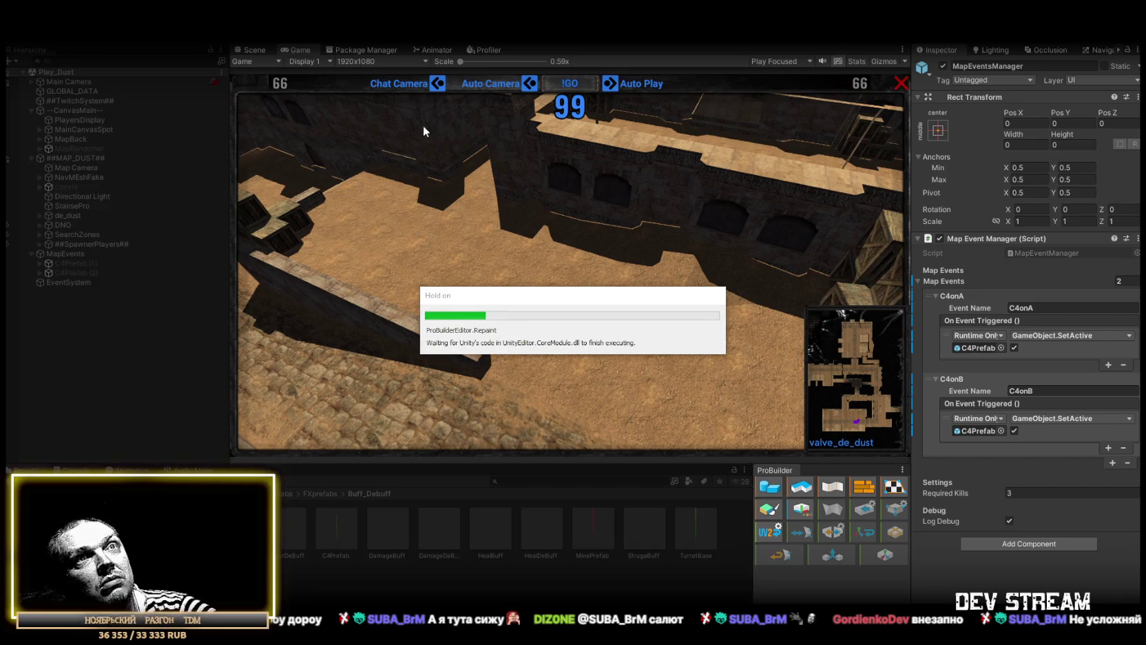
pyautogui.doubleClick(297, 50)
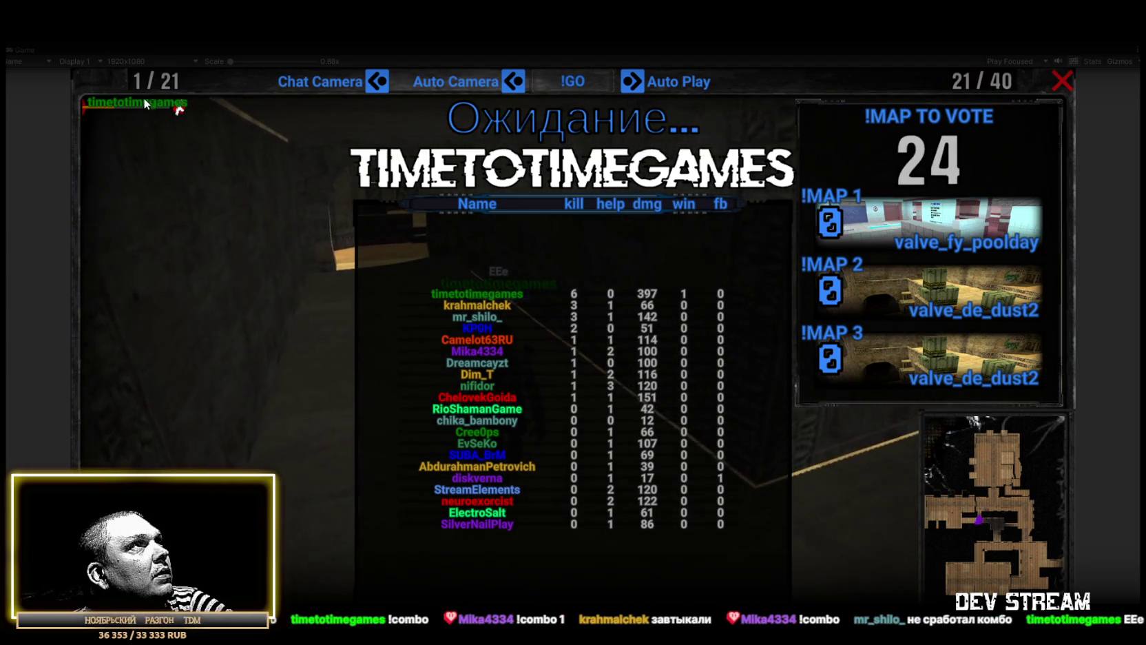
# - Restore the full editor layout once the match reaches the scoreboard and map vote
pyautogui.doubleClick(23, 50)
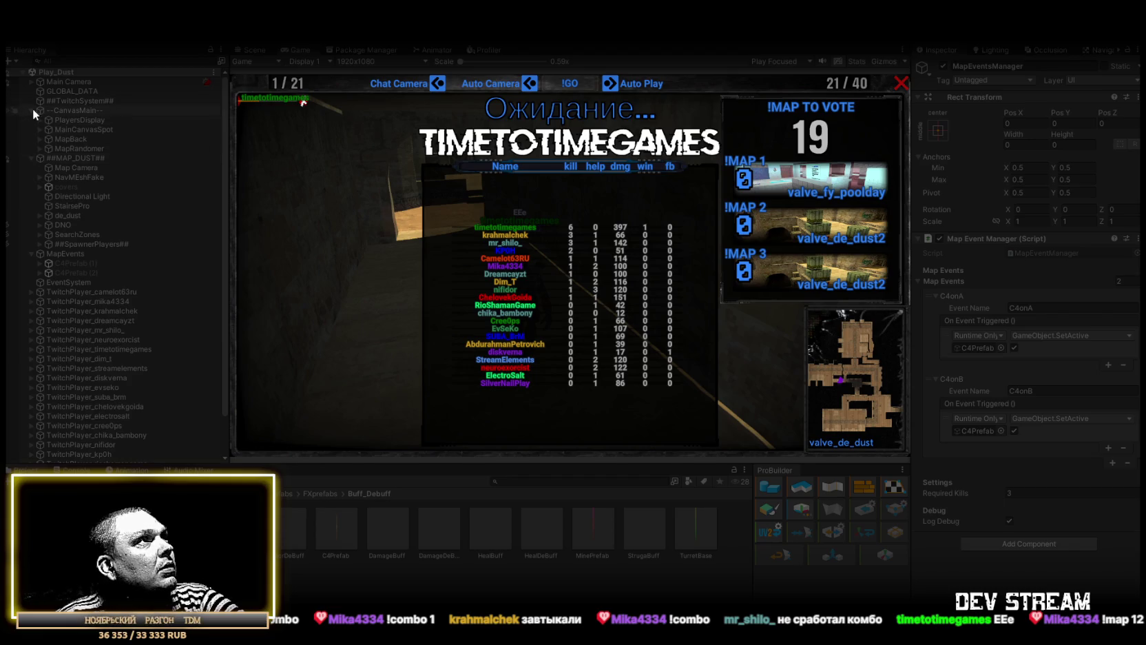
pyautogui.click(38, 129)
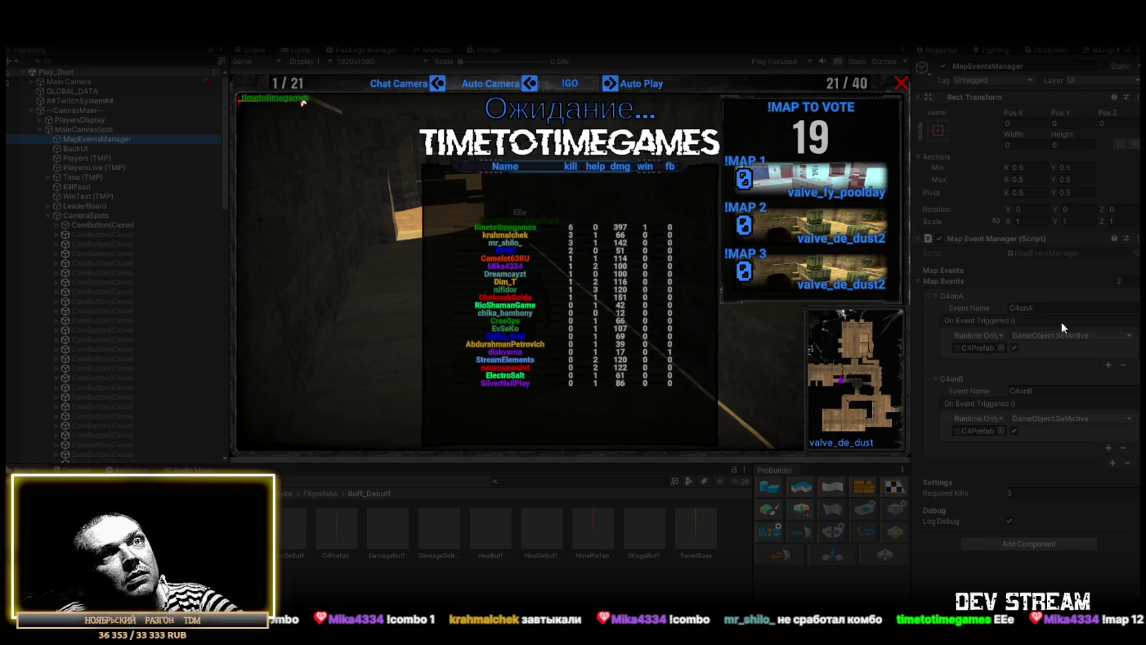
pyautogui.scroll(-10, 92, 304)
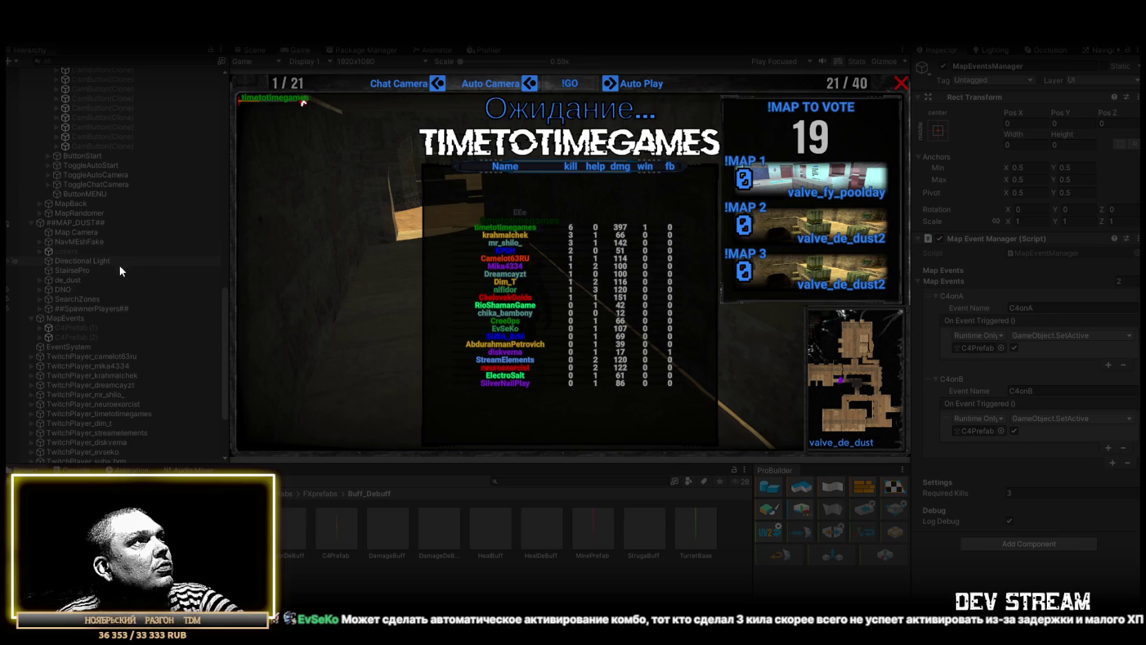
pyautogui.scroll(-5, 123, 310)
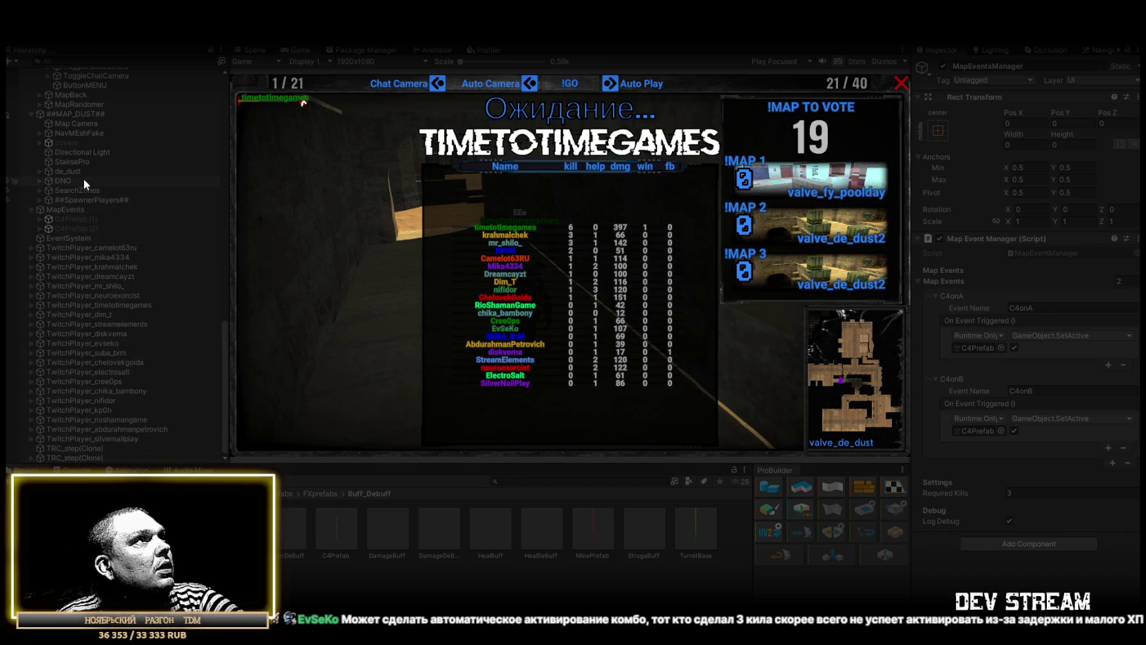
# - Show the Console and select the inactive-object warning to locate its source
pyautogui.hotkey('ctrl', 'shift', 'c')
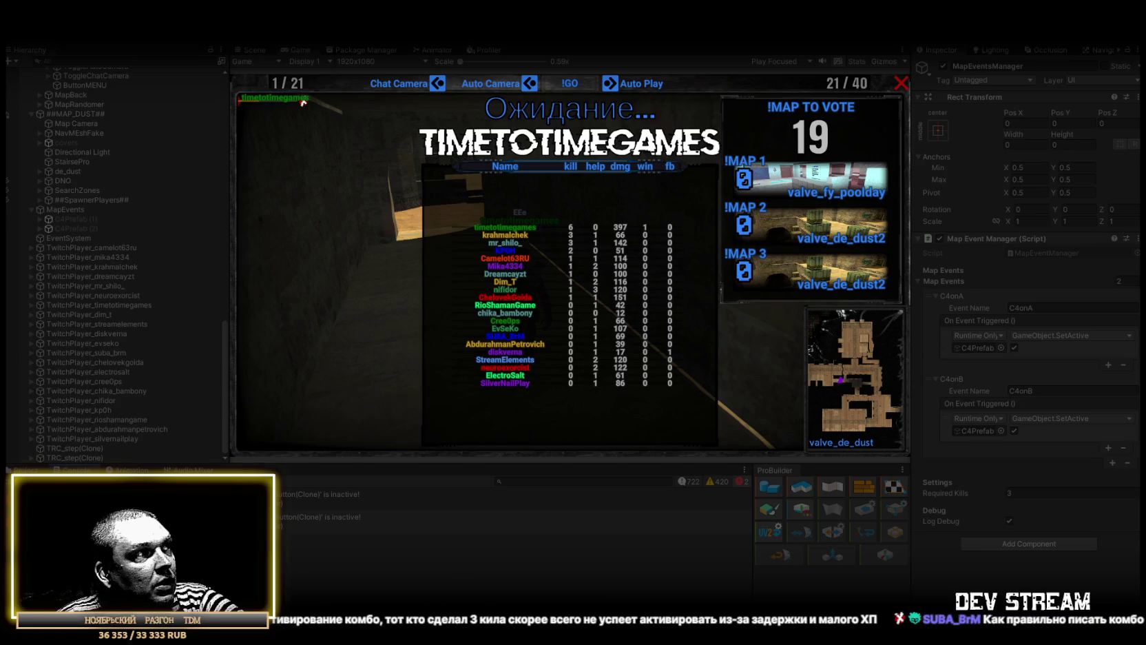
pyautogui.click(320, 494)
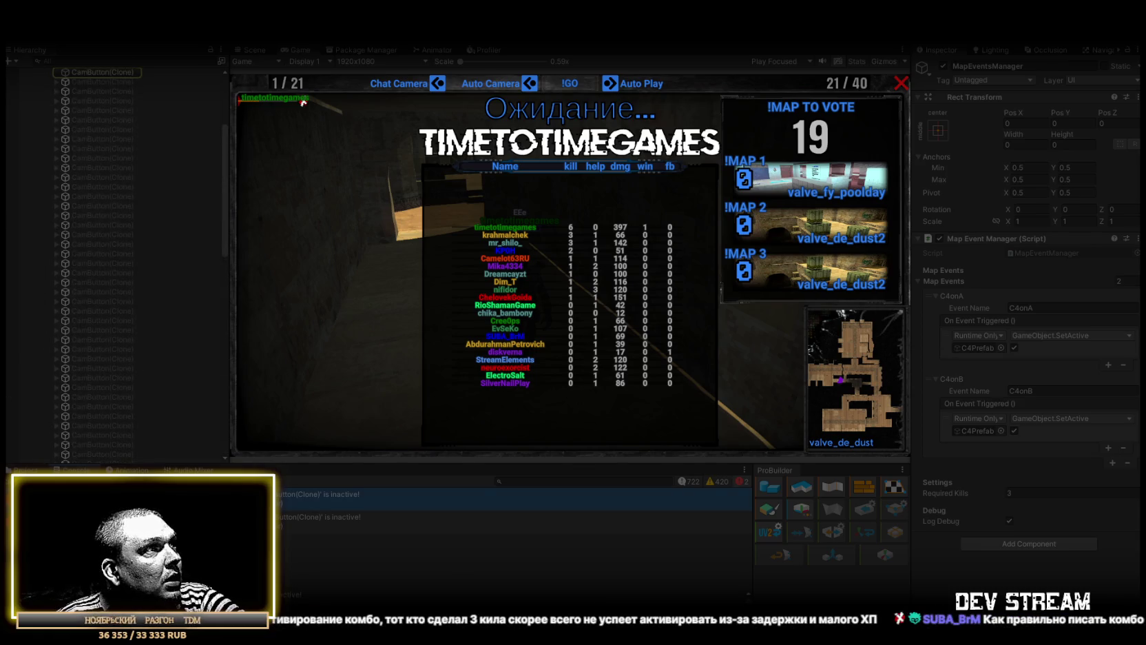
pyautogui.scroll(5, 194, 382)
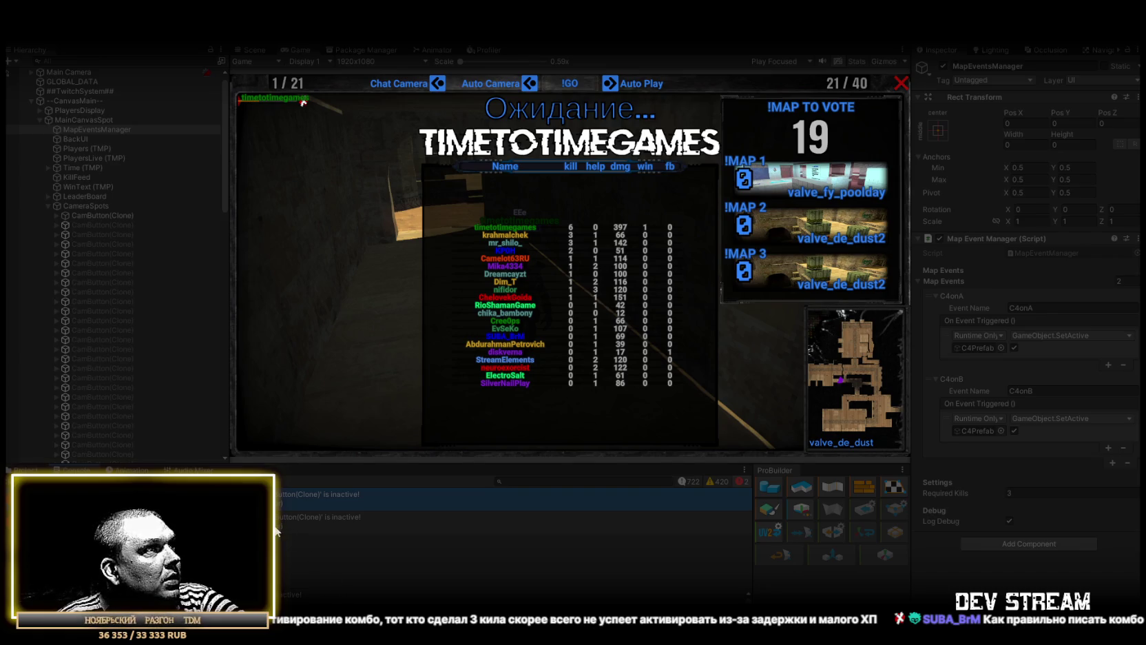
pyautogui.scroll(-2, 324, 593)
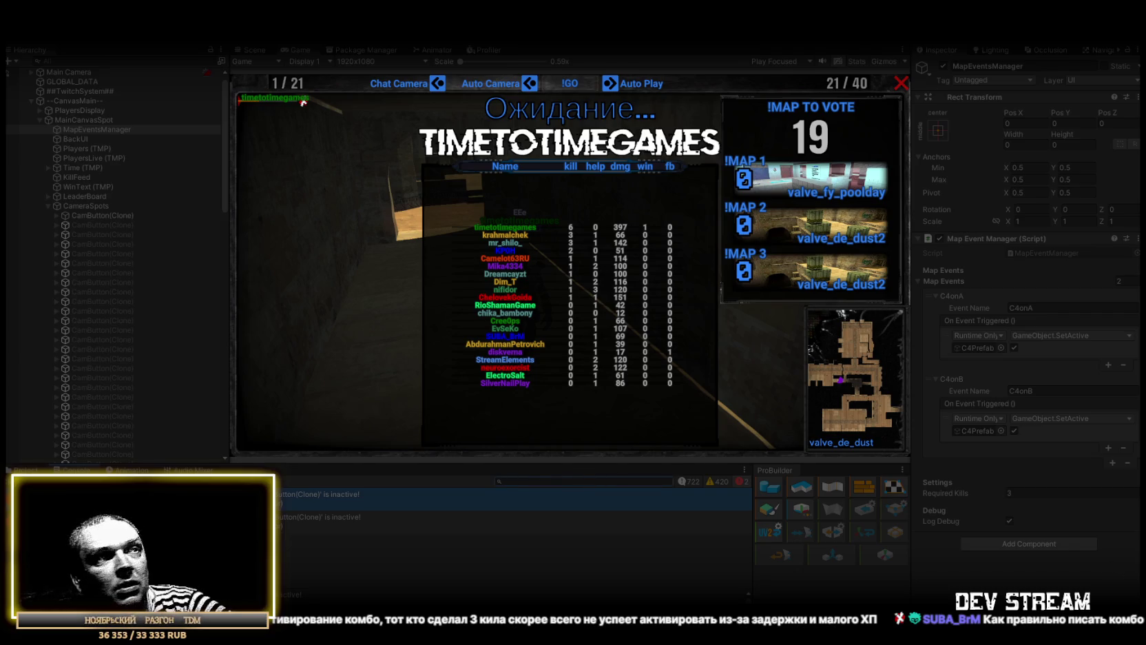
# - Filter the Console by a pasted viewer name, then change the search to 'combo'
pyautogui.click(553, 486)
pyautogui.hotkey('ctrl', 'v')
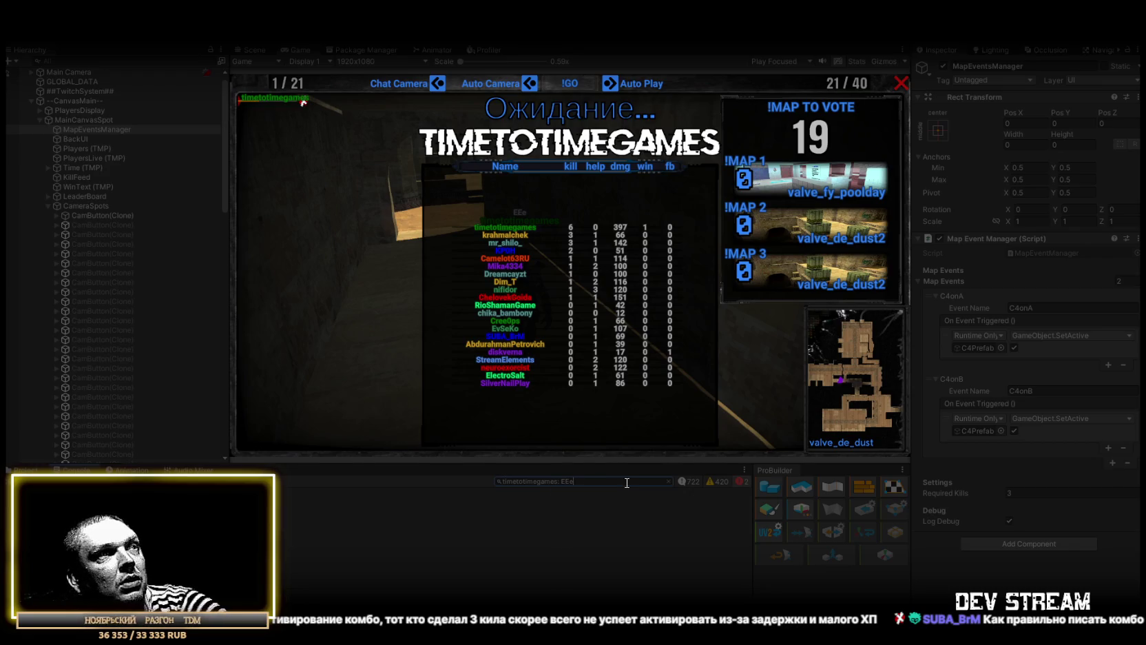
pyautogui.press('BackSpace')
pyautogui.press('BackSpace')
pyautogui.press('BackSpace')
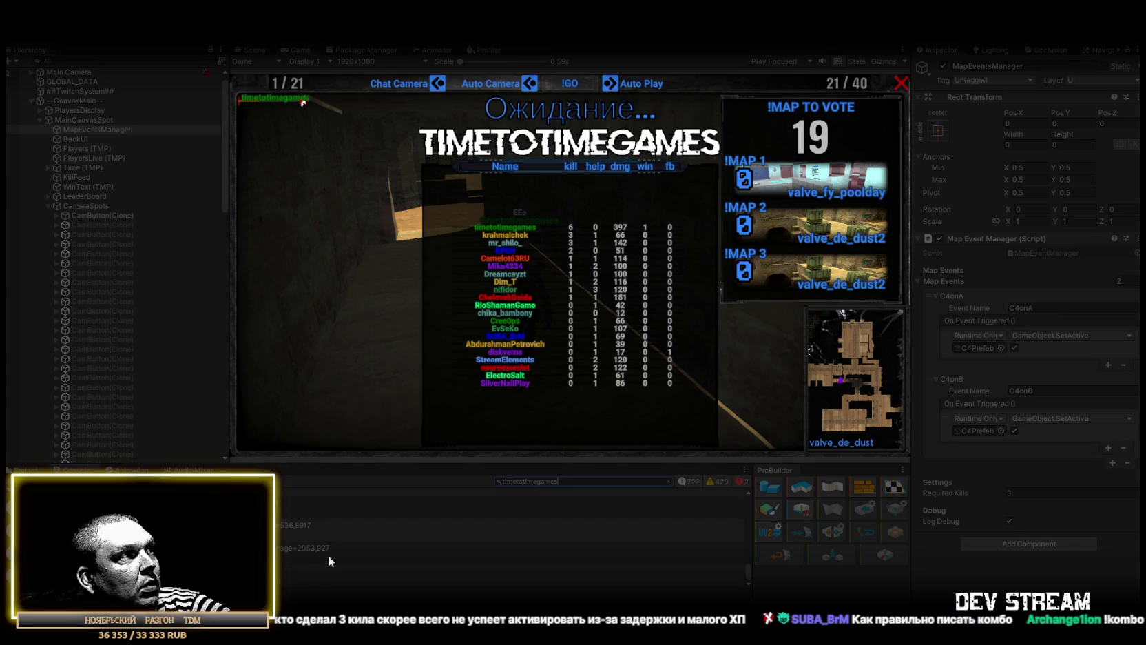
pyautogui.scroll(2, 344, 555)
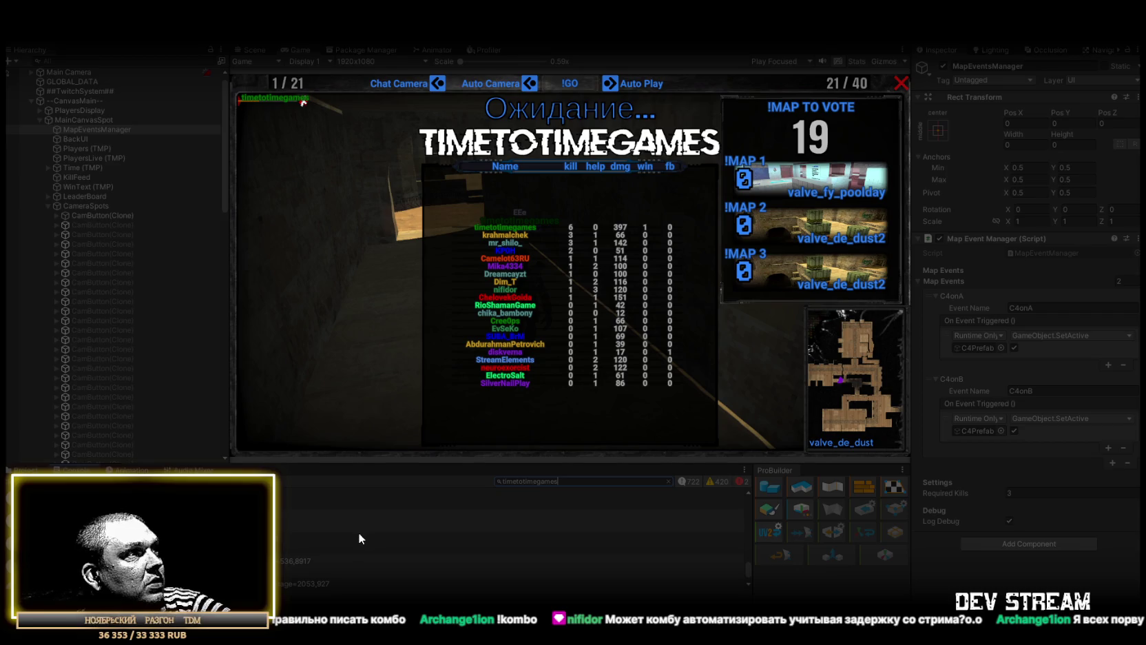
pyautogui.scroll(-2, 365, 529)
pyautogui.scroll(2, 365, 550)
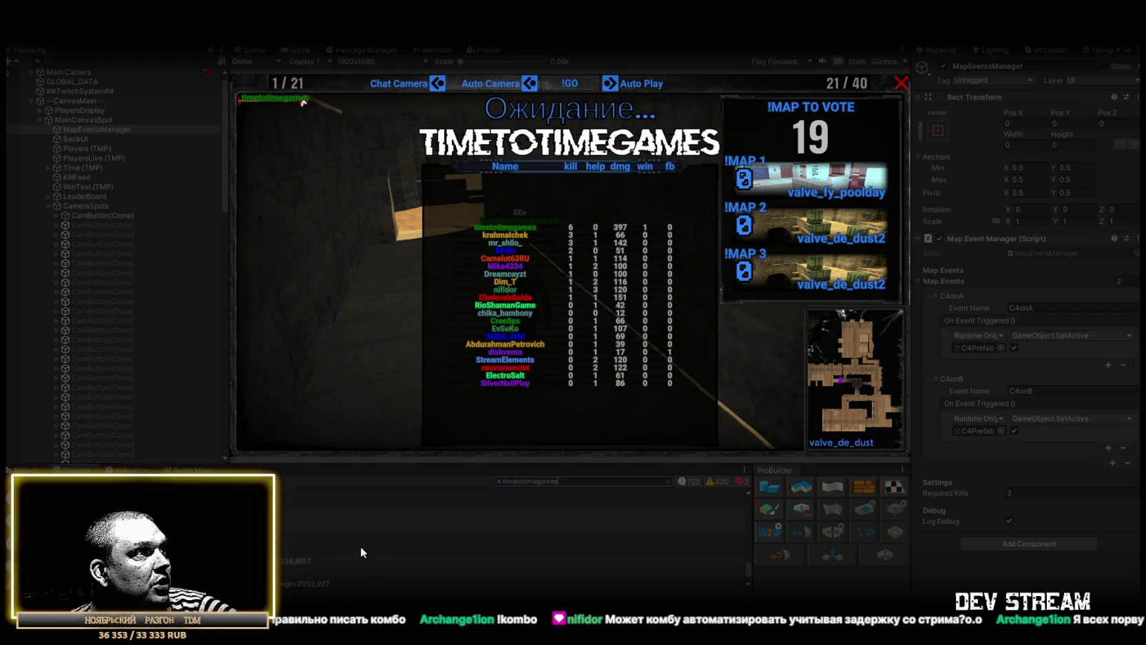
pyautogui.scroll(3, 315, 544)
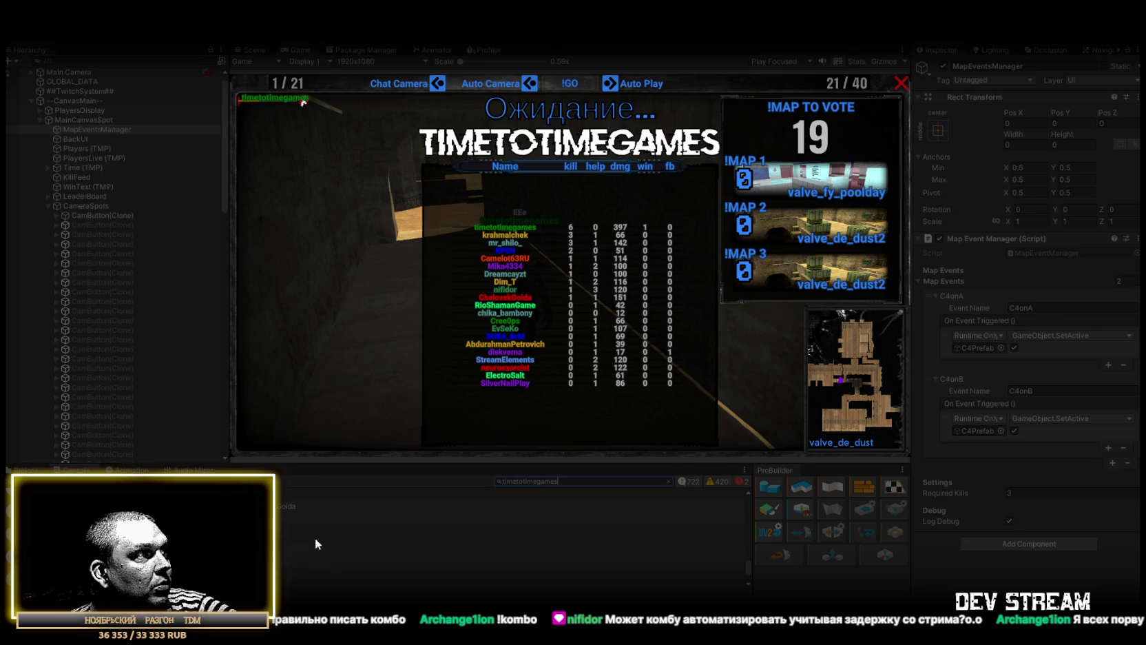
pyautogui.scroll(3, 316, 538)
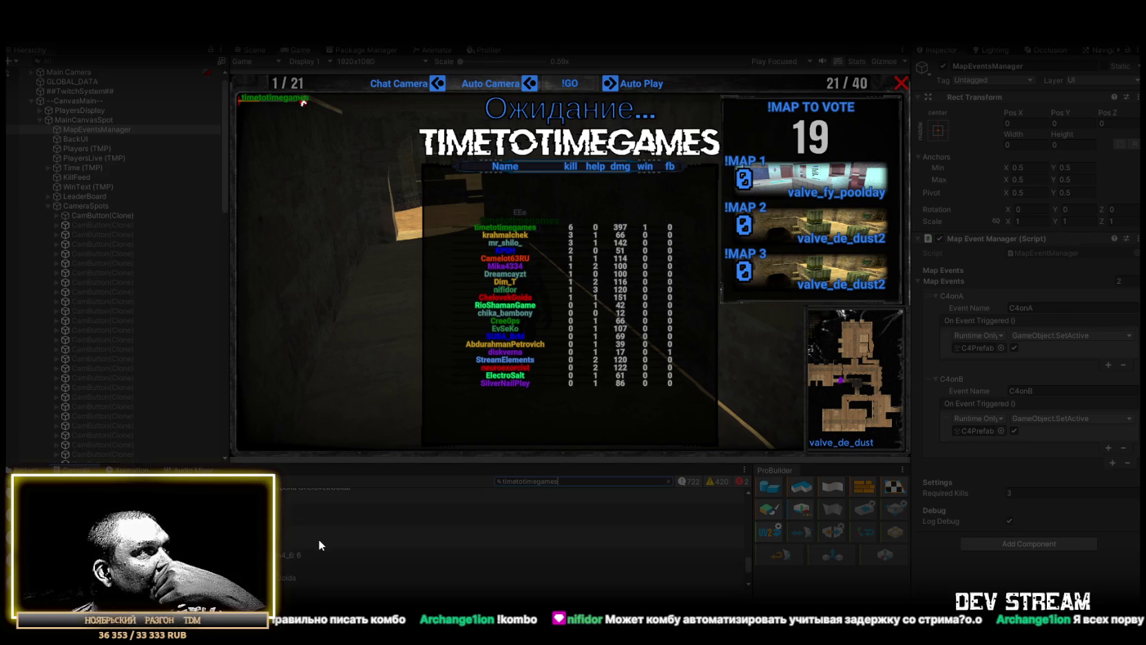
pyautogui.scroll(2, 320, 540)
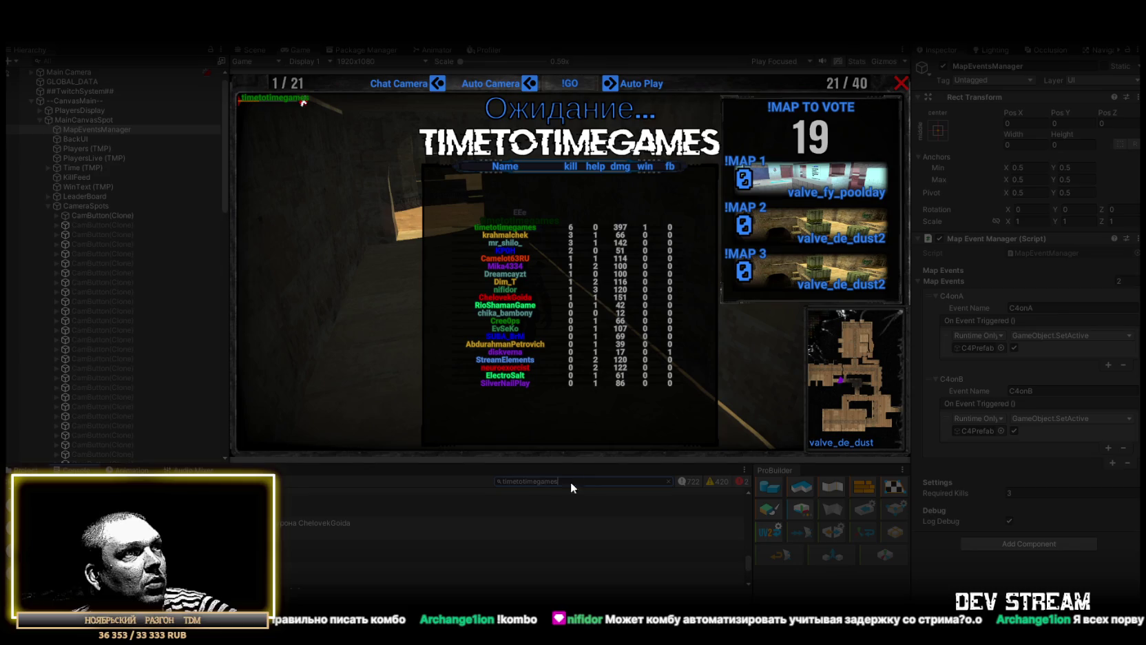
pyautogui.write('combo')
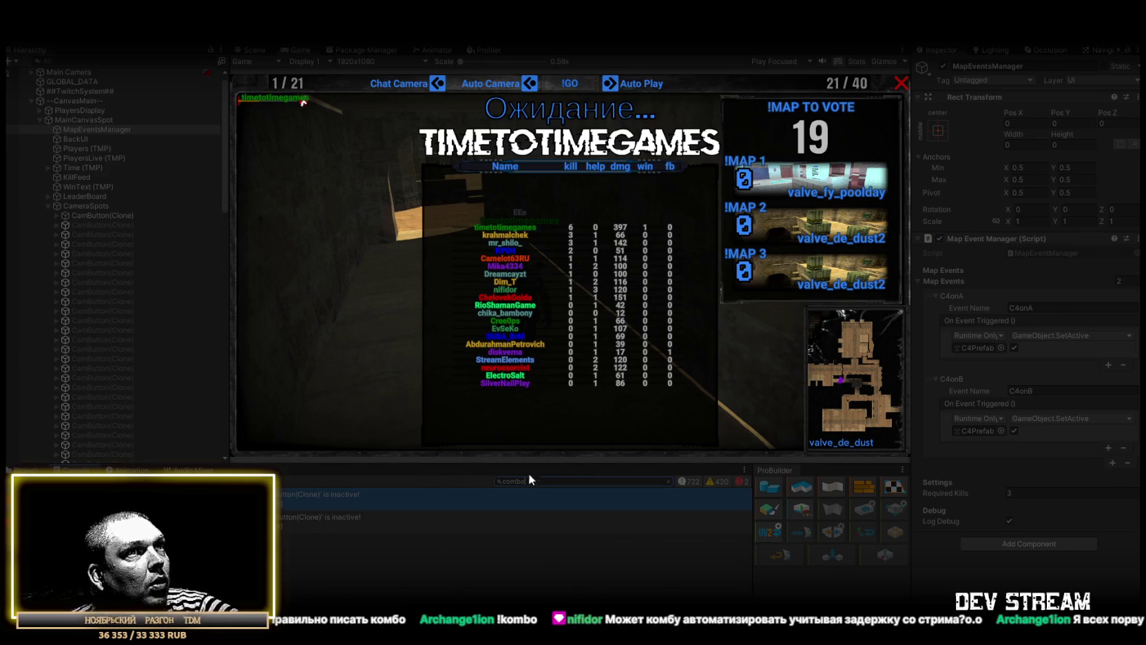
# - Ping the warning's CamButton(Clone), expand it and select its Name (TMP) child
pyautogui.click(307, 515)
pyautogui.click(284, 499)
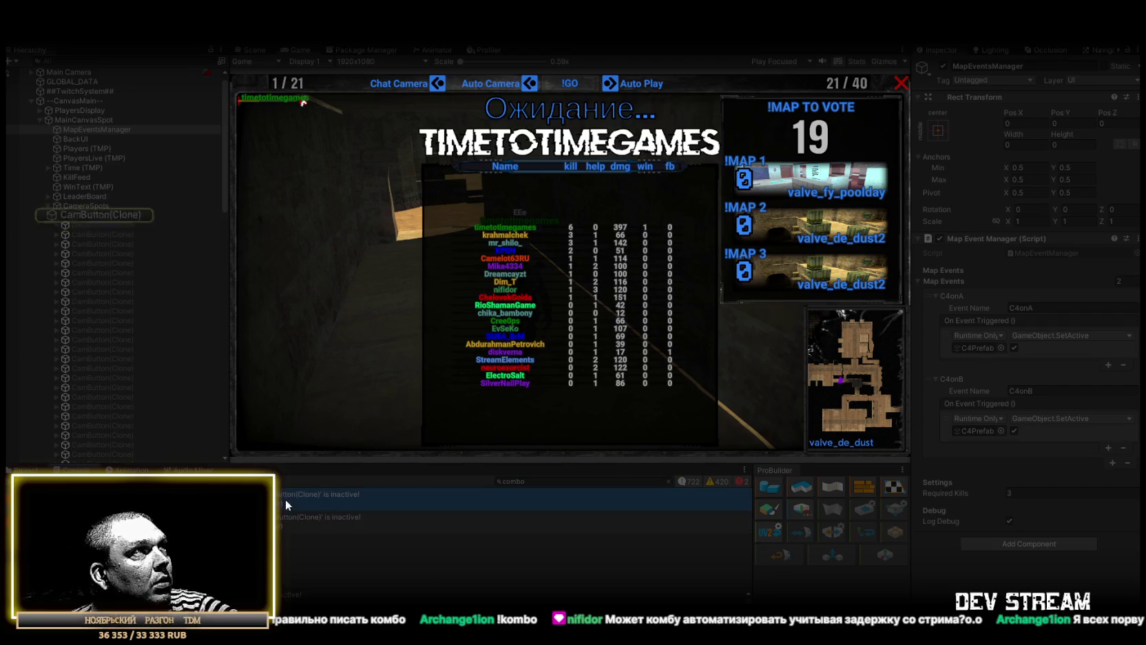
pyautogui.click(282, 515)
pyautogui.click(110, 228)
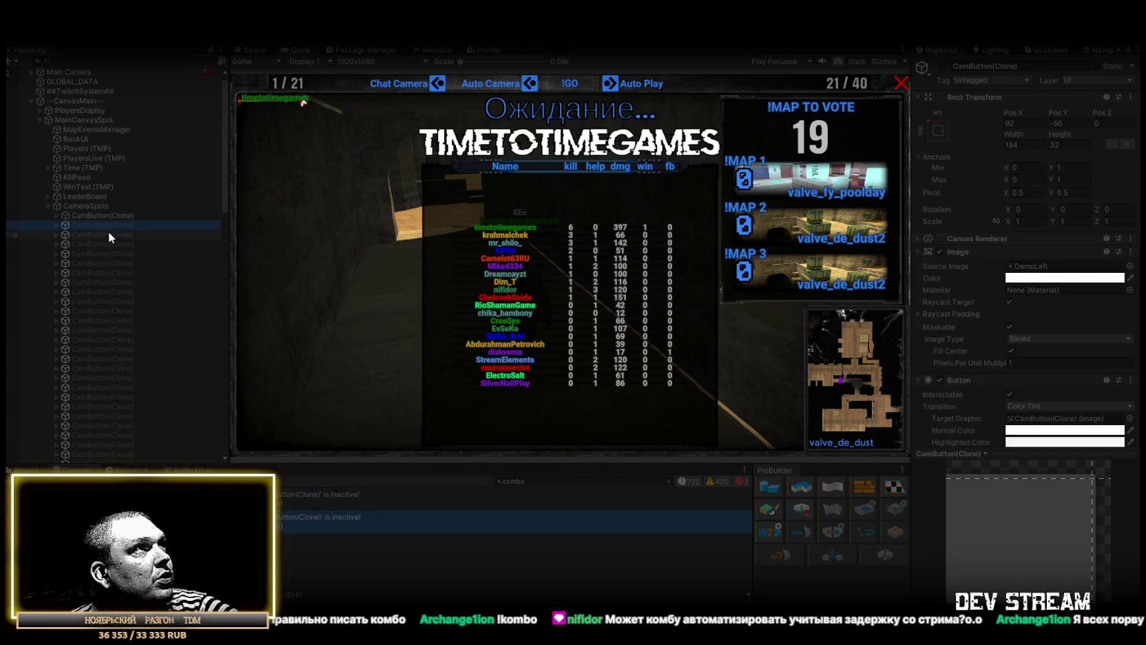
pyautogui.scroll(-10, 1062, 358)
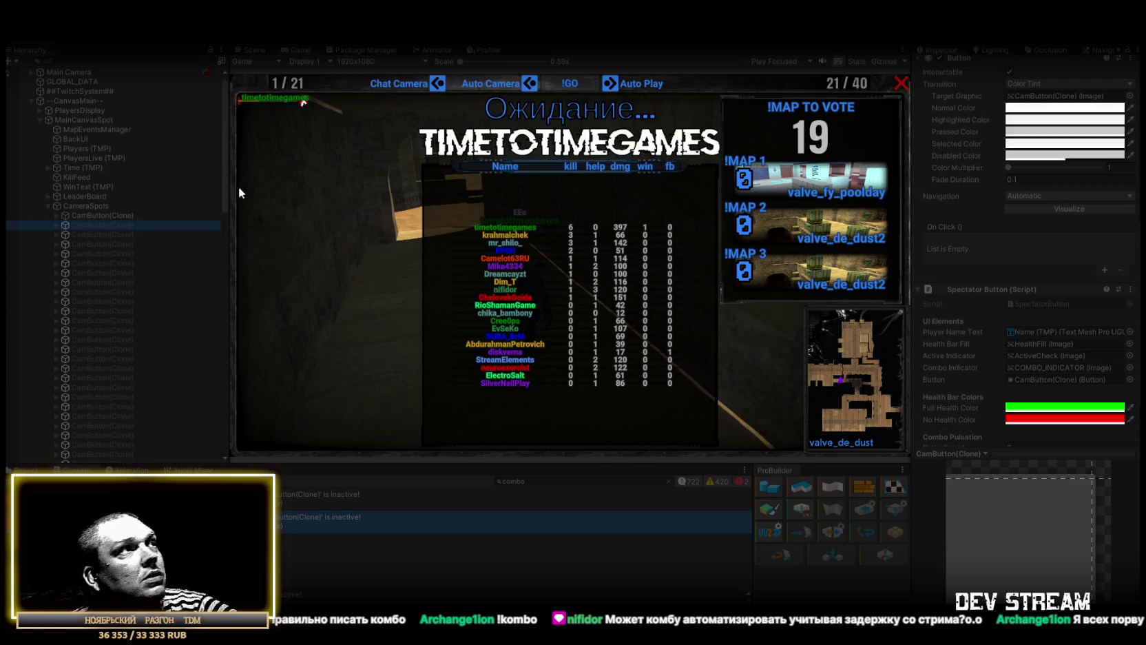
pyautogui.click(56, 225)
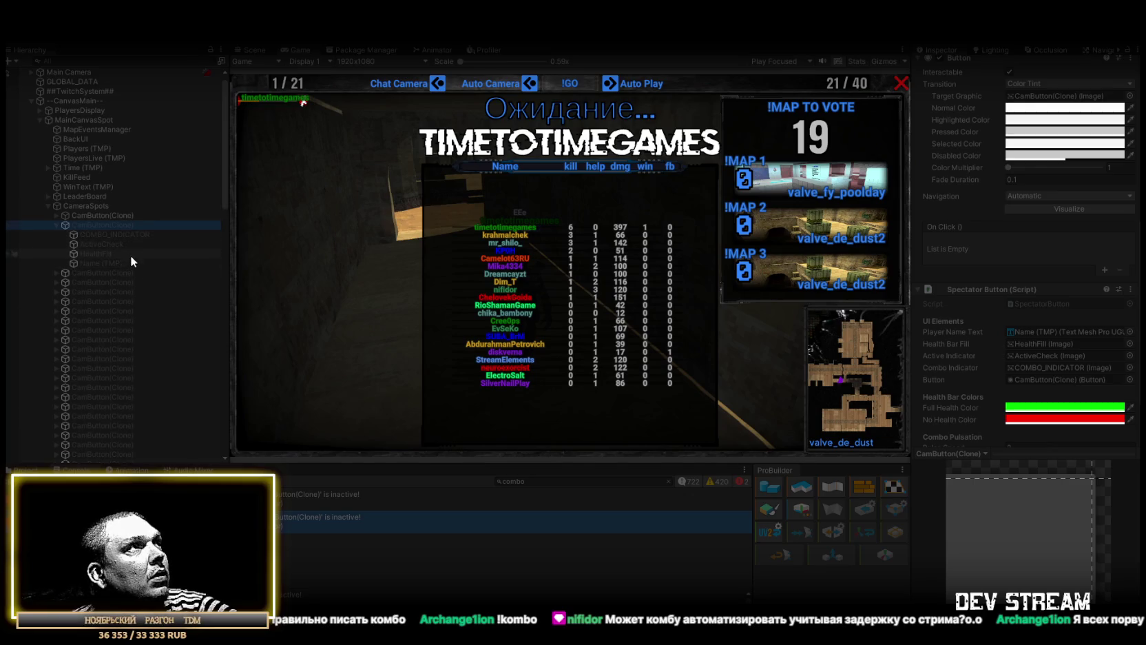
pyautogui.click(115, 262)
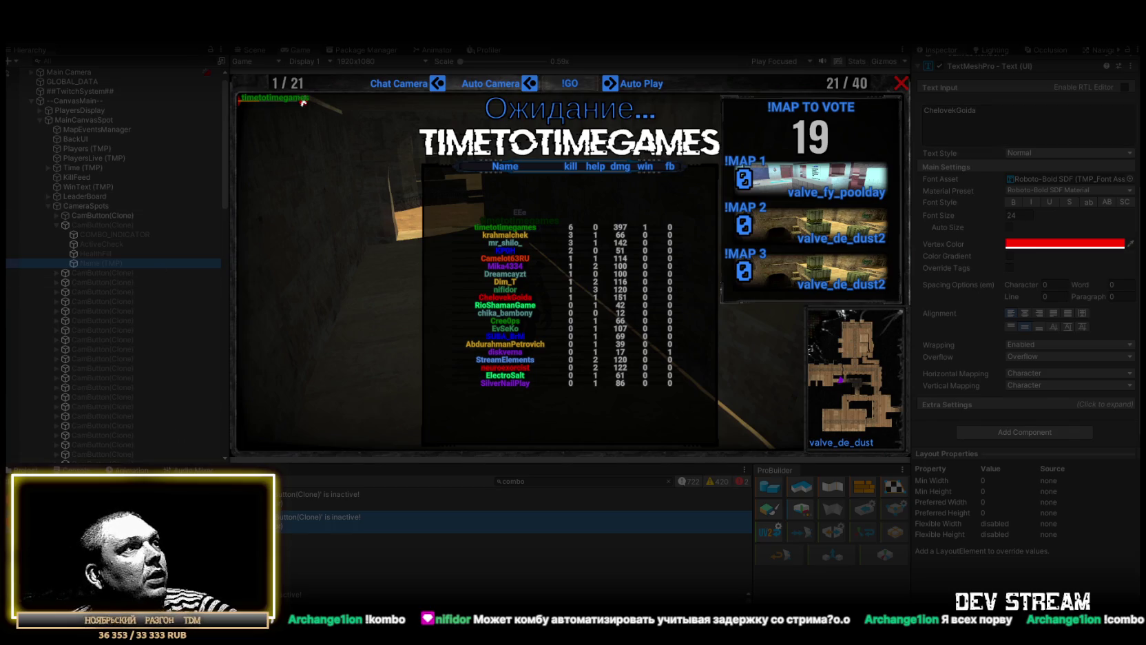
# - Open a warning's stack trace at the SpectatorButton.cs:56 line
pyautogui.click(372, 517)
pyautogui.scroll(-2, 373, 585)
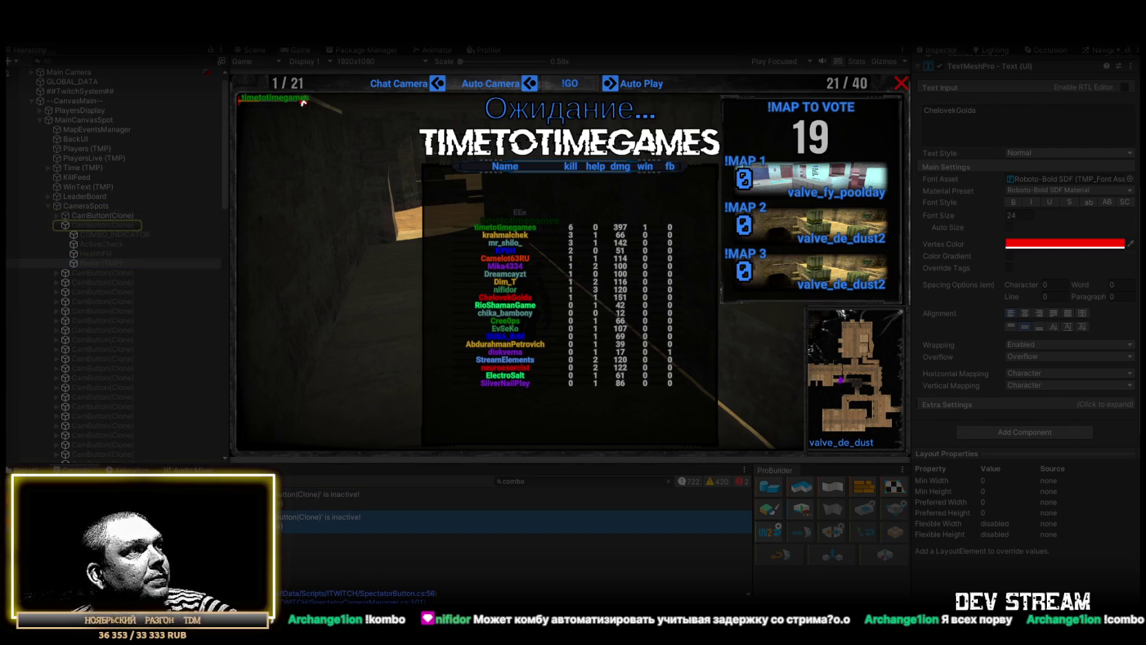
pyautogui.click(372, 592)
pyautogui.scroll(2, 510, 594)
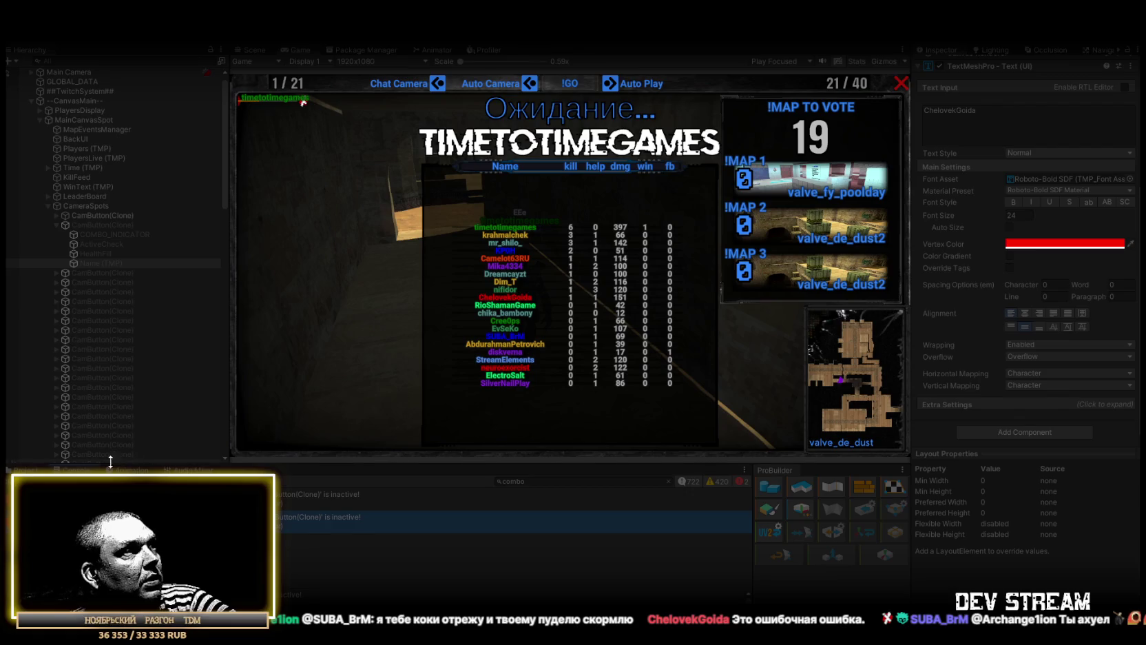
pyautogui.click(25, 470)
# - Reopen the Console log with its existing text filter
pyautogui.hotkey('ctrl', 'shift', 'c')
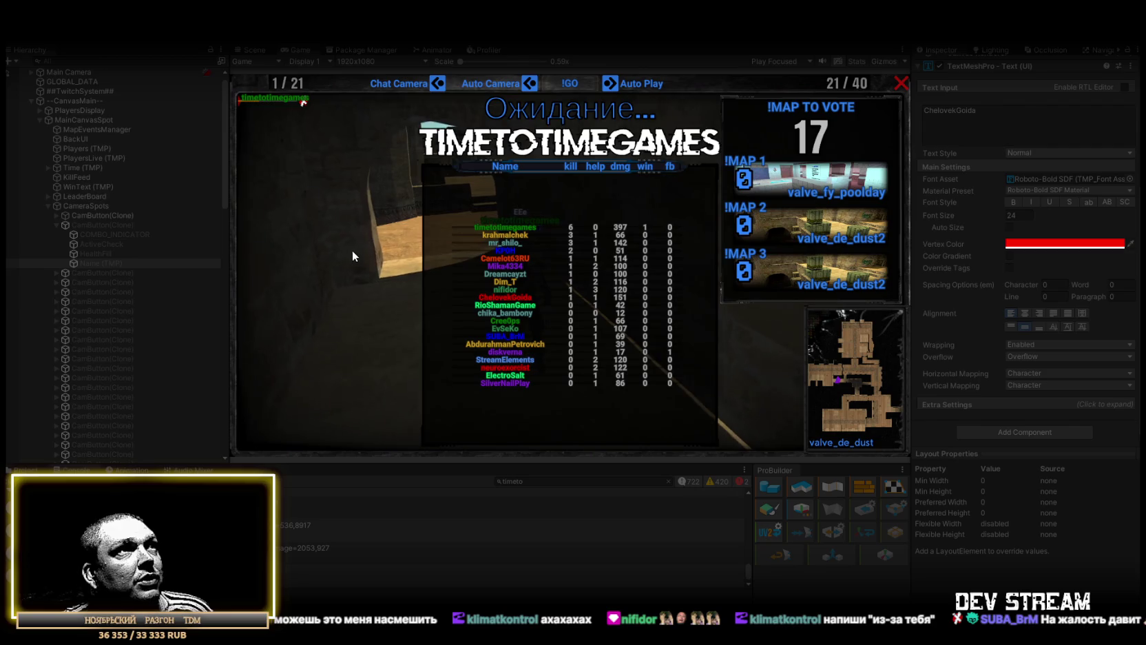
# - Start the de_dust match immediately with !GO, then switch to Visual Studio
pyautogui.click(569, 83)
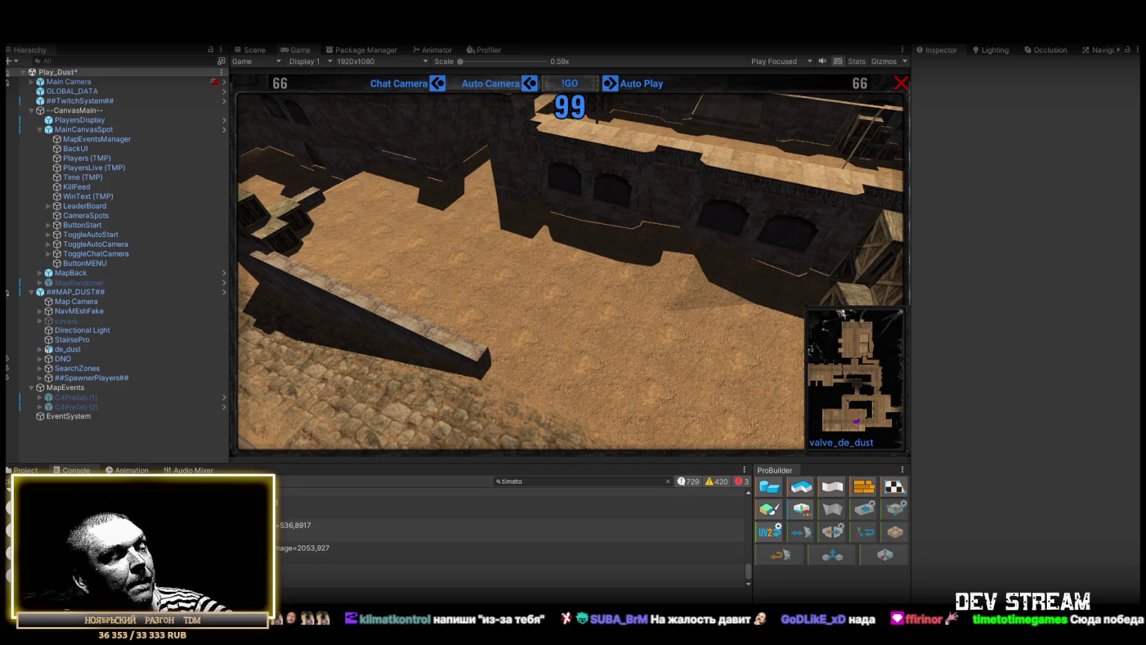
pyautogui.hotkey('alt', 'Tab')
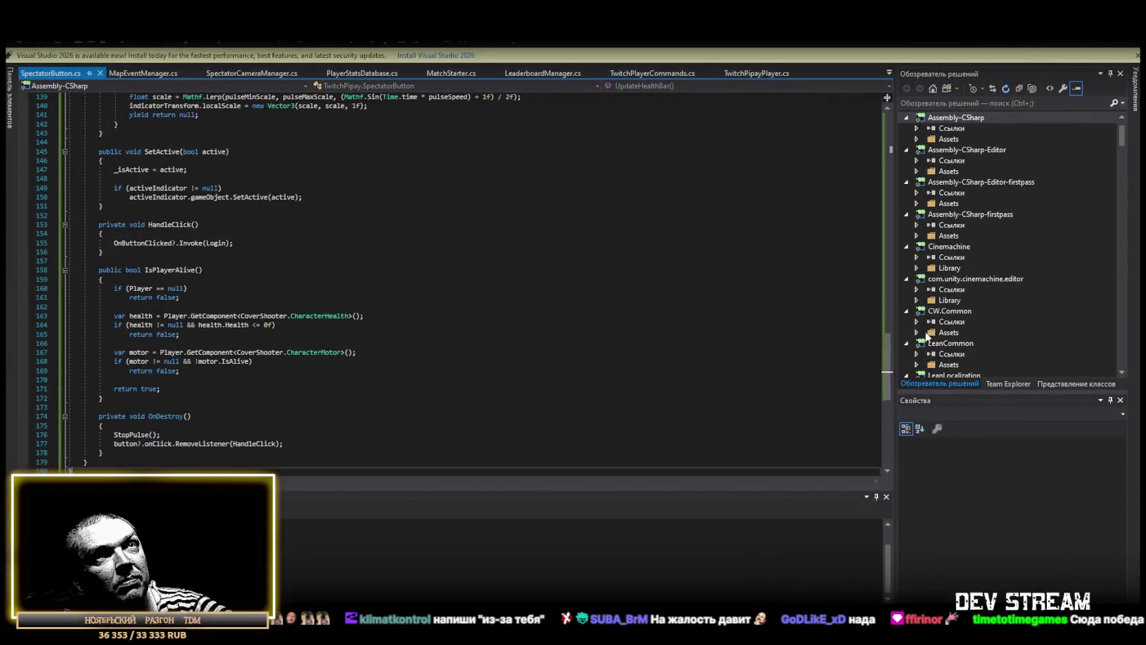
# - Replace TwitchPlayerCommands.cs with the updated code, save it, and return to Unity
pyautogui.click(889, 72)
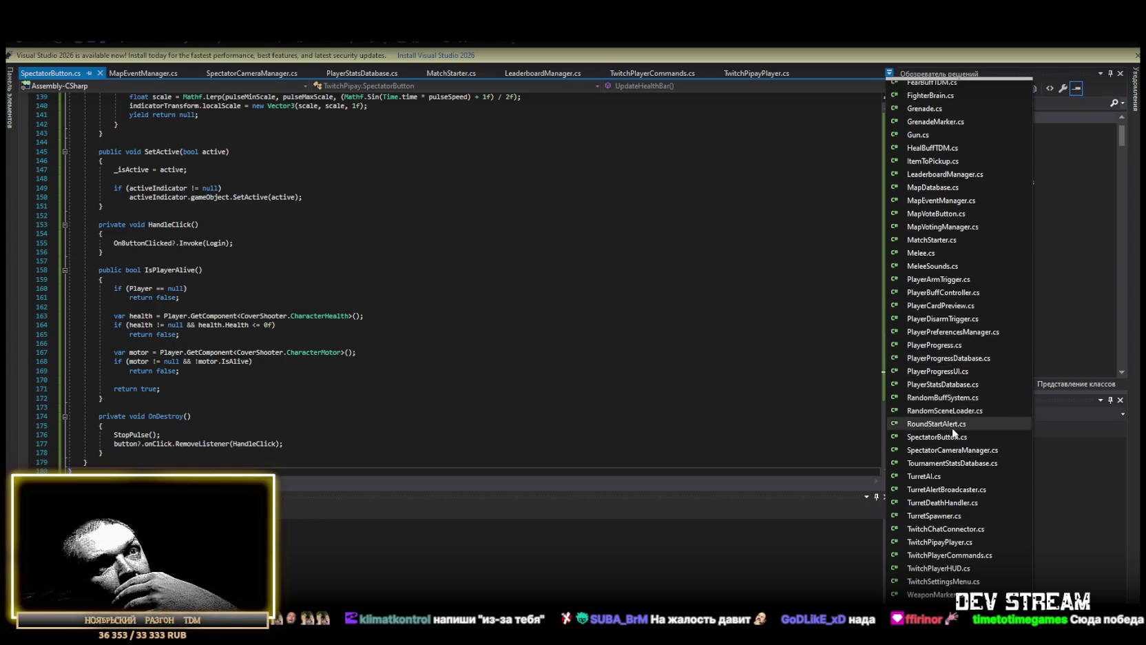
pyautogui.click(950, 554)
pyautogui.scroll(-8, 291, 419)
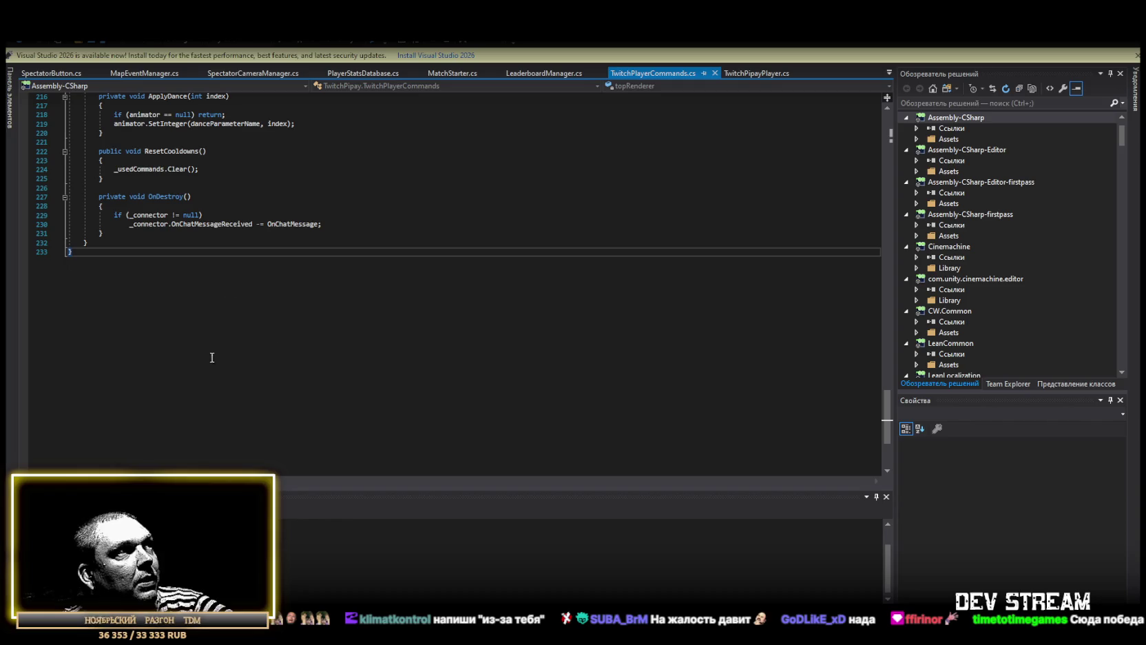
pyautogui.hotkey('ctrl', 'a')
pyautogui.hotkey('ctrl', 'v')
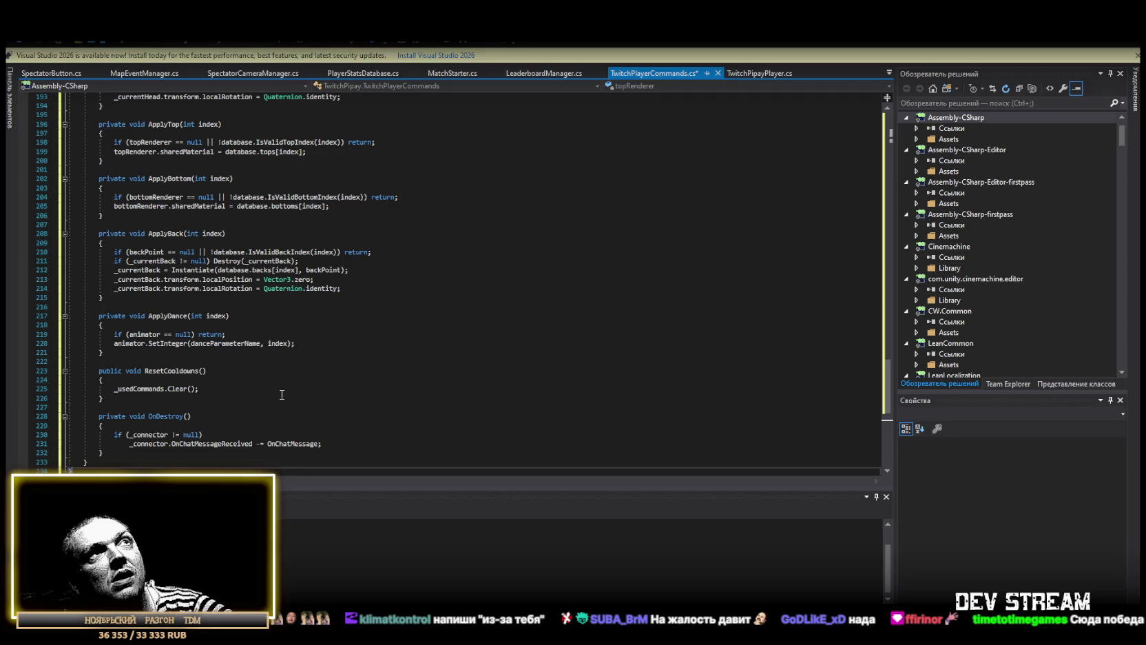
pyautogui.hotkey('ctrl', 's')
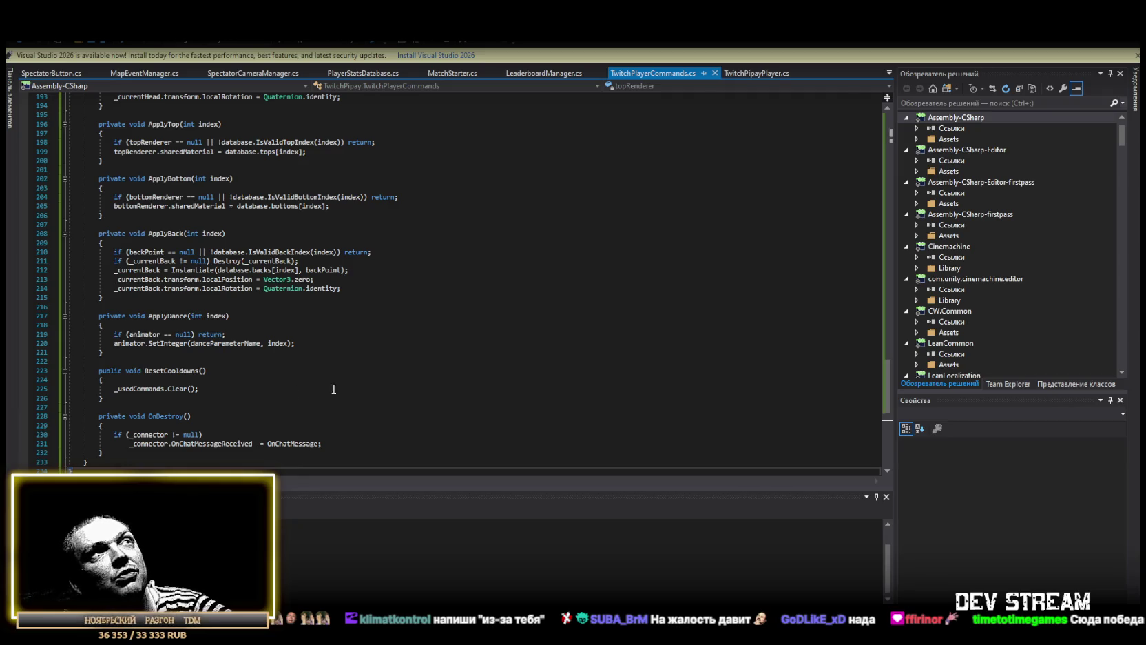
pyautogui.hotkey('alt', 'Tab')
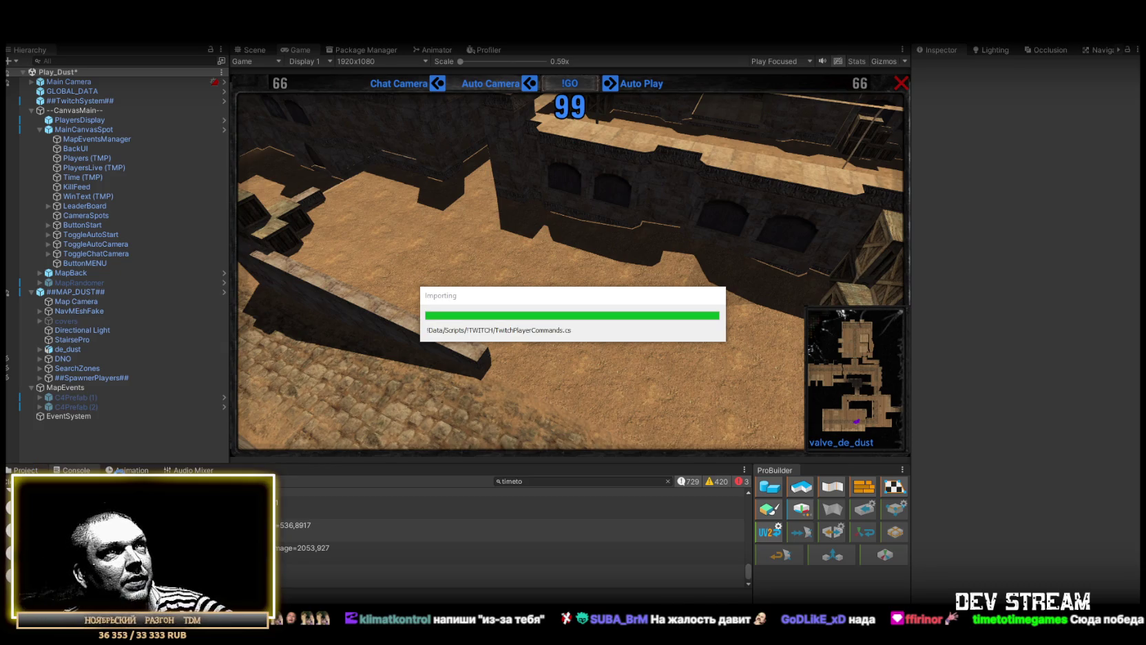
# - Open the TRCchaters1Zambi prefab from the PlayerType folder for editing
pyautogui.click(18, 470)
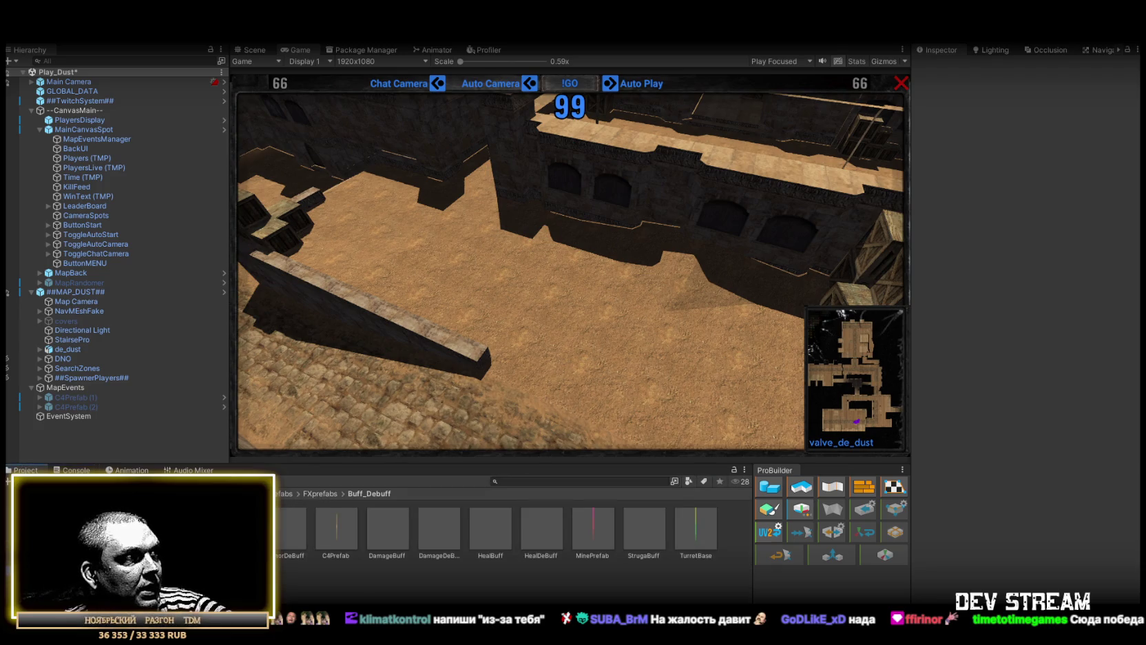
pyautogui.click(321, 493)
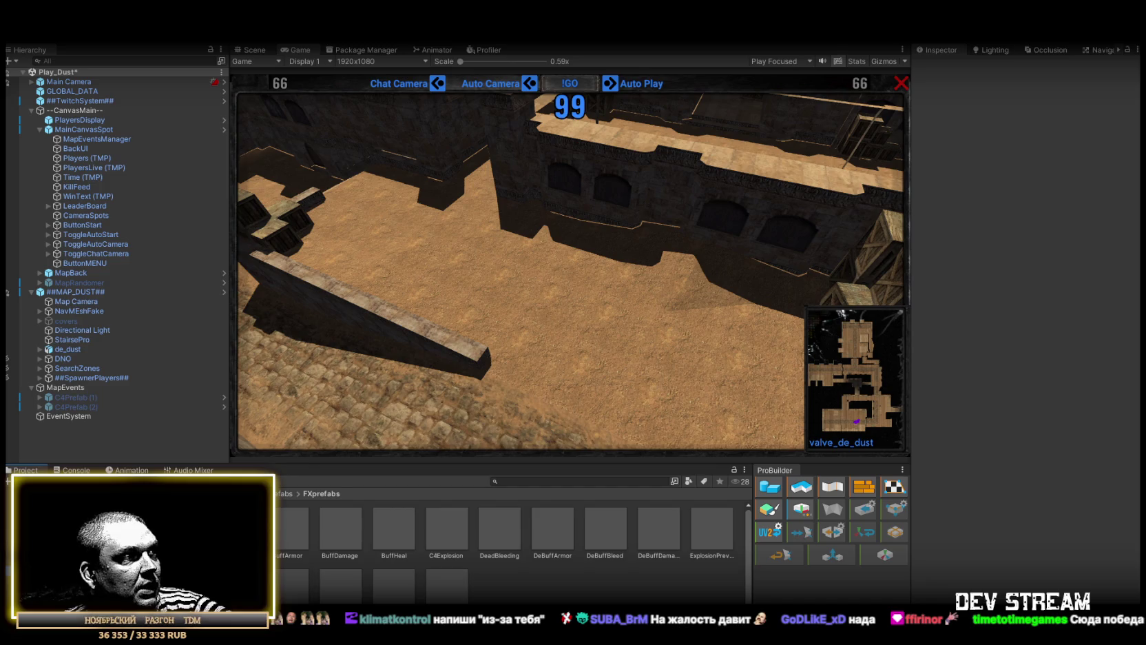
pyautogui.click(286, 531)
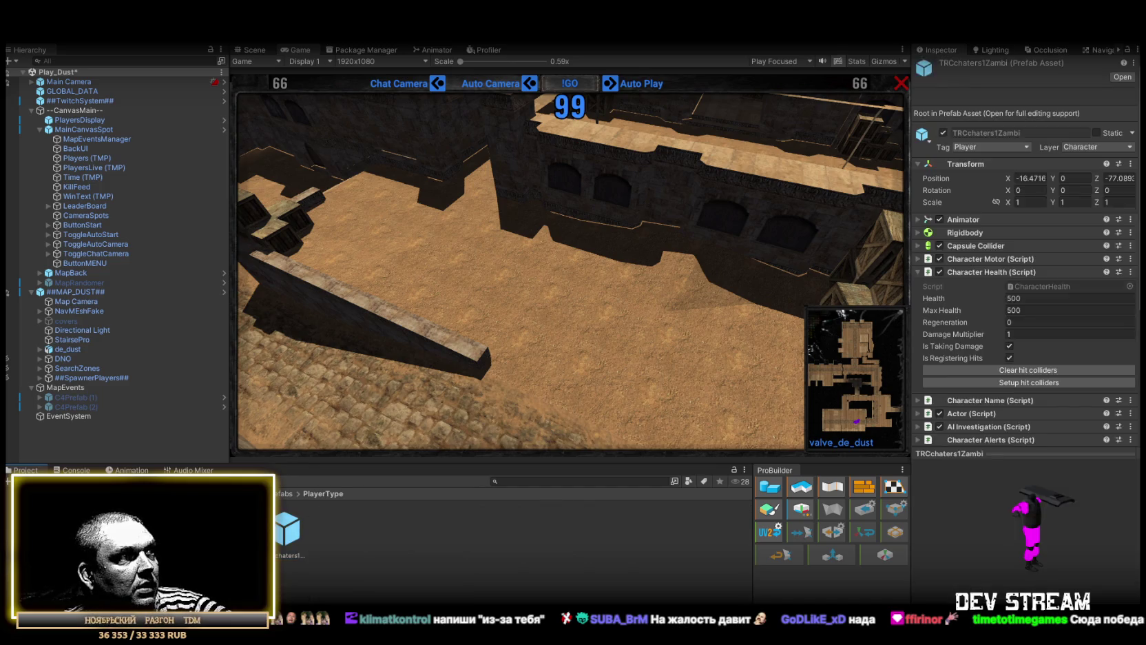
pyautogui.doubleClick(287, 530)
pyautogui.scroll(-10, 1068, 383)
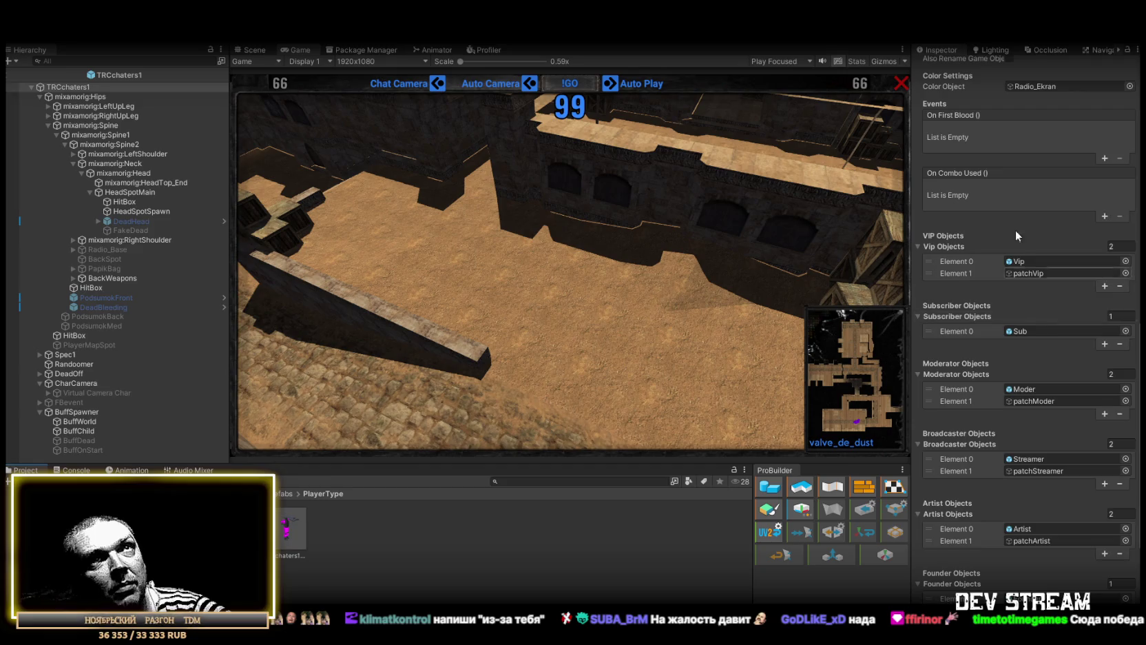
pyautogui.scroll(10, 1015, 234)
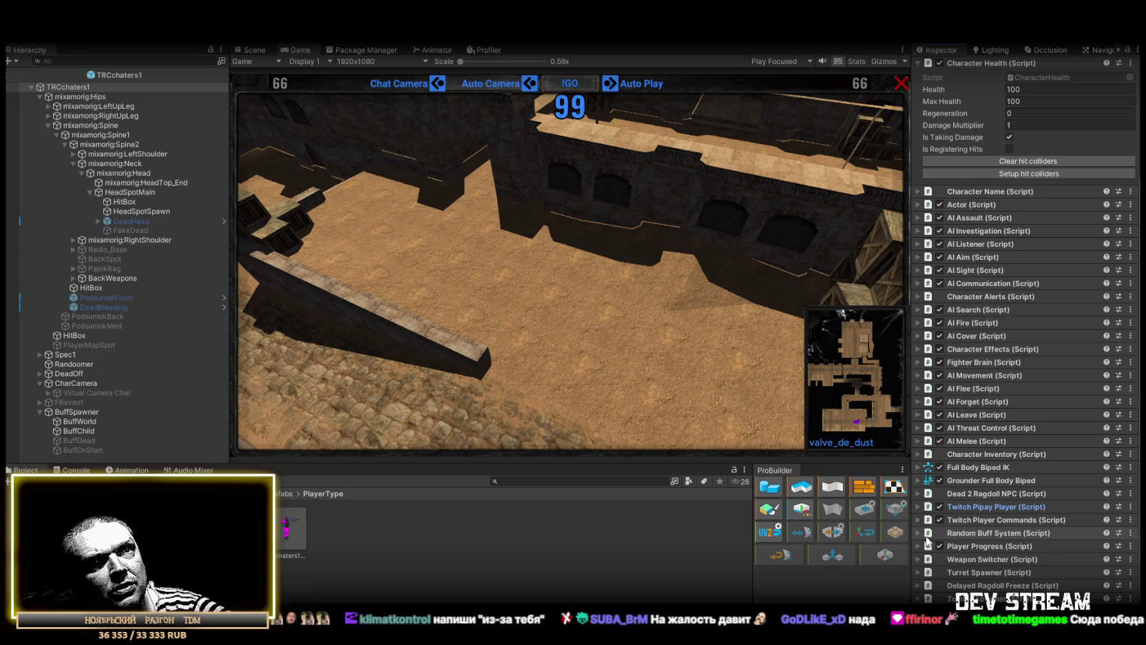
# - Review the Twitch Player Commands events, show the Console, and enter Play mode
pyautogui.click(1027, 518)
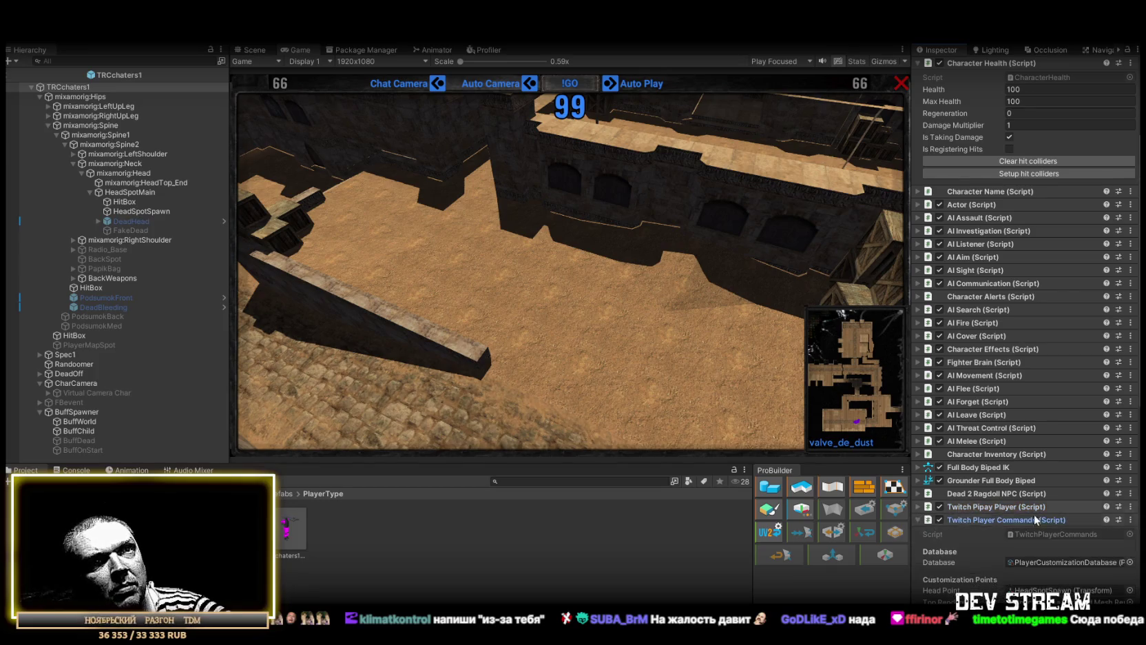
pyautogui.scroll(-8, 1047, 502)
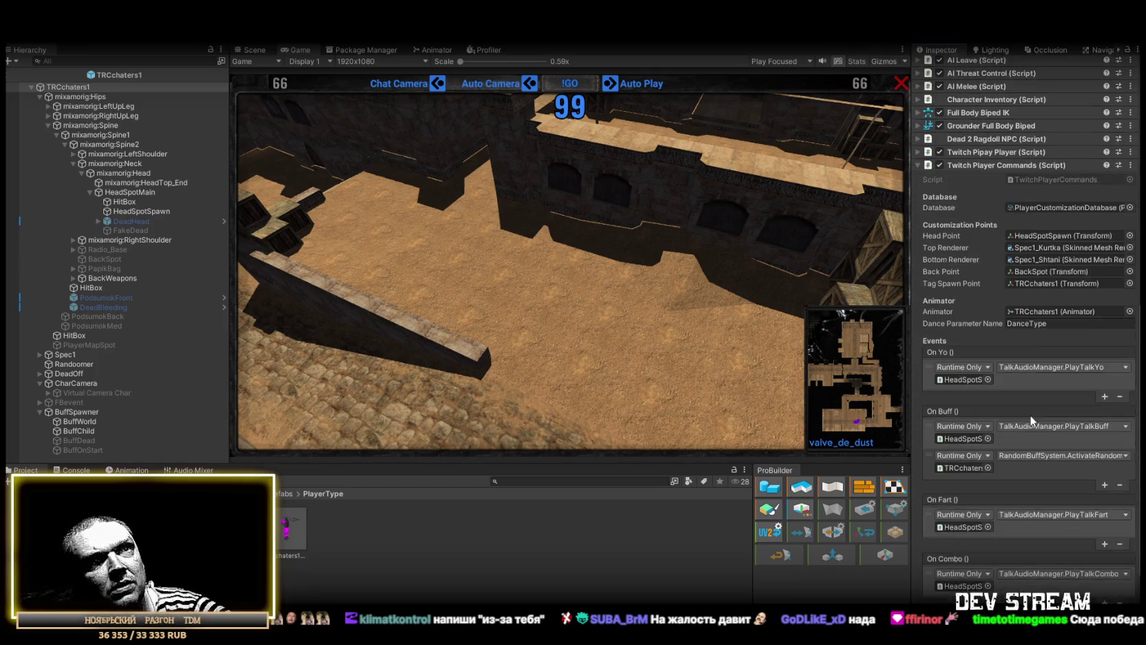
pyautogui.scroll(-2, 1015, 354)
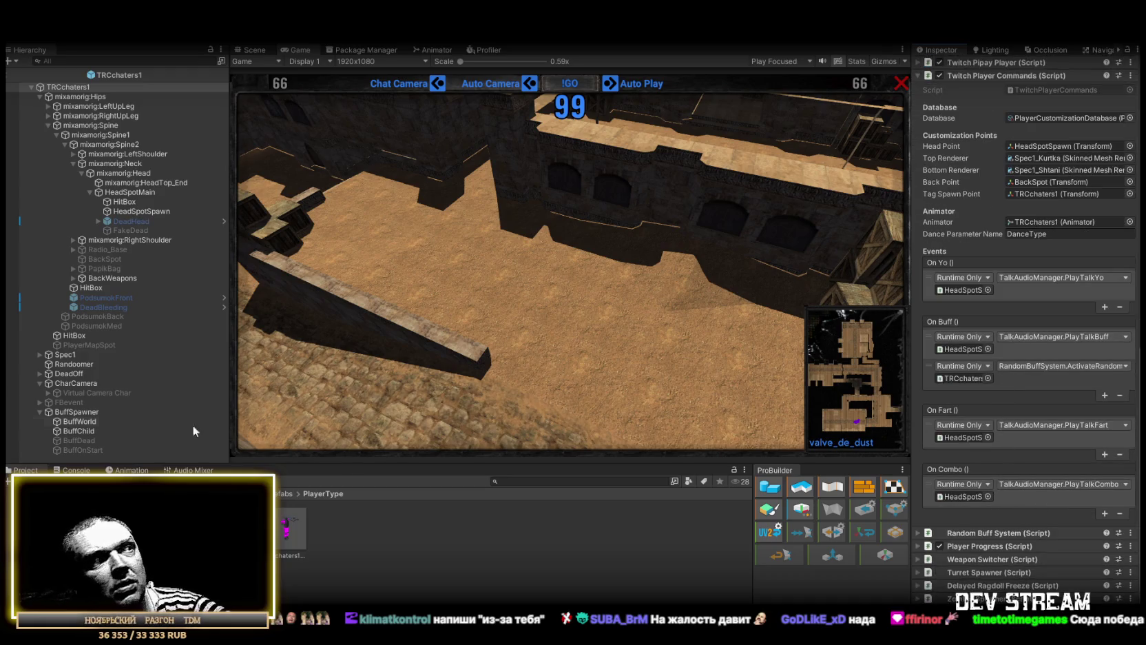
pyautogui.click(76, 470)
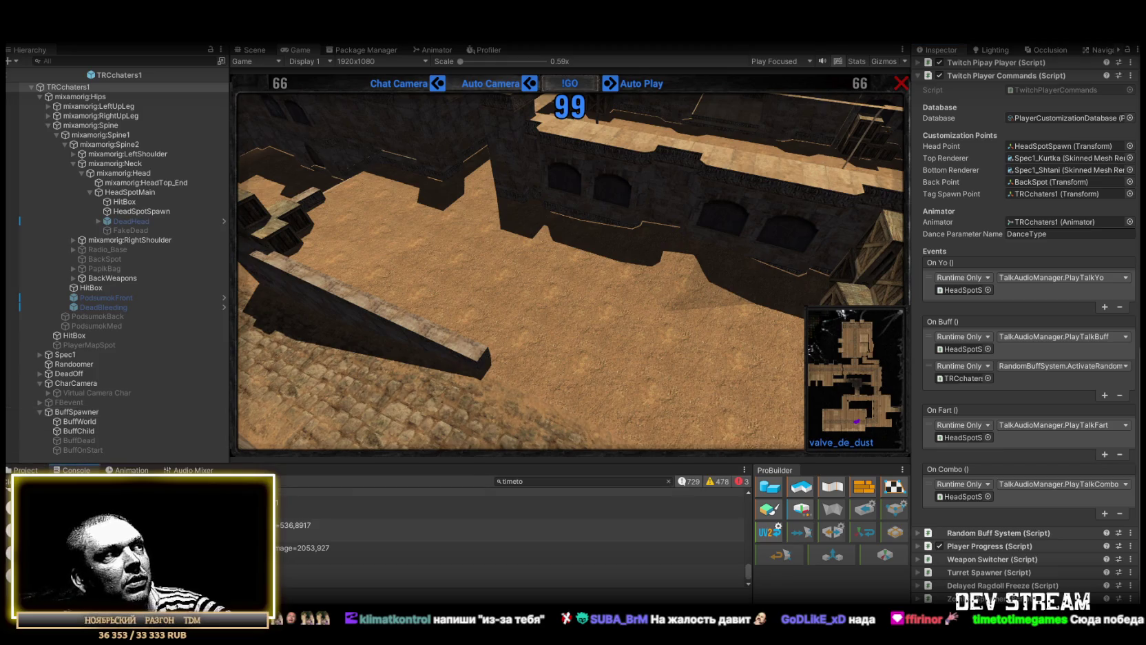
pyautogui.hotkey('ctrl', 'p')
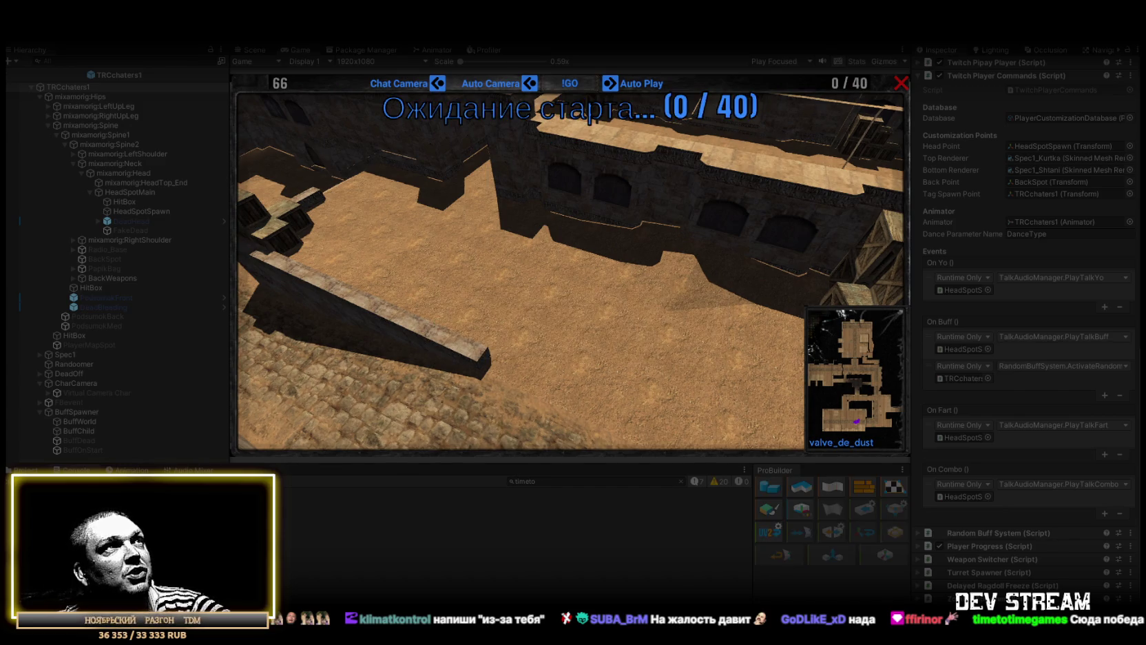
# - Play-test in a maximized Game view, then inspect BuffWorld, PodsumokMed and BuffChild in Scene view
pyautogui.doubleClick(302, 48)
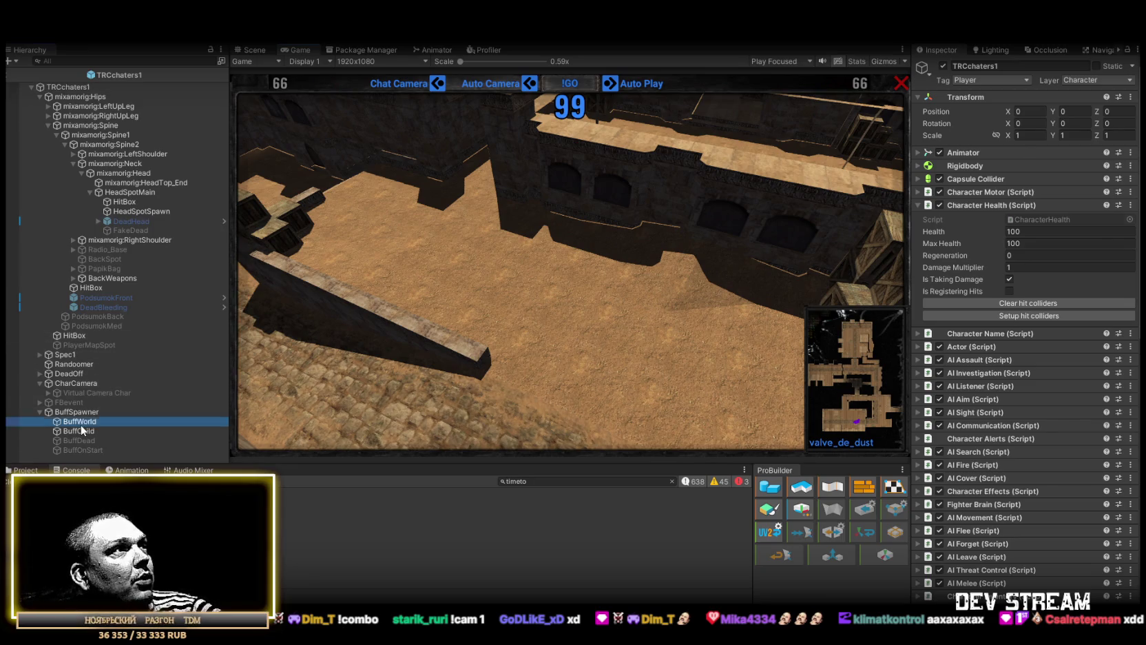
pyautogui.click(81, 421)
pyautogui.click(105, 323)
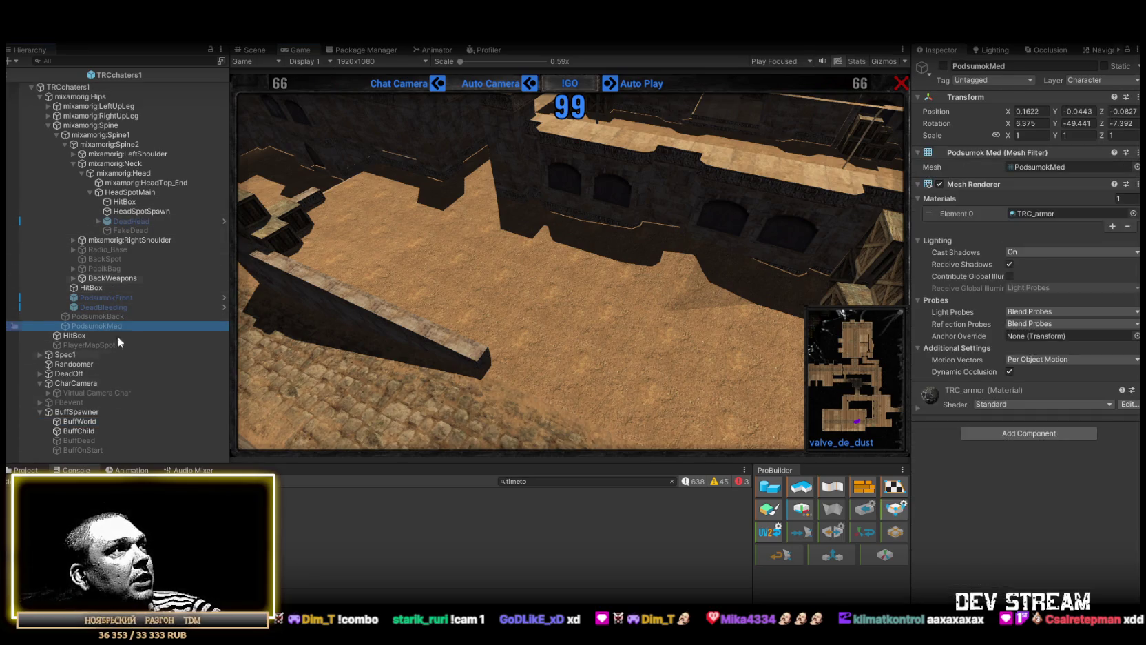
pyautogui.click(86, 428)
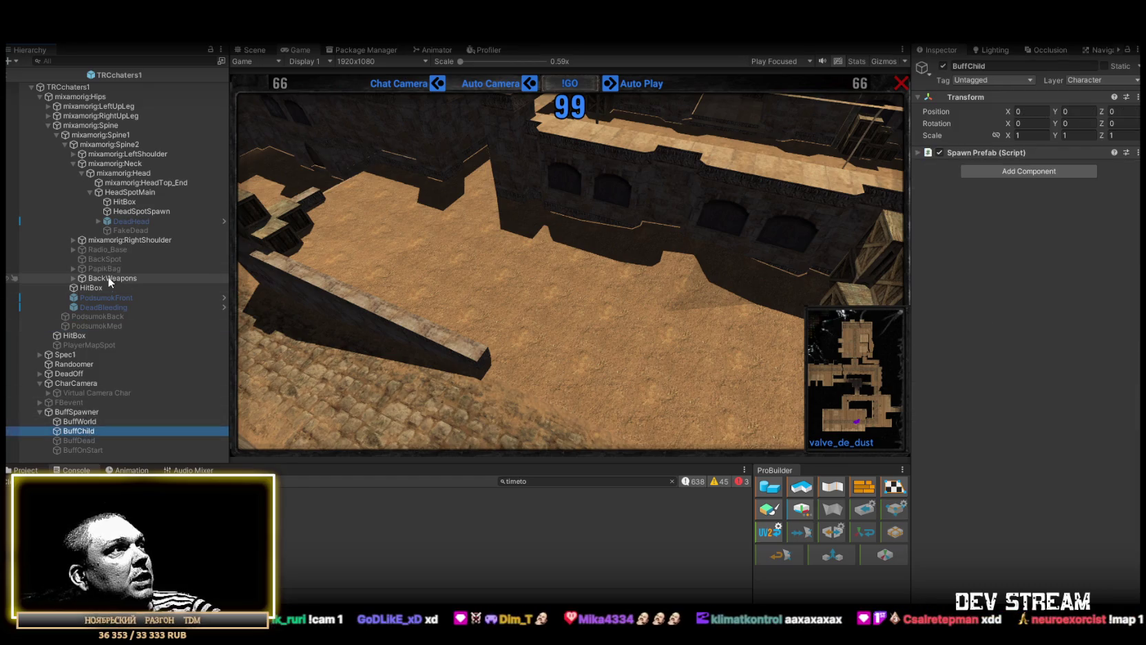
pyautogui.click(254, 50)
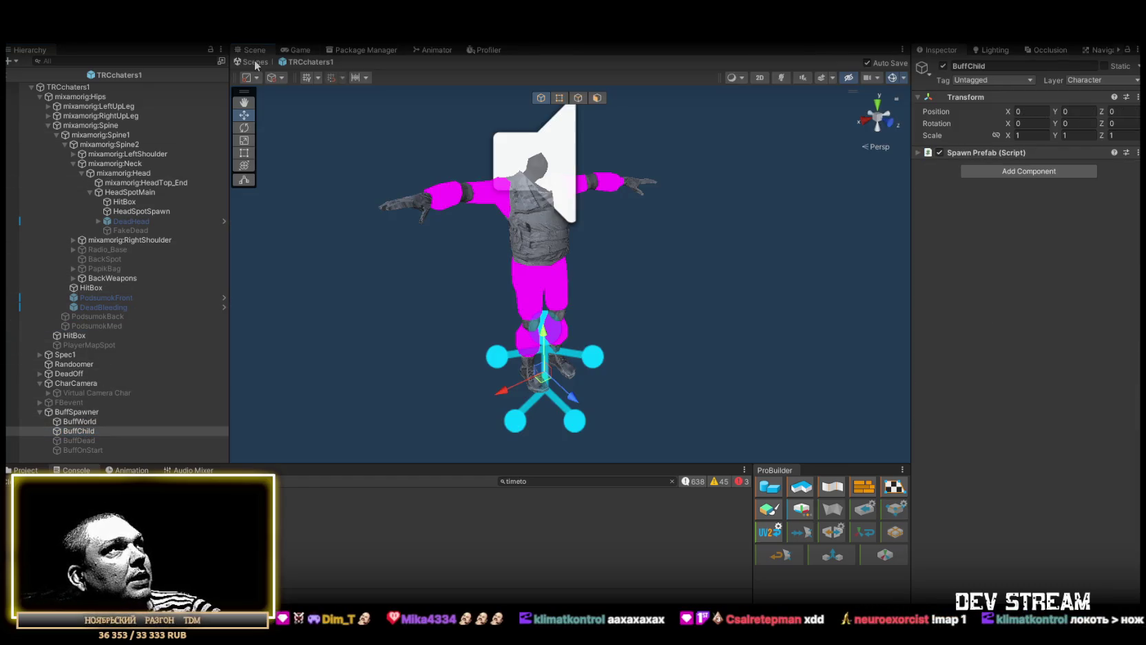
# - Exit prefab mode and create an empty child under each of the two C4Prefab copies
pyautogui.click(256, 66)
pyautogui.click(67, 396)
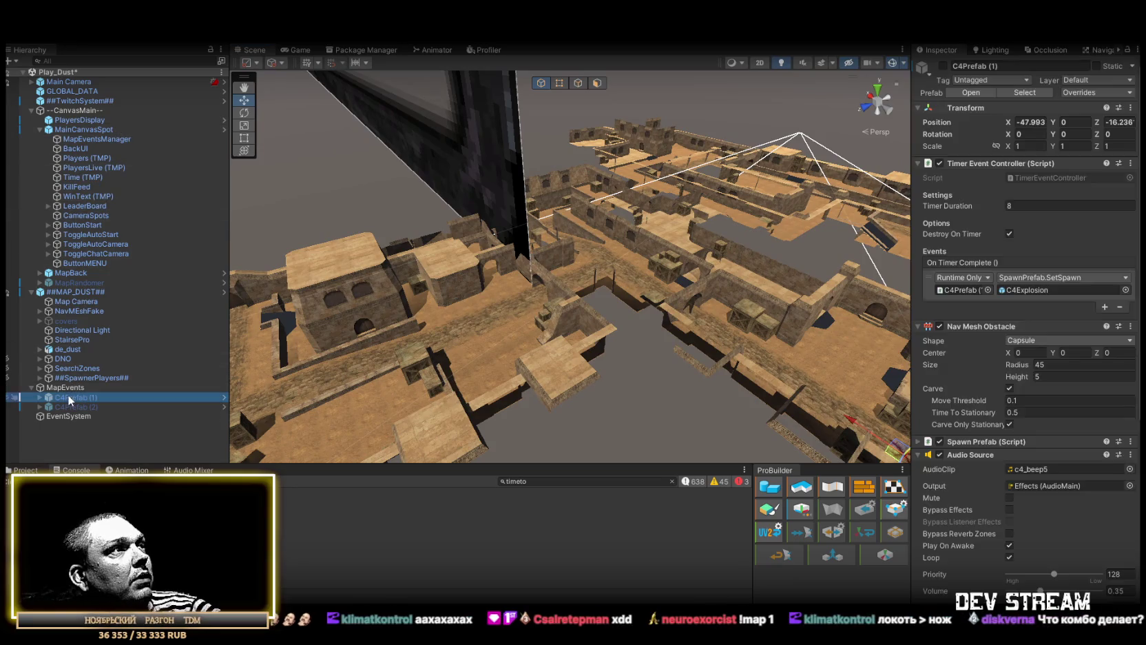
pyautogui.rightClick(62, 400)
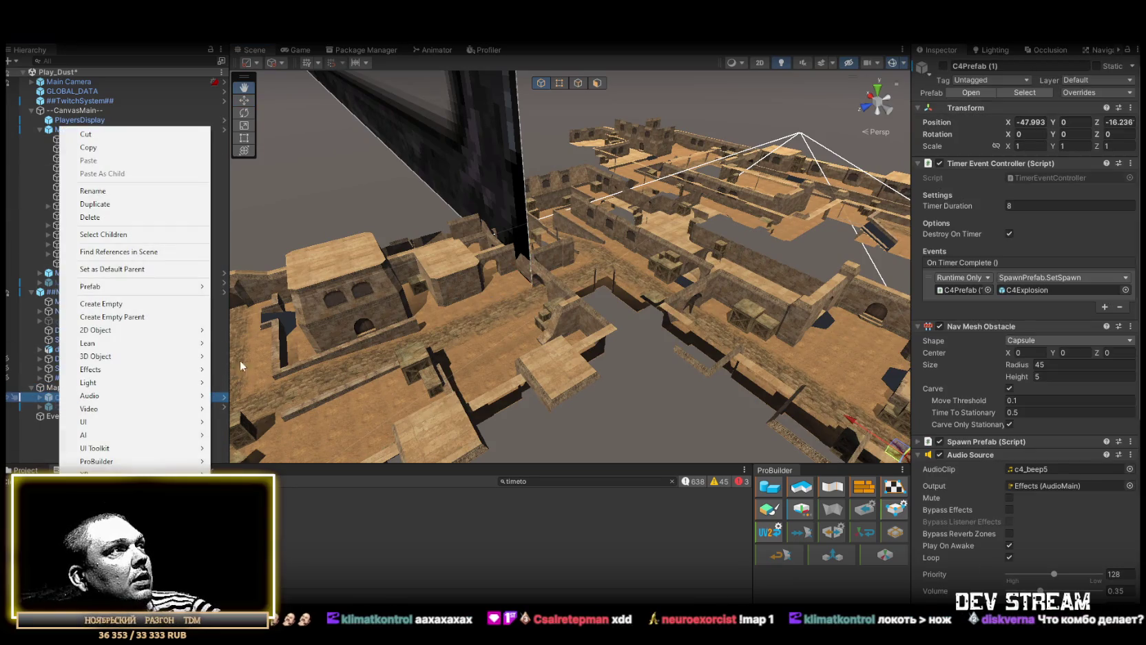
pyautogui.click(101, 304)
pyautogui.click(77, 445)
pyautogui.rightClick(81, 449)
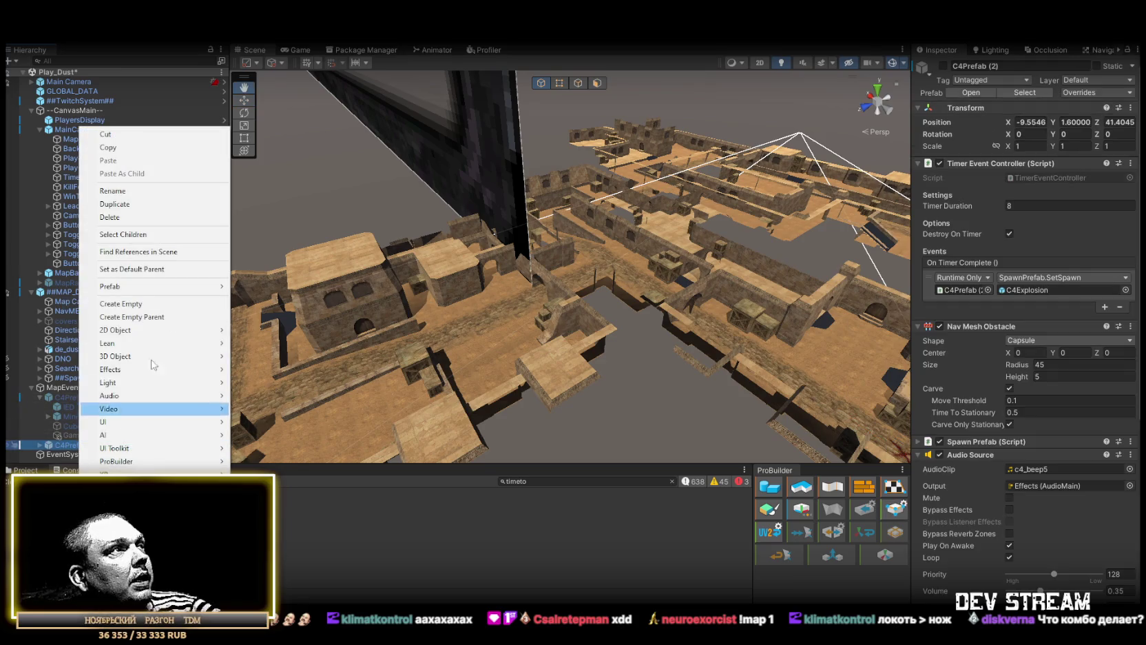
pyautogui.click(143, 304)
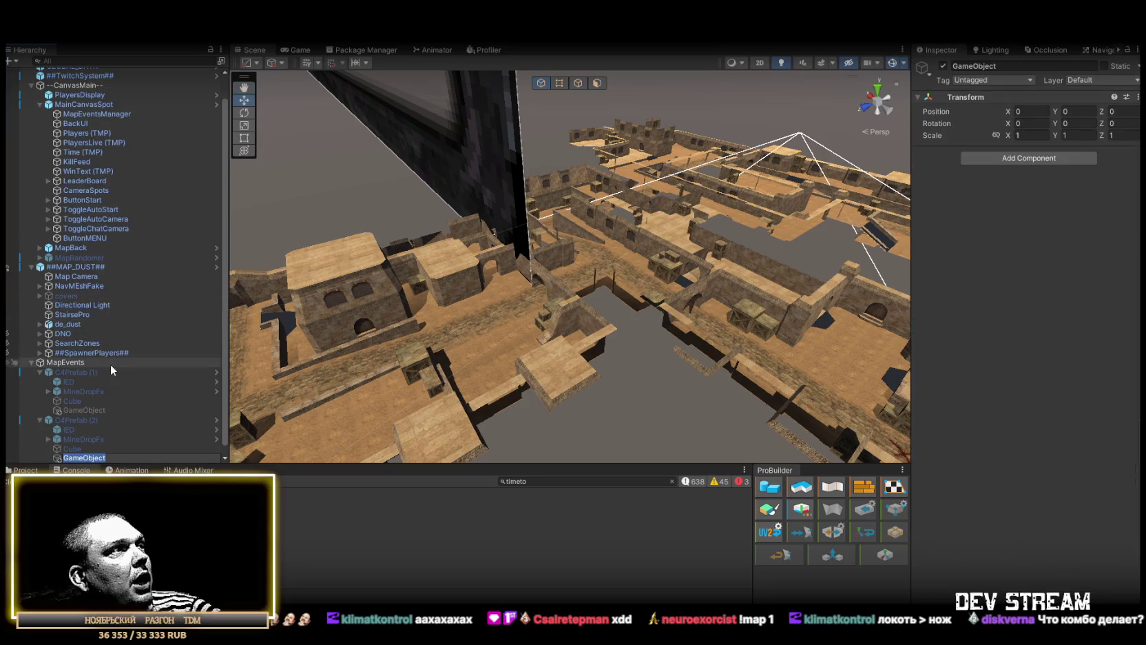
# - Move both empty objects directly under MapEvents and frame C4Prefab (1)
pyautogui.click(89, 409)
pyautogui.scroll(-1, 101, 430)
pyautogui.keyDown('ctrl'); pyautogui.click(86, 448); pyautogui.keyUp('ctrl')
pyautogui.moveTo(86, 448); pyautogui.dragTo(80, 363)
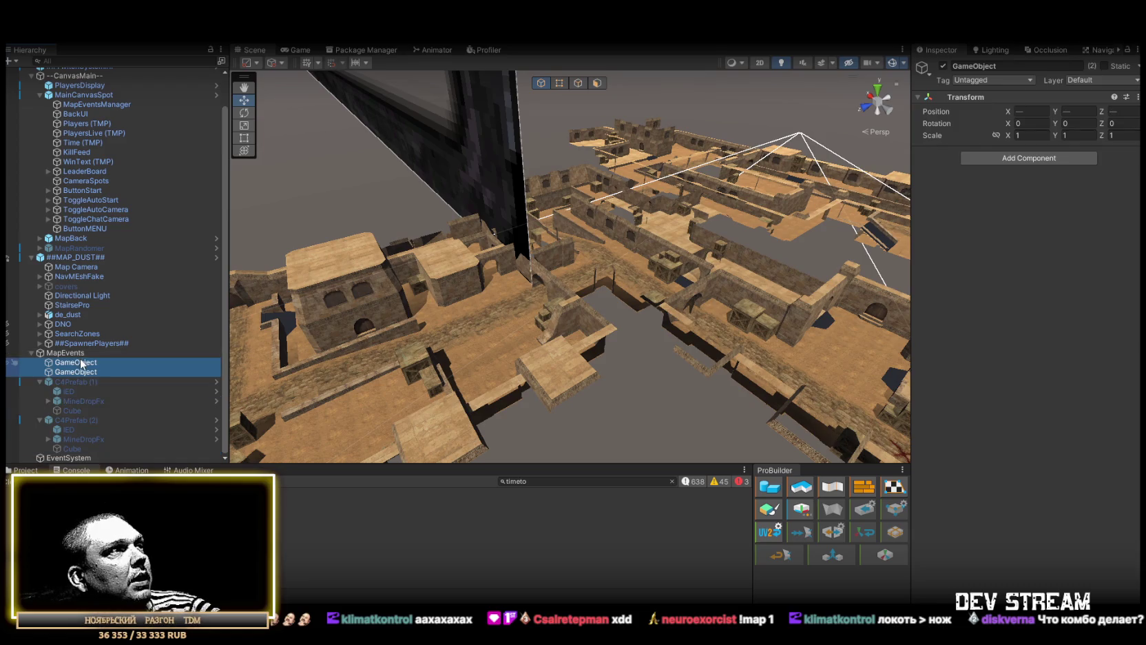
pyautogui.click(78, 381)
pyautogui.press('f')
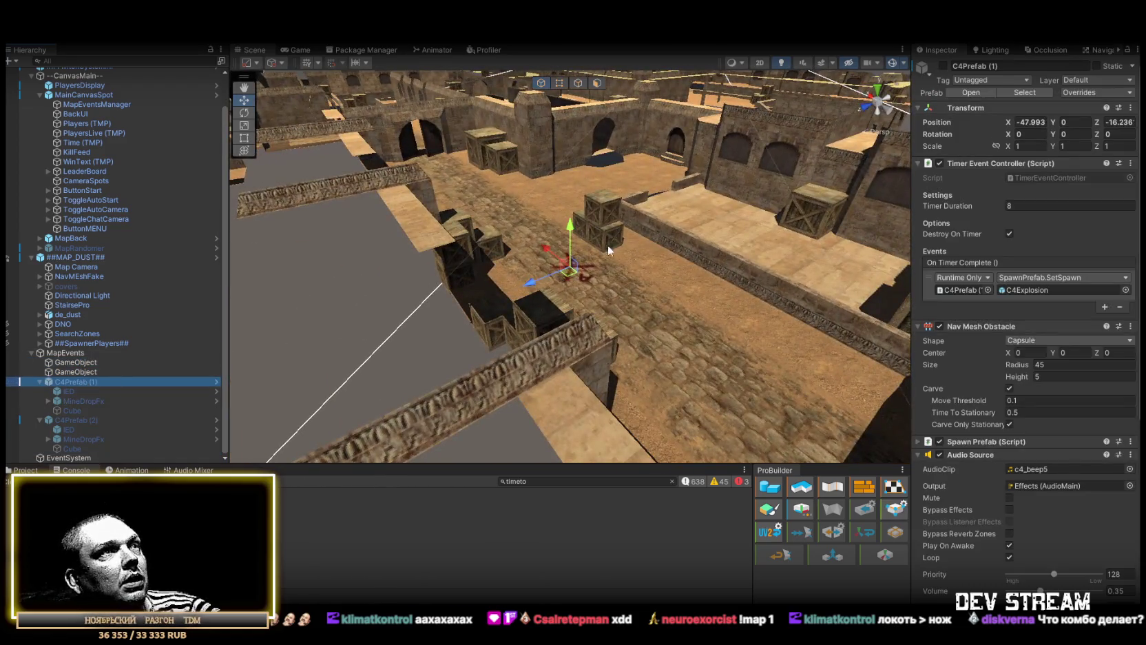
# - Rename the two empty objects to PlantA and PlantB
pyautogui.click(94, 363)
pyautogui.click(94, 363)
pyautogui.write('PlantA')
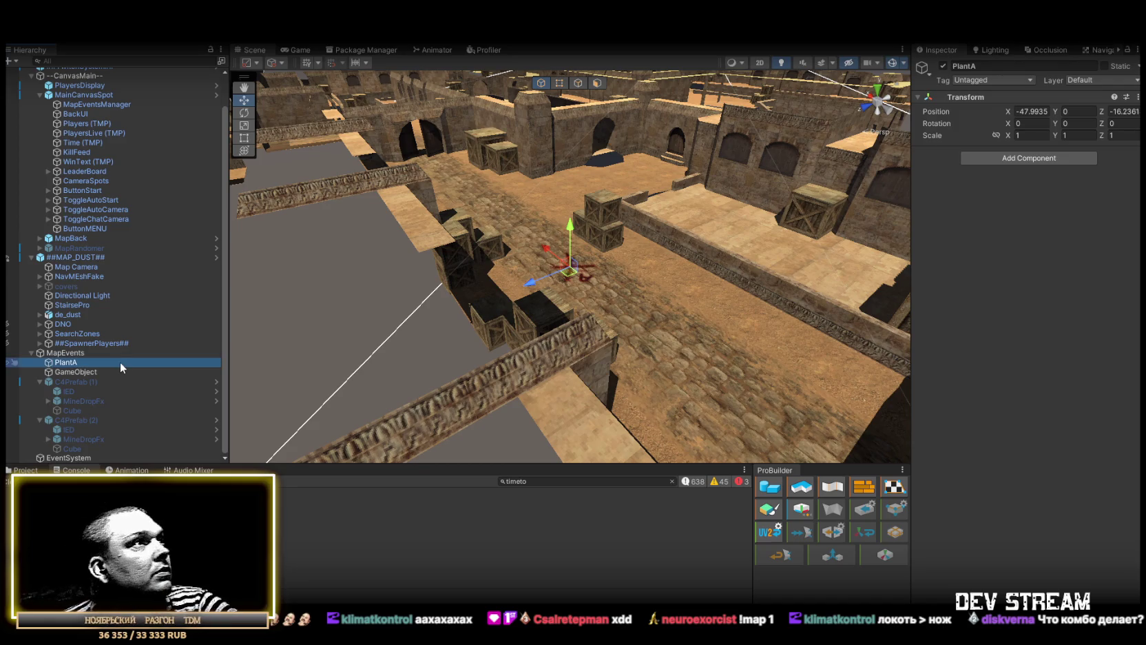
pyautogui.click(94, 371)
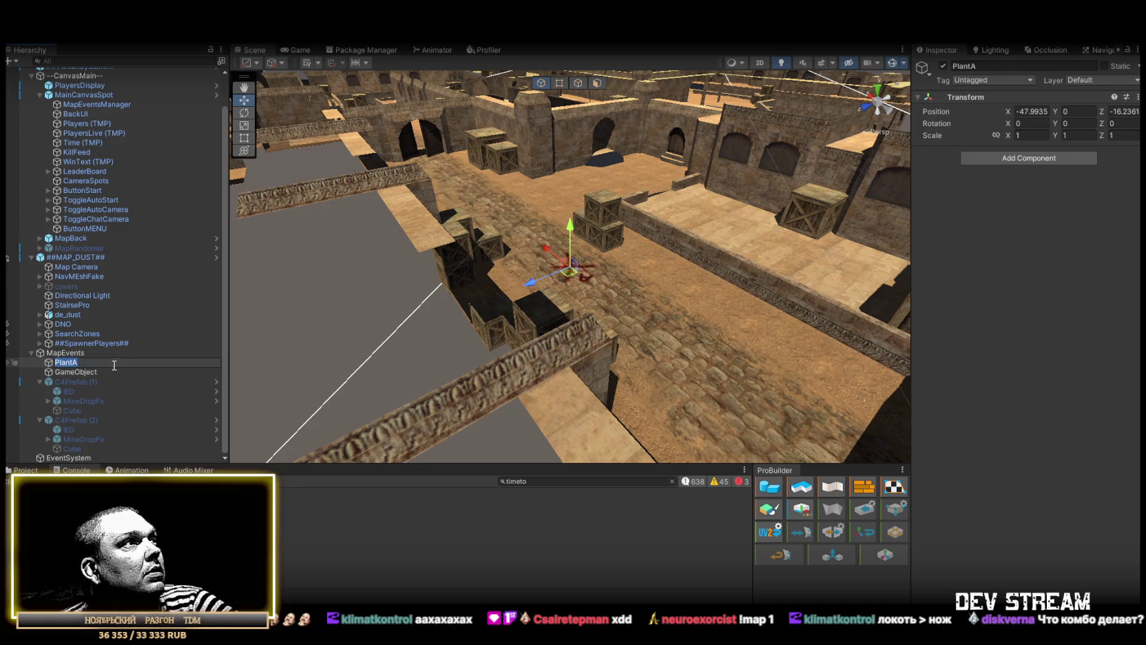
pyautogui.click(94, 371)
pyautogui.write('PlantA')
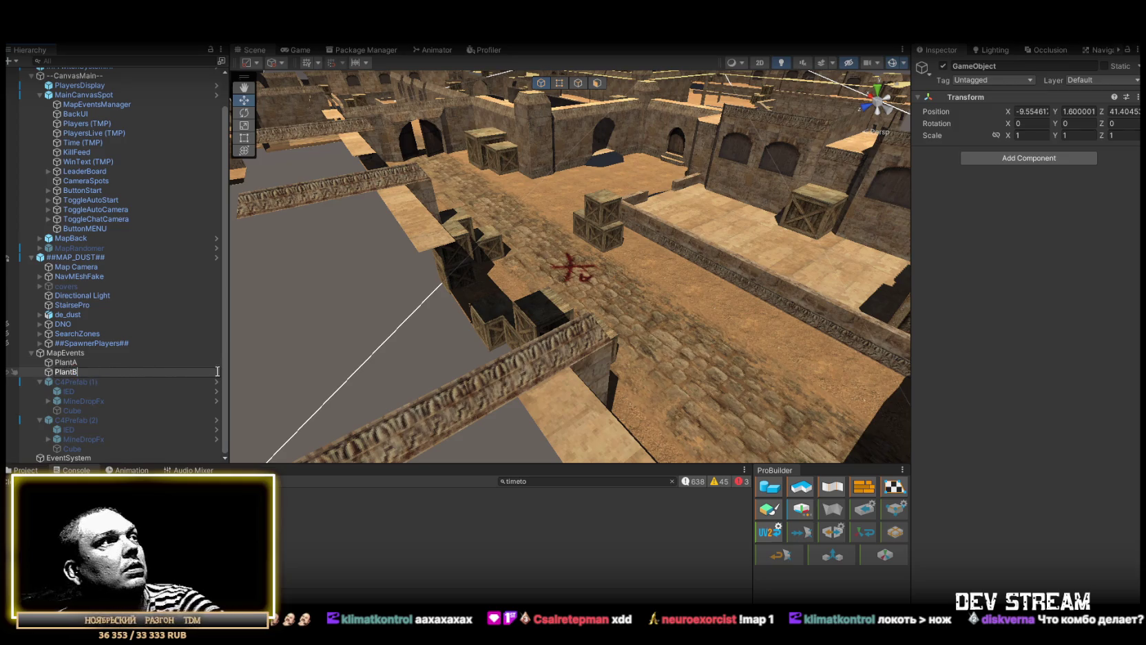
# - Delete both C4Prefab copies from MapEvents
pyautogui.click(79, 381)
pyautogui.keyDown('ctrl'); pyautogui.click(68, 419); pyautogui.keyUp('ctrl')
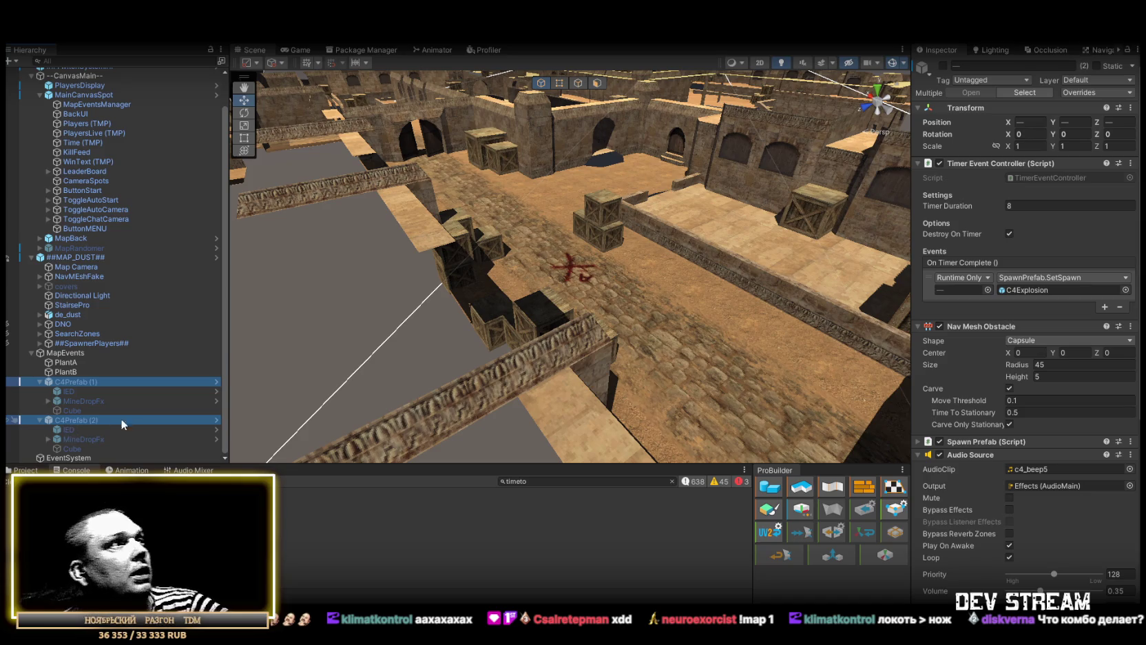
pyautogui.press('Delete')
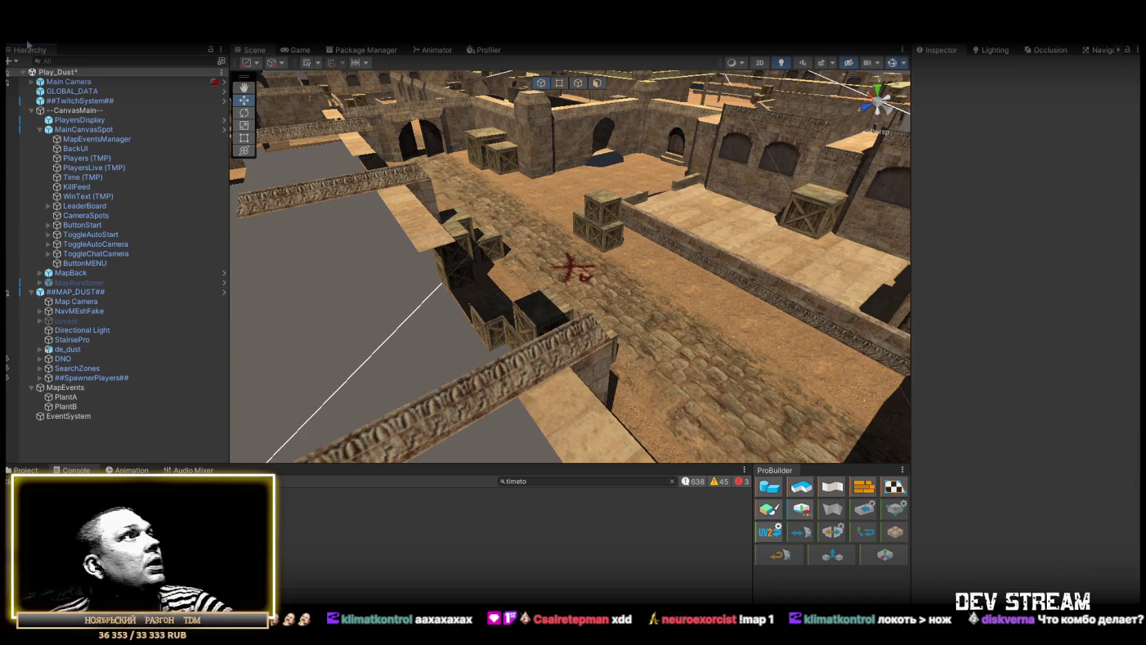
# - Assign PlantA to the C4onA event and add a Random Prefab Spawner to both plant markers
pyautogui.click(112, 137)
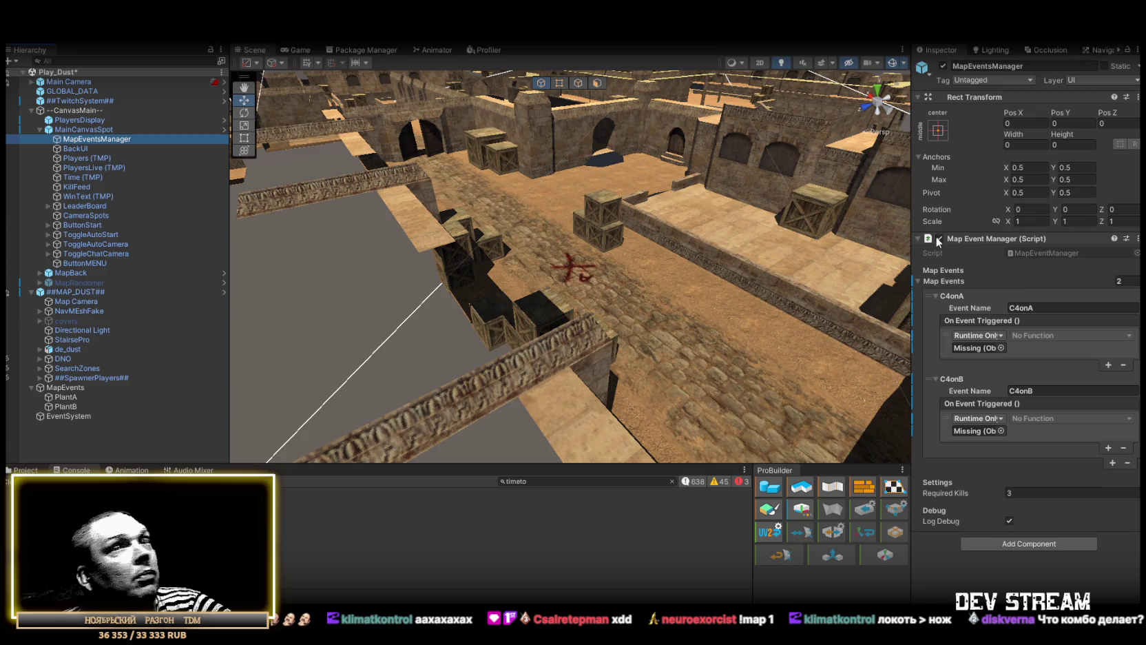
pyautogui.moveTo(69, 398); pyautogui.dragTo(1024, 348)
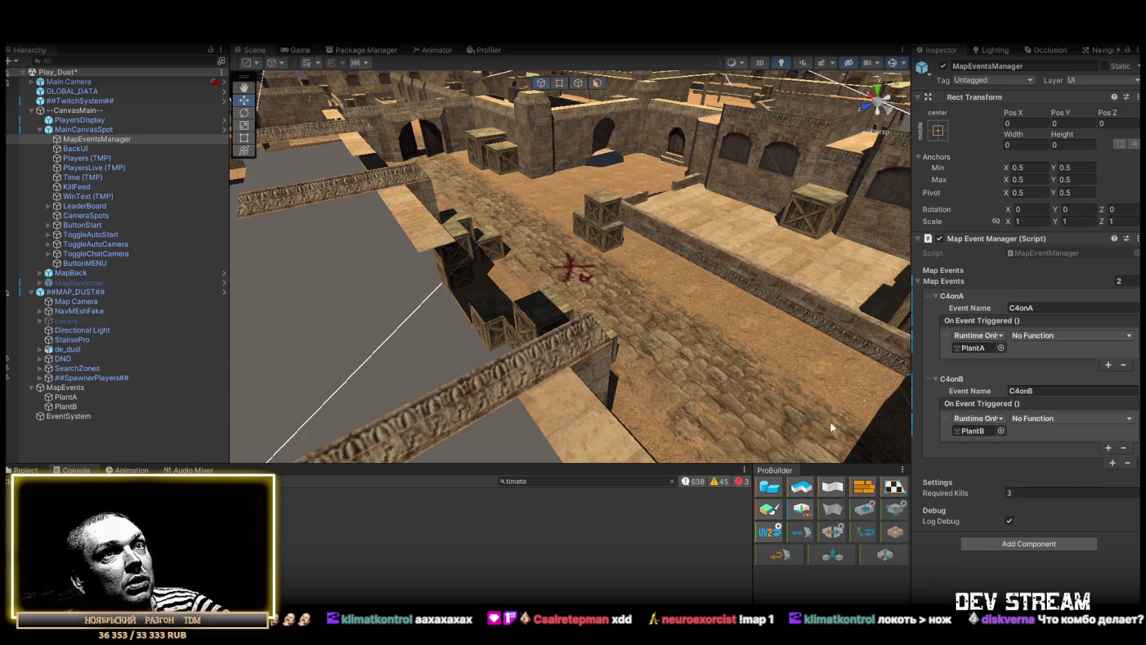
pyautogui.click(68, 397)
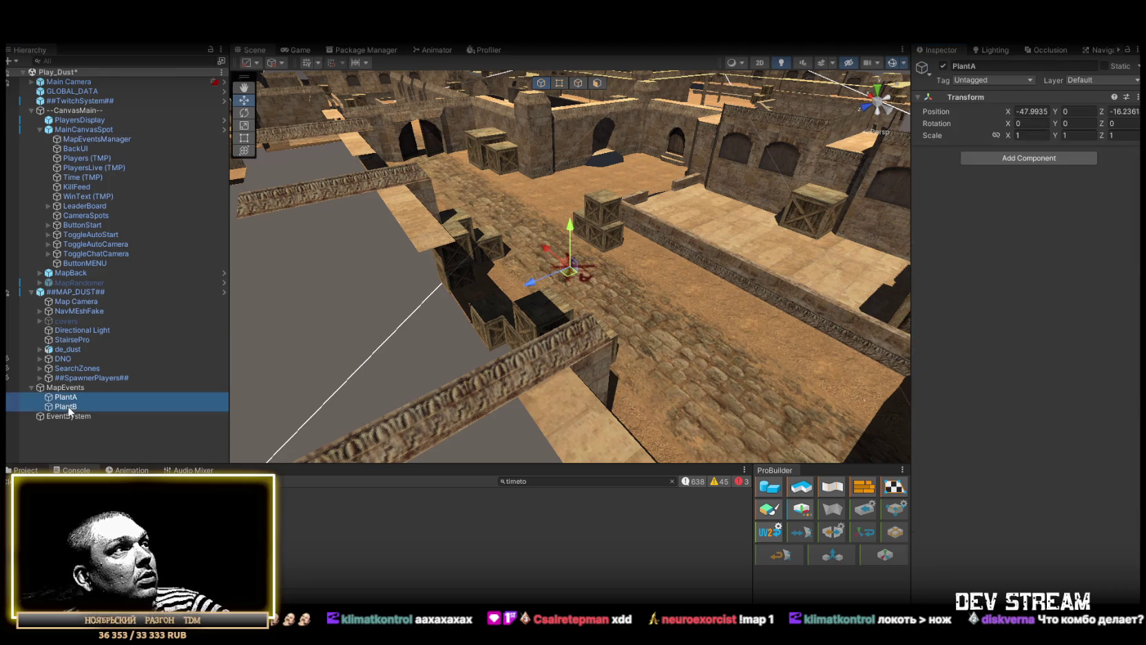
pyautogui.click(1034, 158)
pyautogui.write('prefabs')
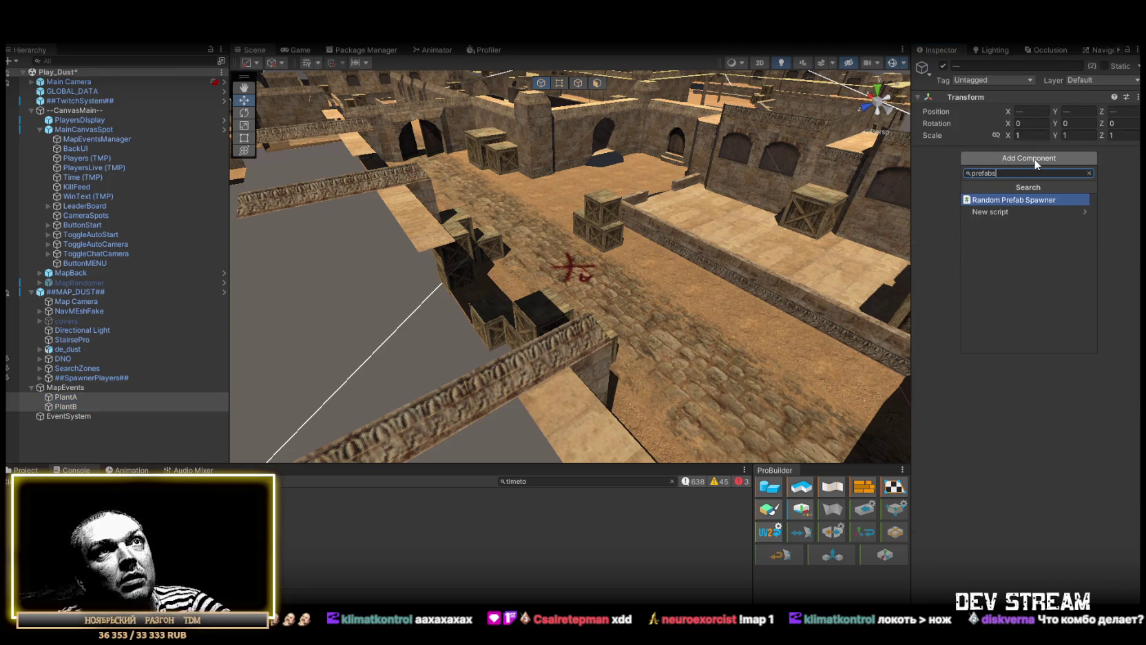
pyautogui.click(1034, 200)
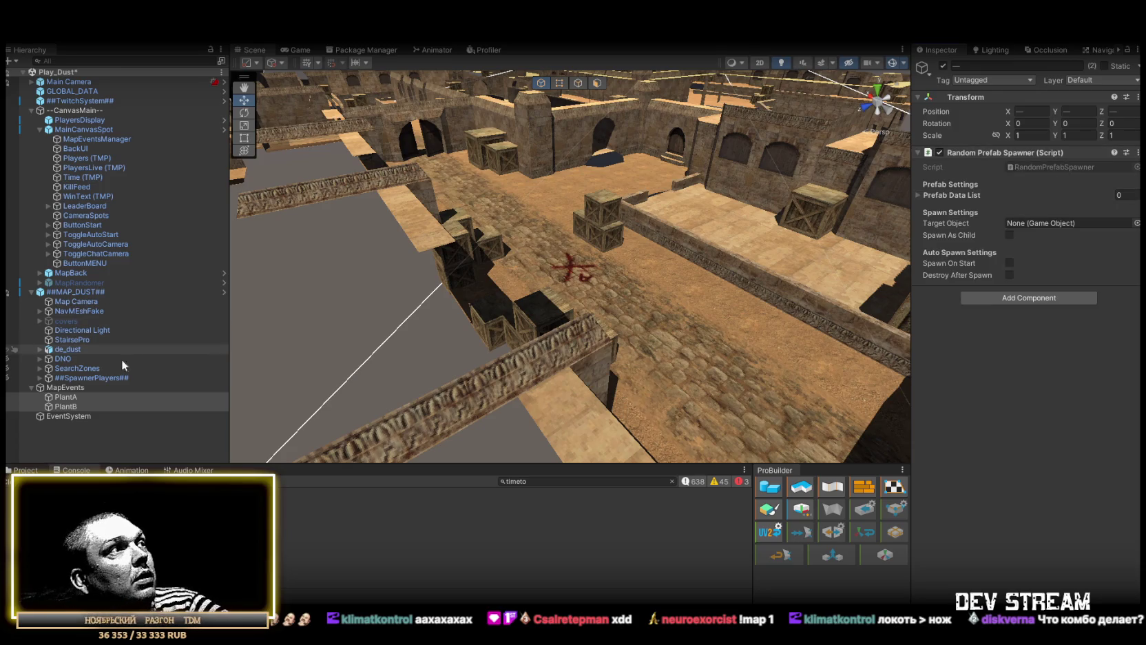
# - On PlantA, replace Random Prefab Spawner with a Spawn Prefab script whose Spawn Point is PlantA
pyautogui.click(66, 397)
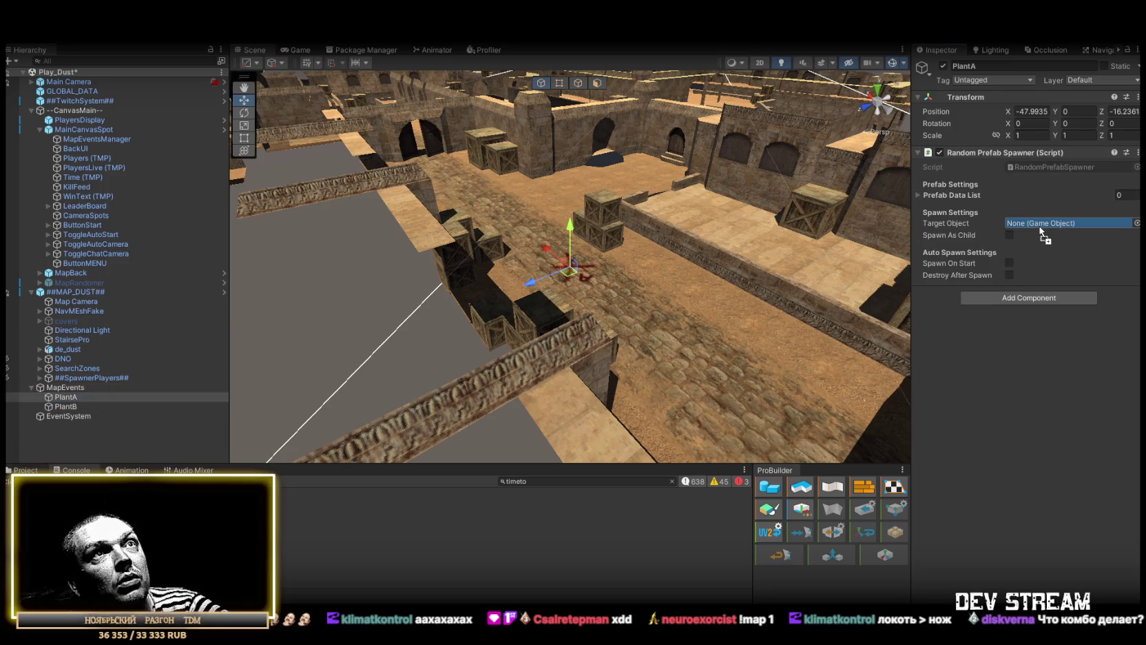
pyautogui.click(1138, 152)
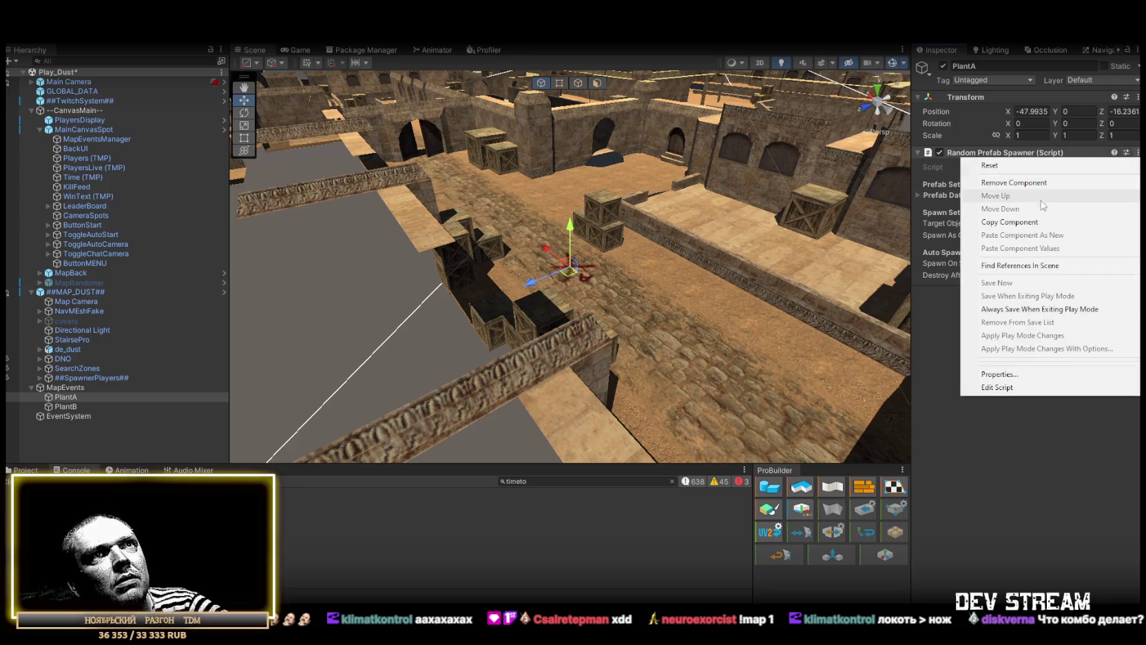
pyautogui.click(1026, 182)
pyautogui.click(1018, 159)
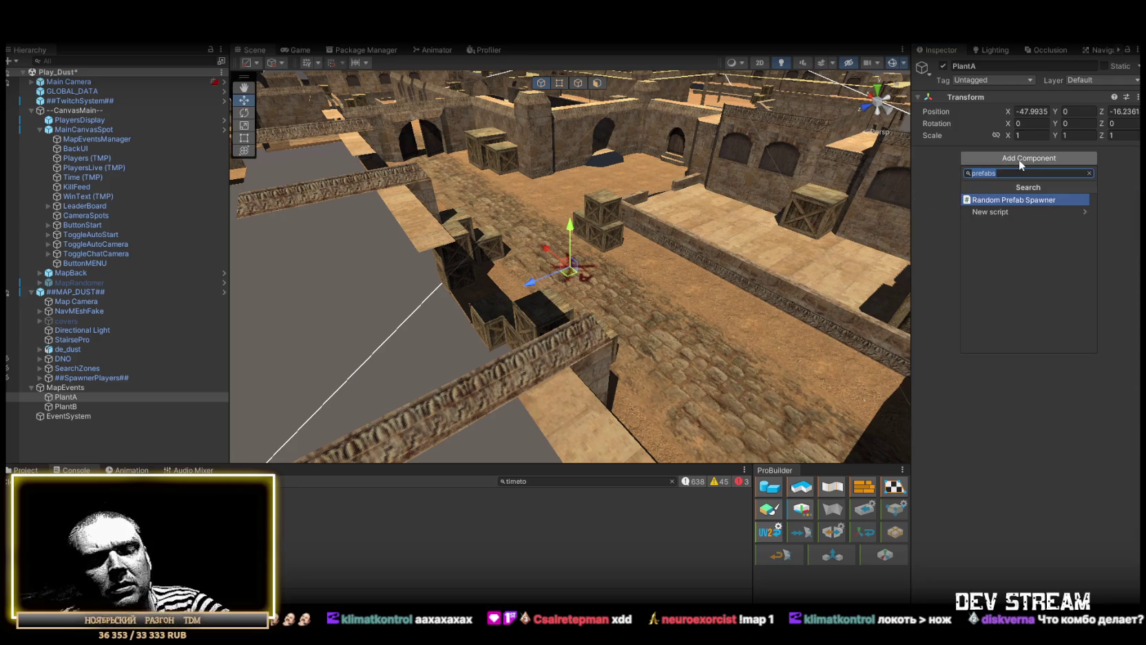
pyautogui.write('prefab')
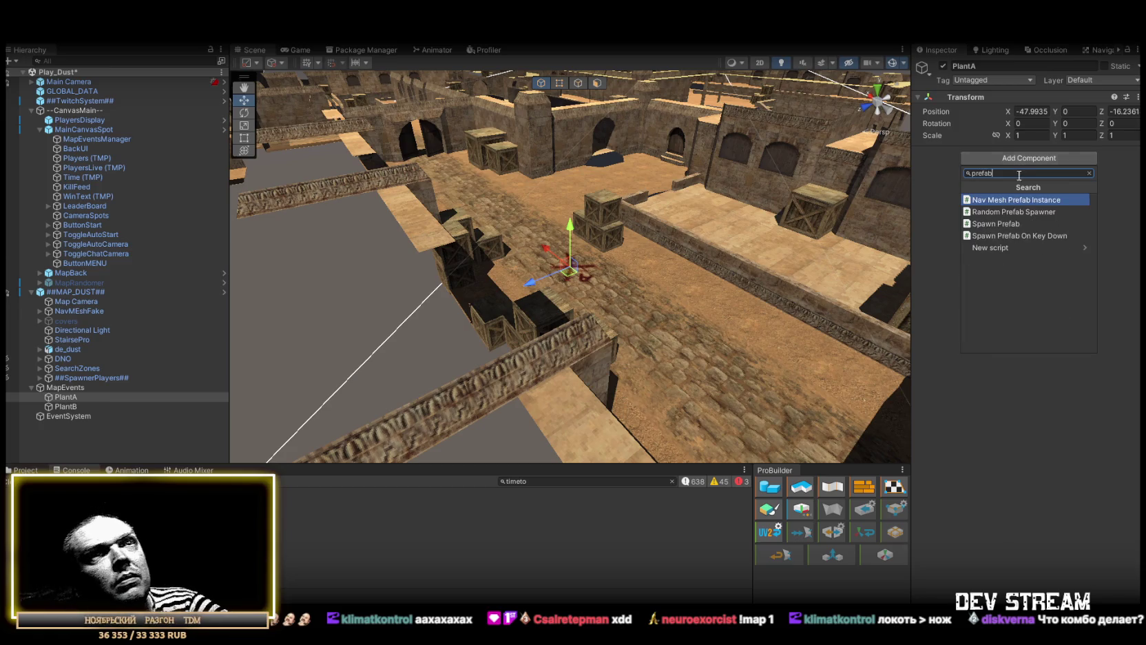
pyautogui.click(1047, 223)
pyautogui.click(925, 156)
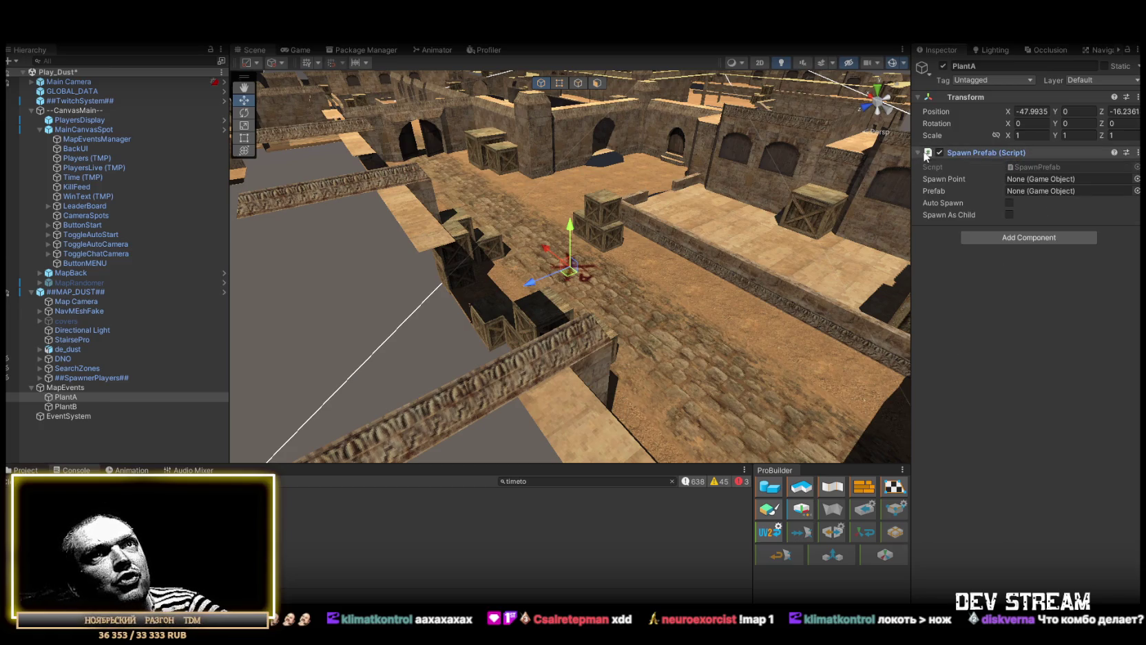
pyautogui.moveTo(120, 400); pyautogui.dragTo(1074, 170)
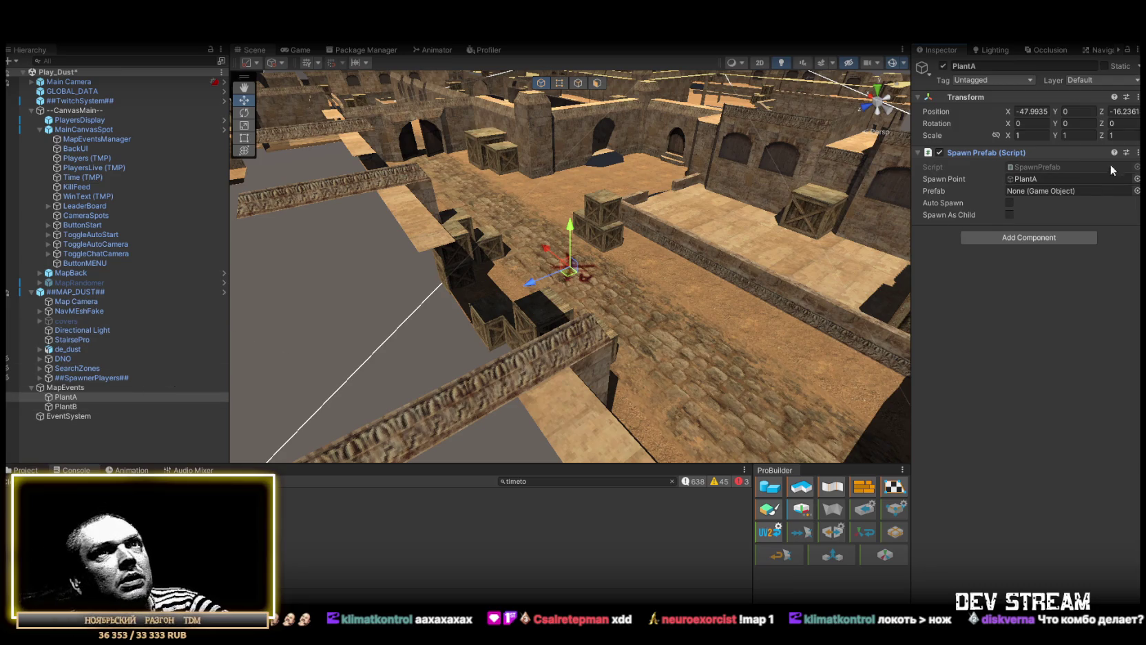
pyautogui.click(1136, 153)
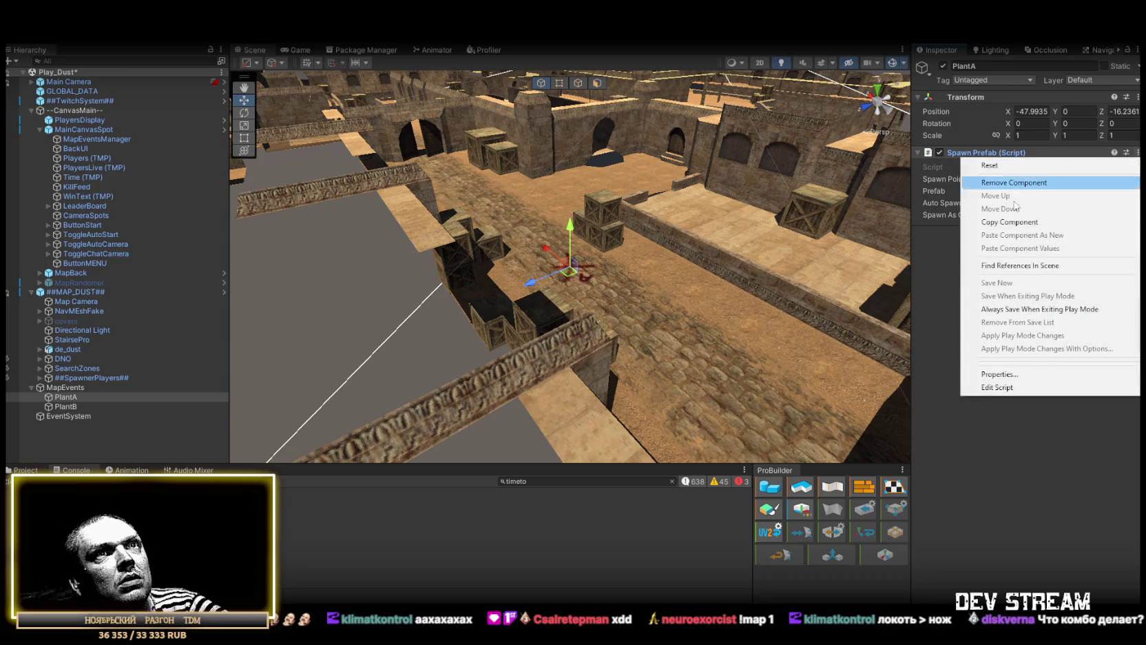
pyautogui.click(985, 222)
# - On PlantB, replace Random Prefab Spawner with a Spawn Prefab script whose Spawn Point is PlantB
pyautogui.click(60, 407)
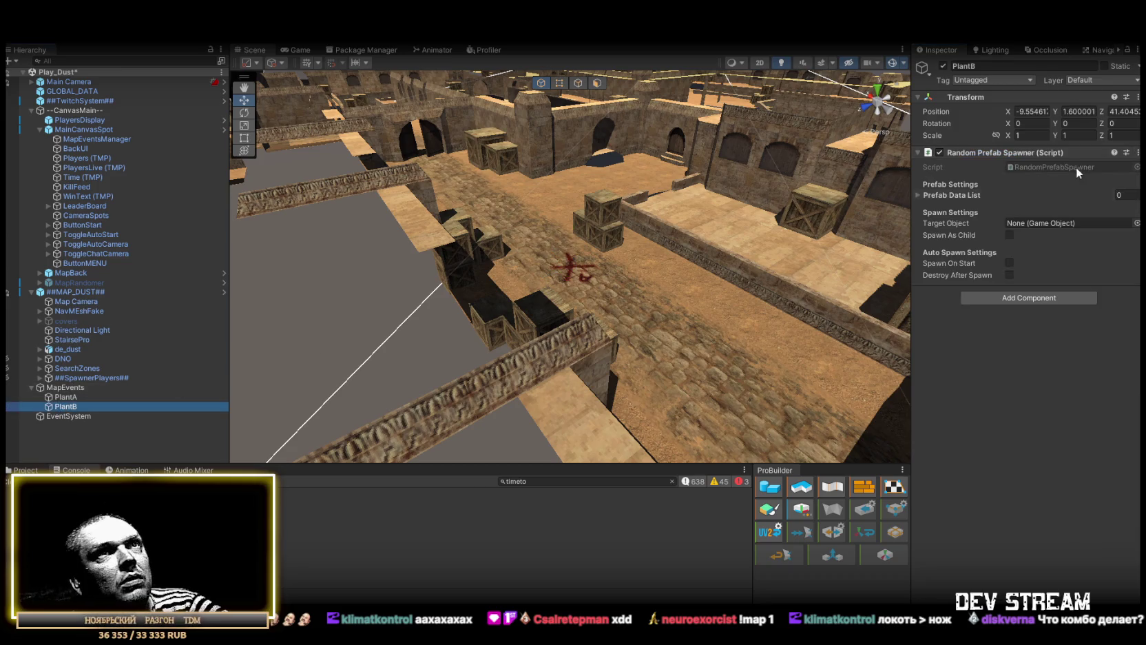
pyautogui.click(1136, 153)
pyautogui.click(992, 182)
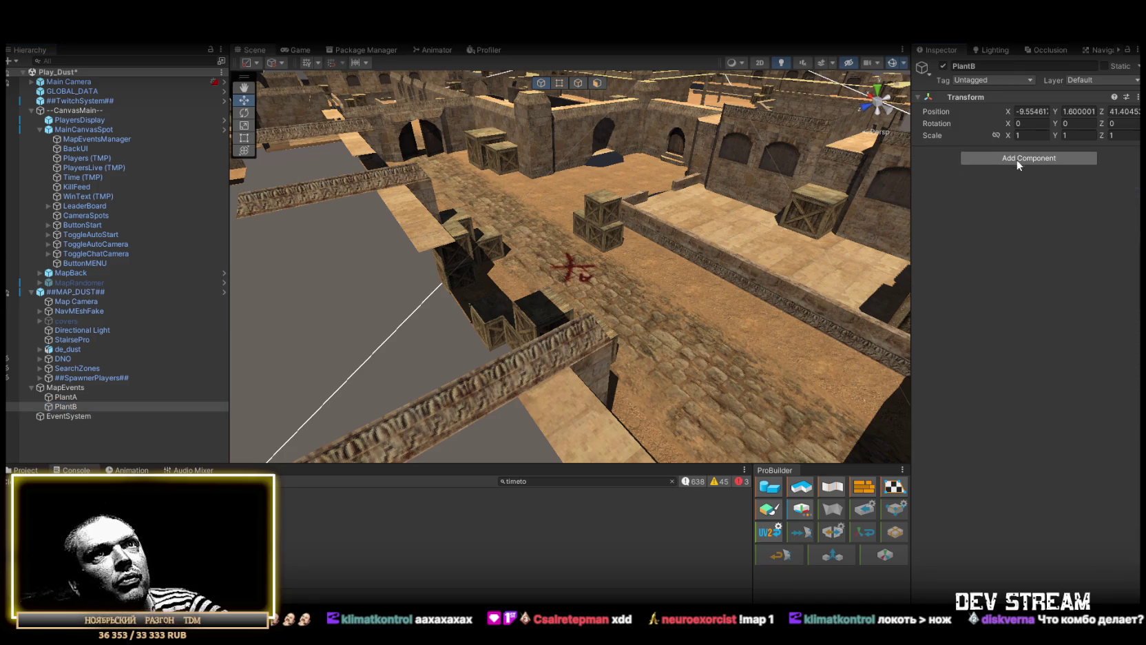
pyautogui.rightClick(940, 111)
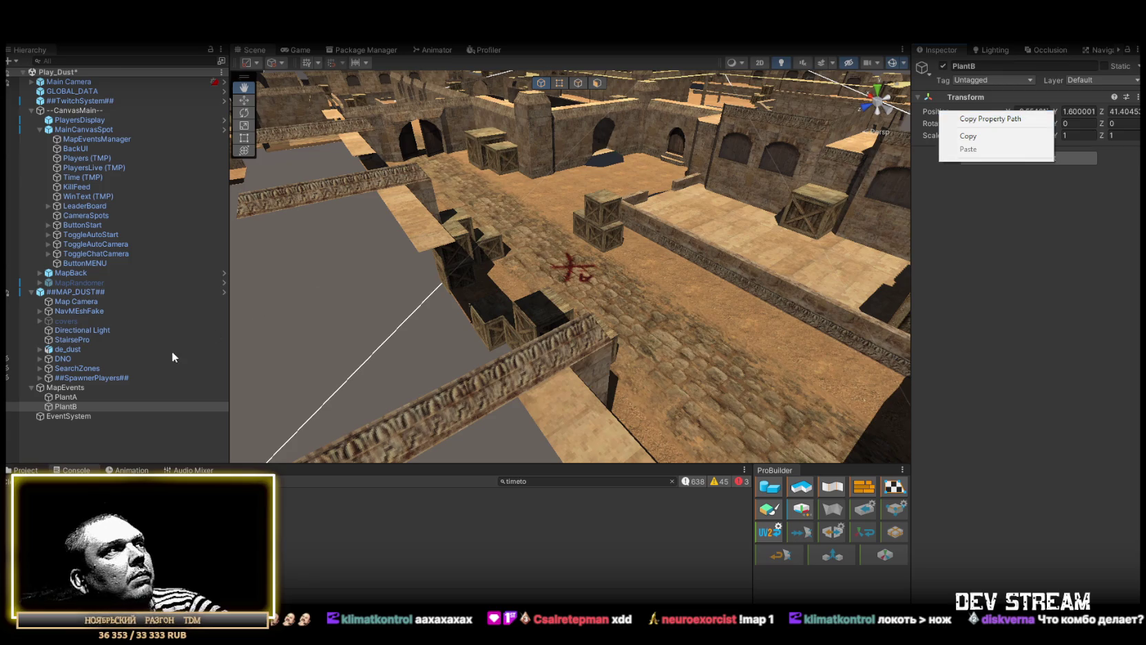
pyautogui.click(1111, 208)
pyautogui.click(1070, 158)
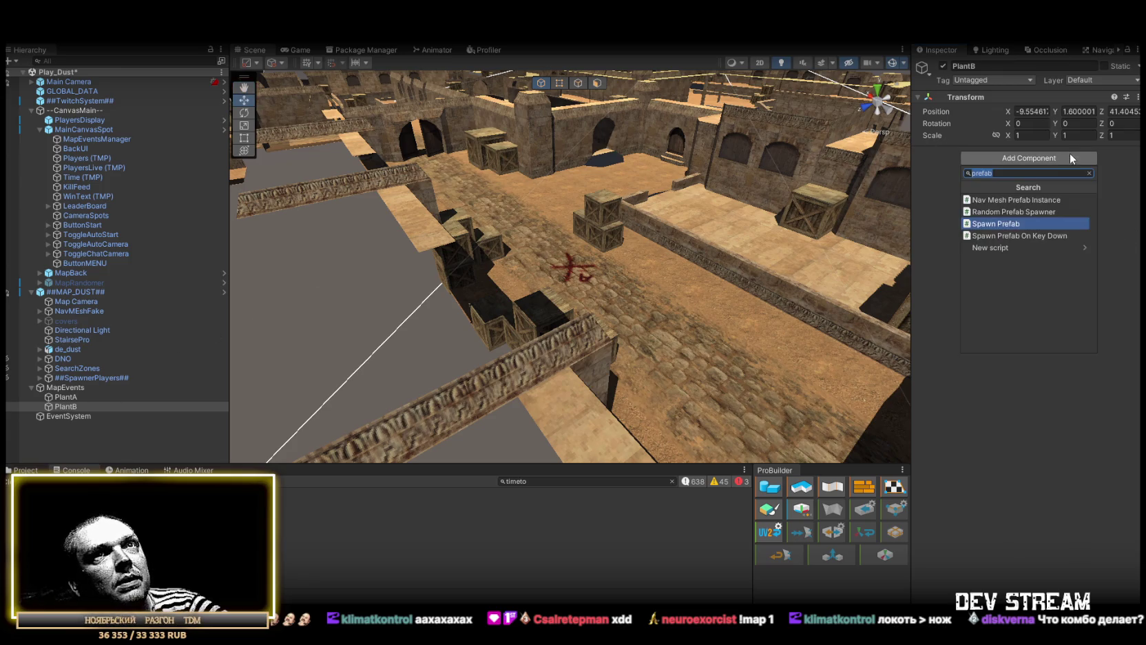
pyautogui.click(981, 224)
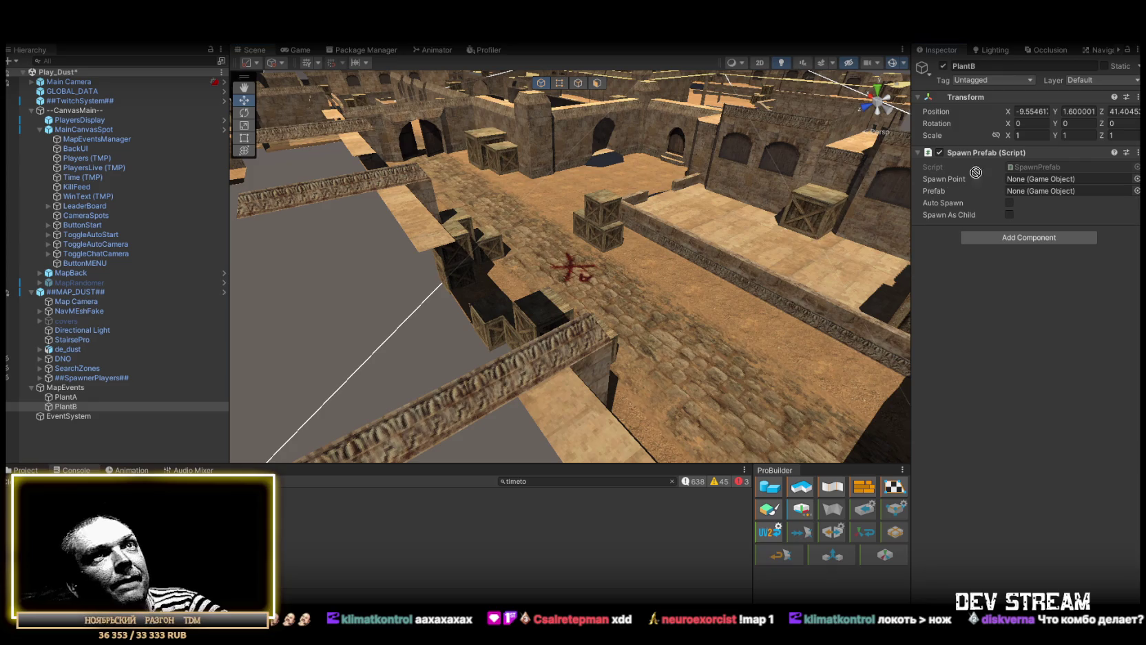
pyautogui.moveTo(1038, 178); pyautogui.dragTo(1037, 177)
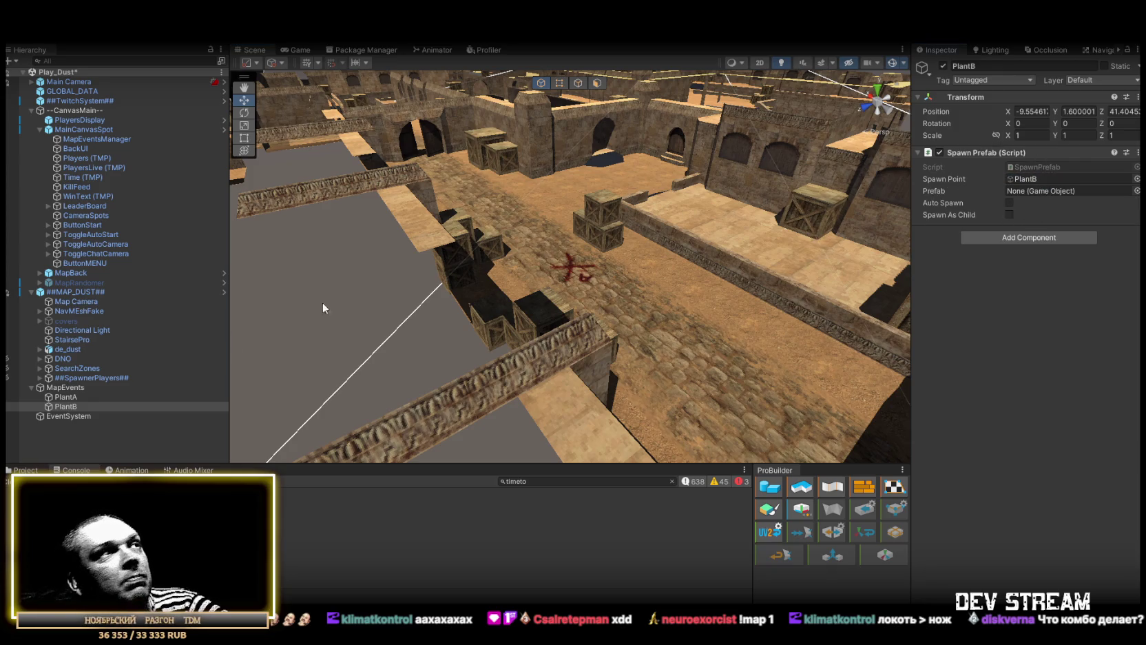
# - Set the C4onA and C4onB events on MapEventsManager to call SpawnPrefab.SetSpawn
pyautogui.click(102, 139)
pyautogui.click(1069, 337)
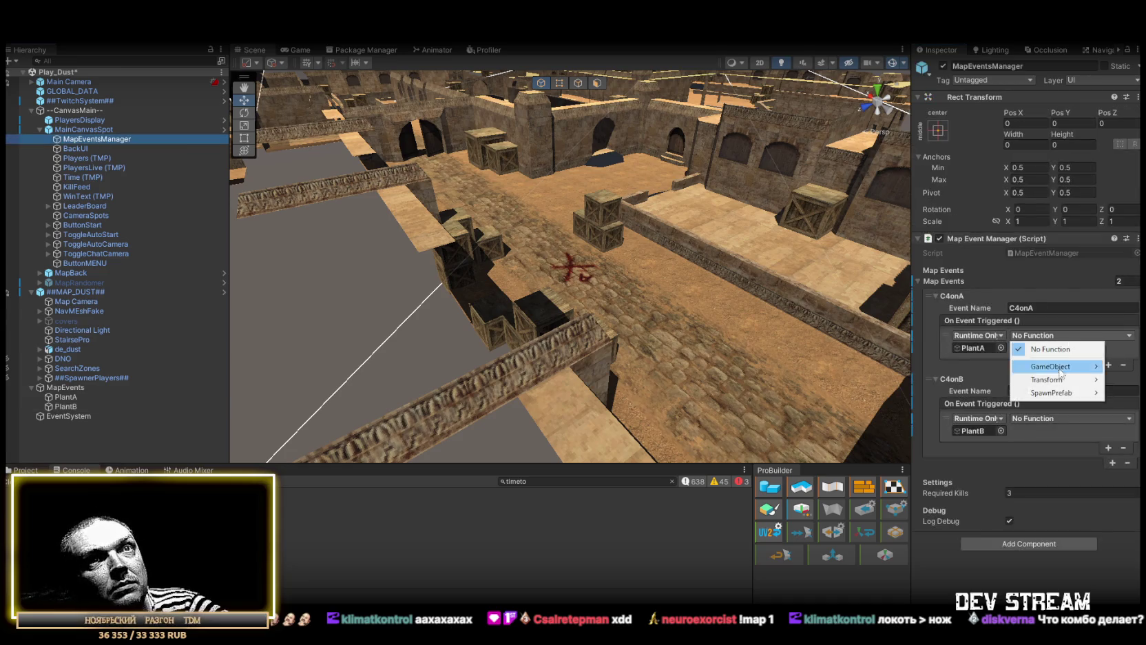
pyautogui.moveTo(1049, 396)
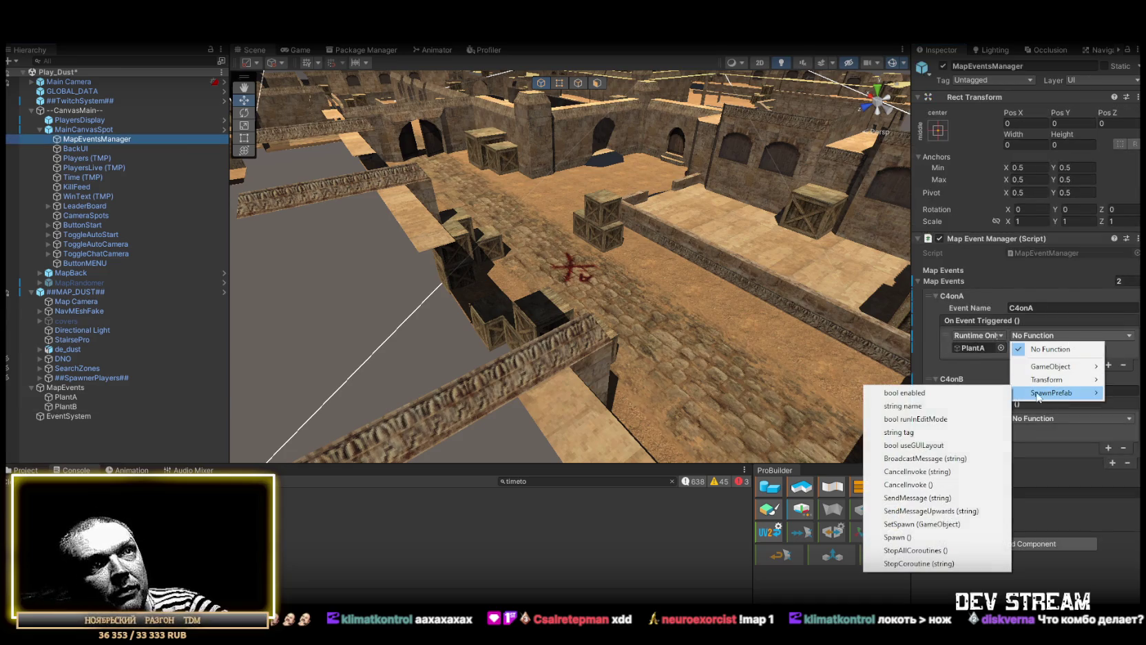
pyautogui.click(931, 526)
pyautogui.click(1112, 418)
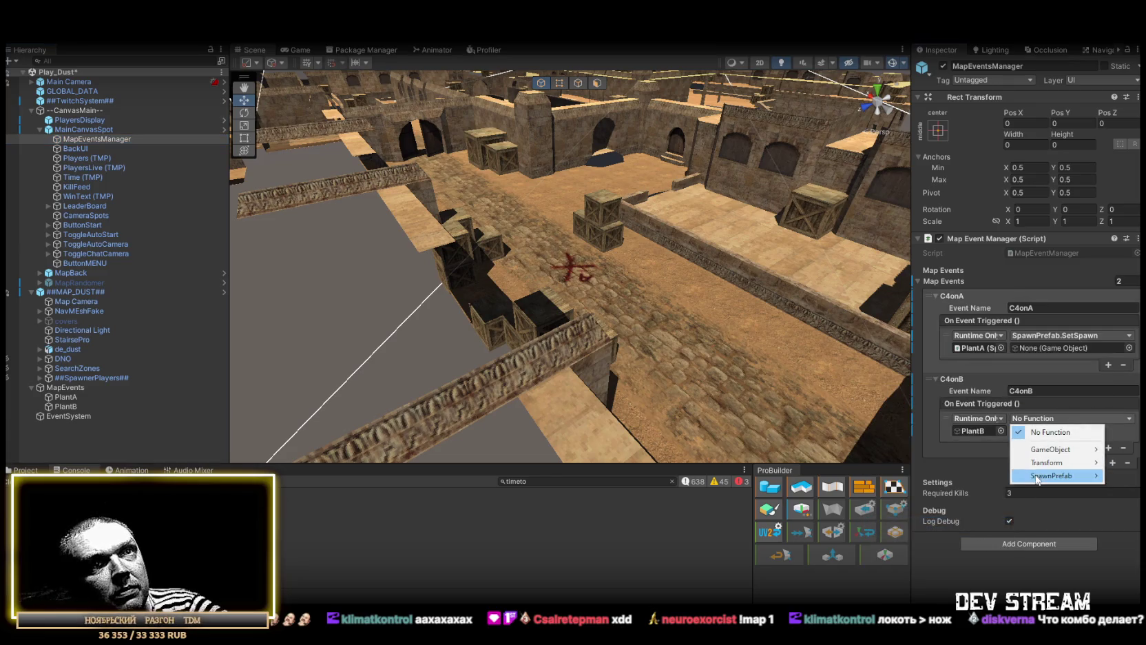
pyautogui.moveTo(1054, 475)
pyautogui.click(964, 436)
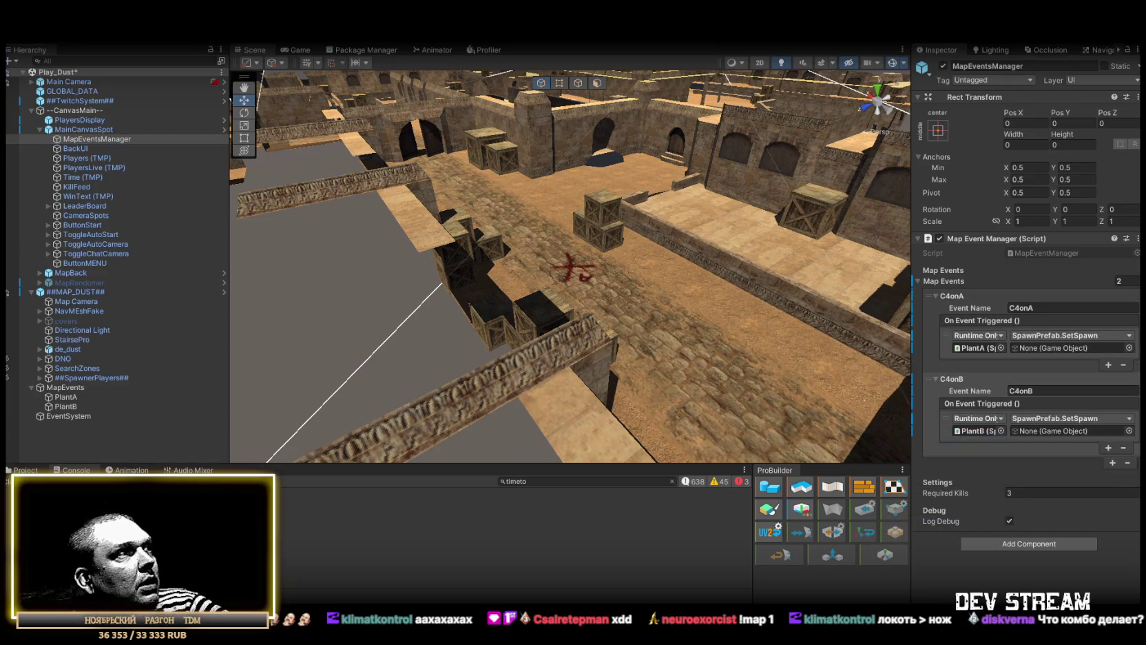
# - Pass C4Prefab from the Buff_Debuff prefabs folder as the event spawn argument
pyautogui.click(248, 558)
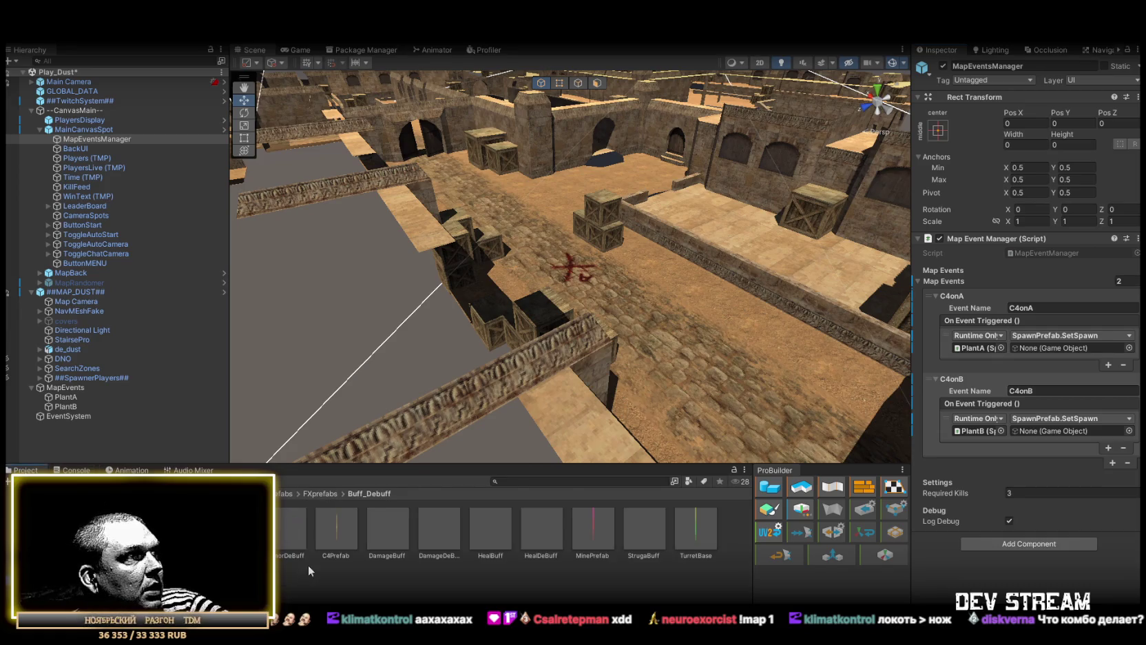
pyautogui.moveTo(340, 537); pyautogui.dragTo(1055, 406)
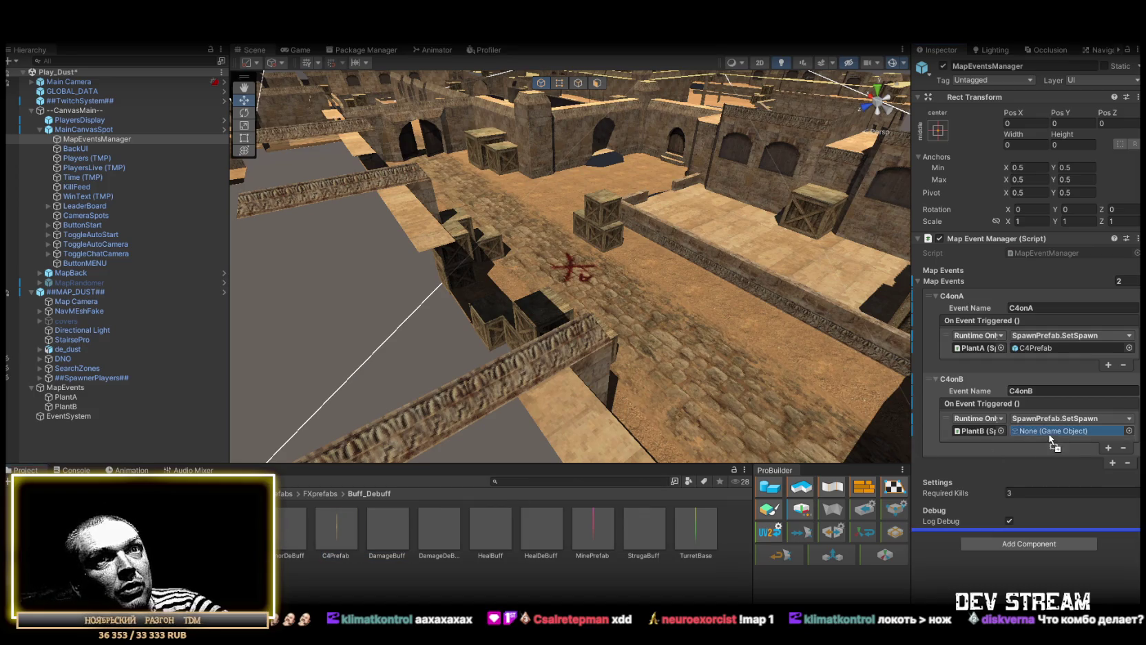
pyautogui.scroll(-10, 571, 296)
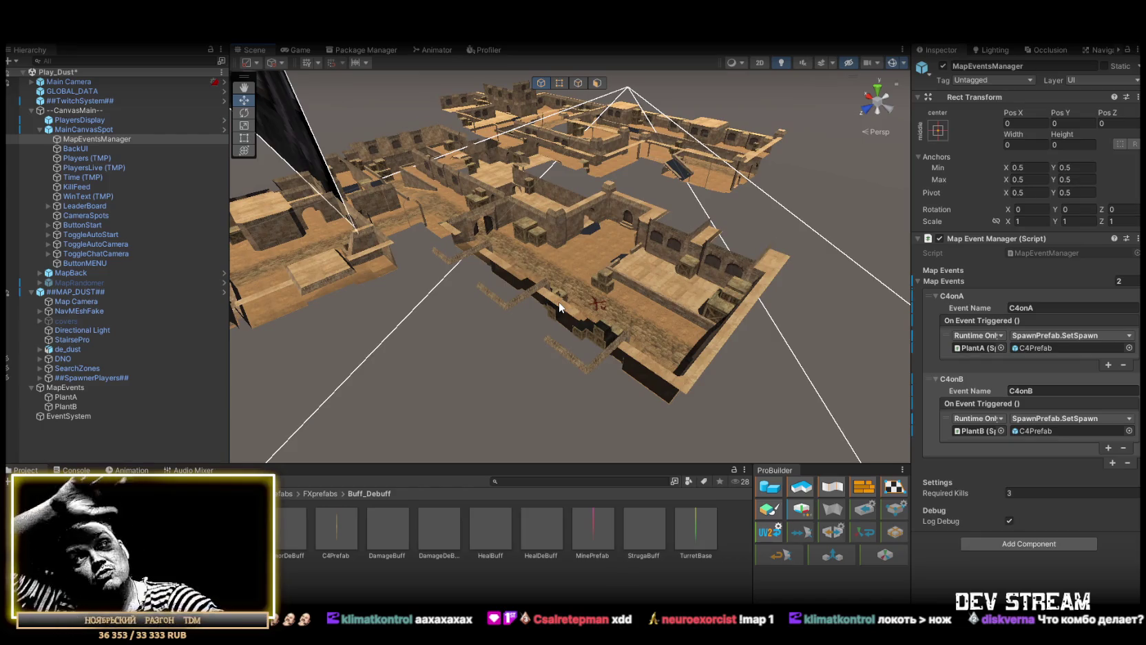
pyautogui.scroll(3, 582, 167)
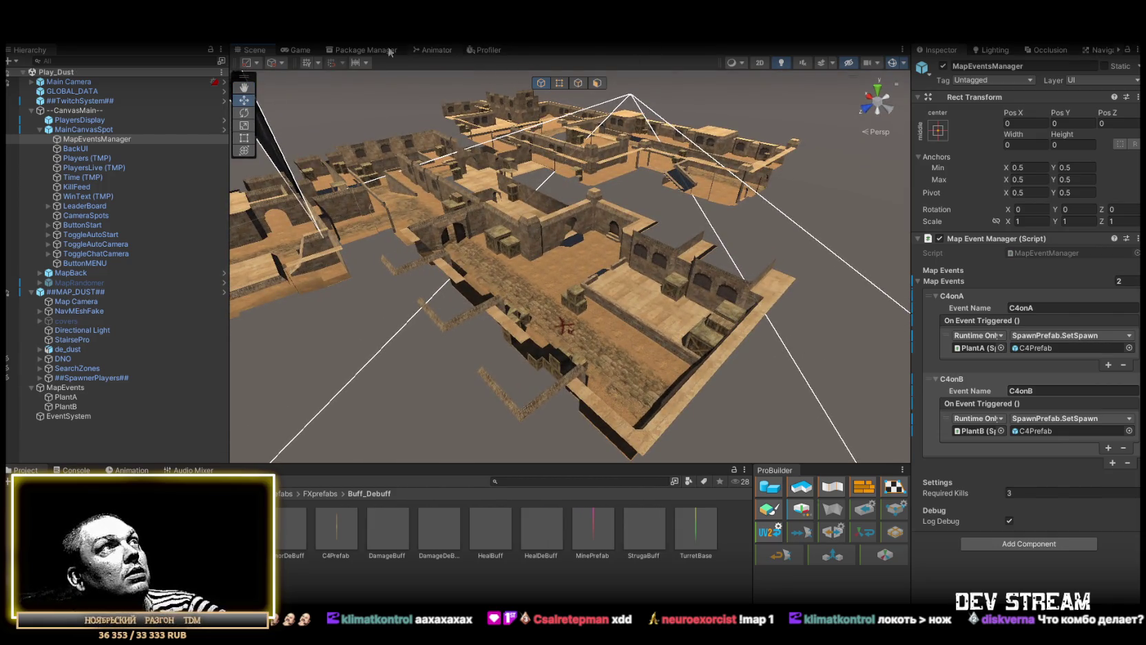
# - Maximize the Game view and enter play mode to test the C4 spawns
pyautogui.click(299, 51)
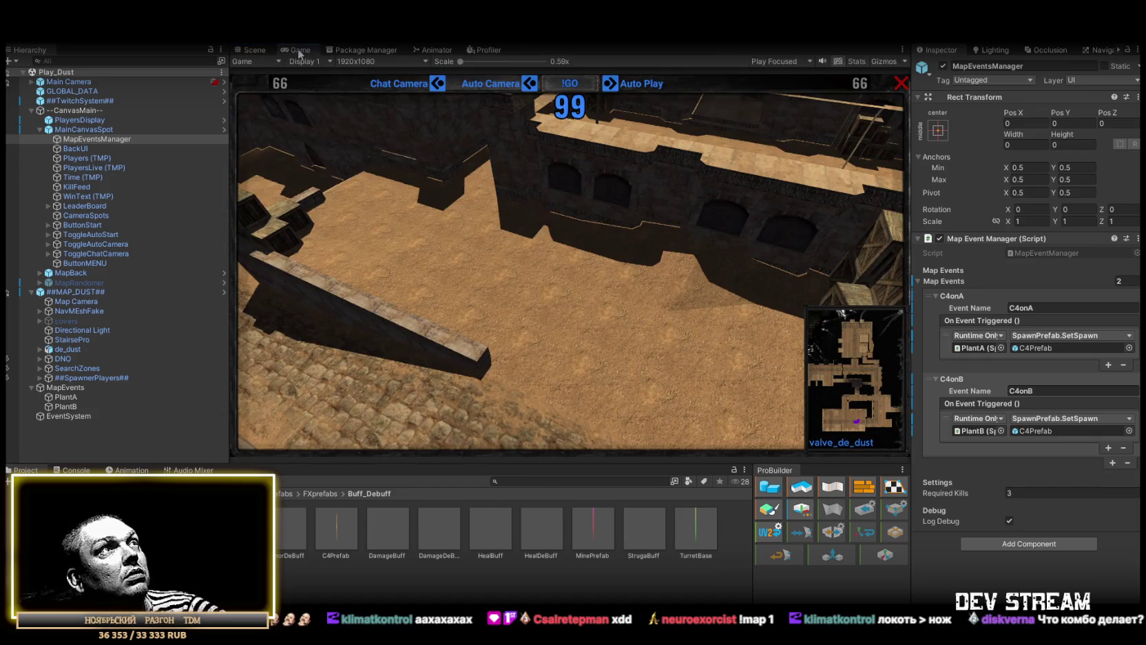
pyautogui.doubleClick(299, 51)
pyautogui.click(556, 42)
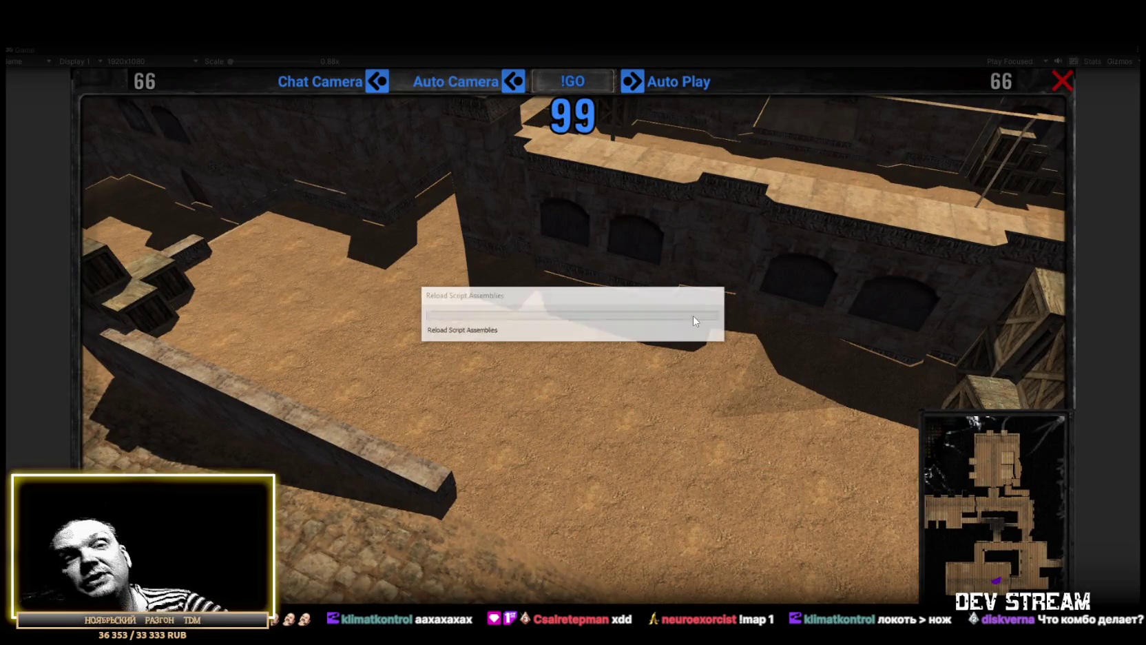
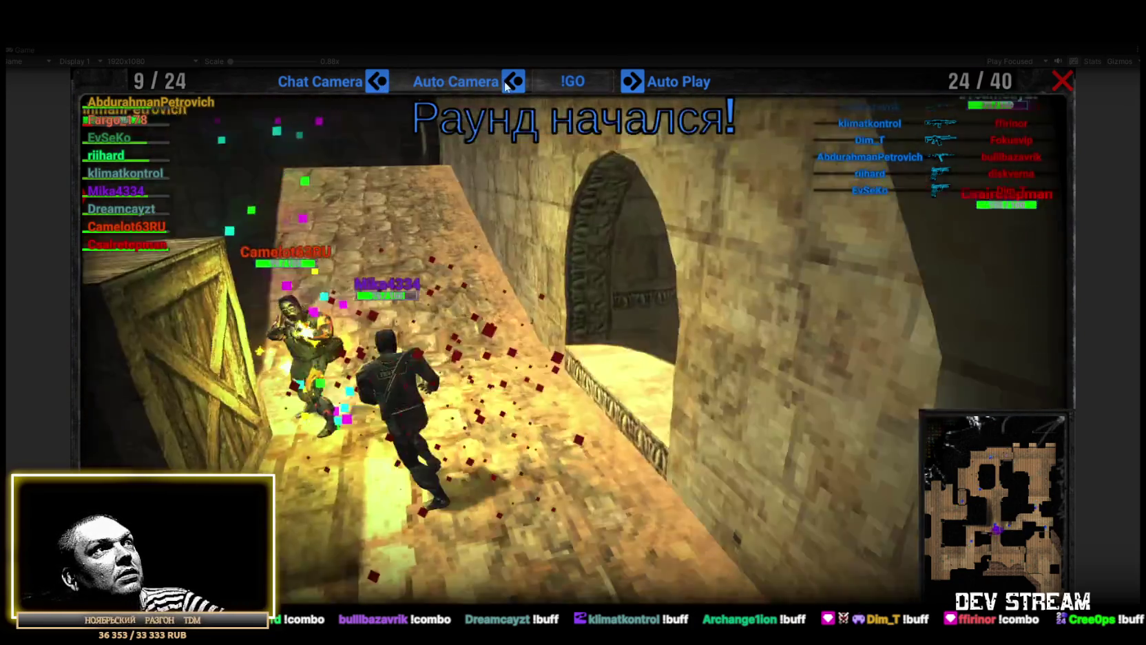
# - Turn on Auto Camera in the maximized Game view, watch the match, then restore the full editor layout
pyautogui.click(507, 84)
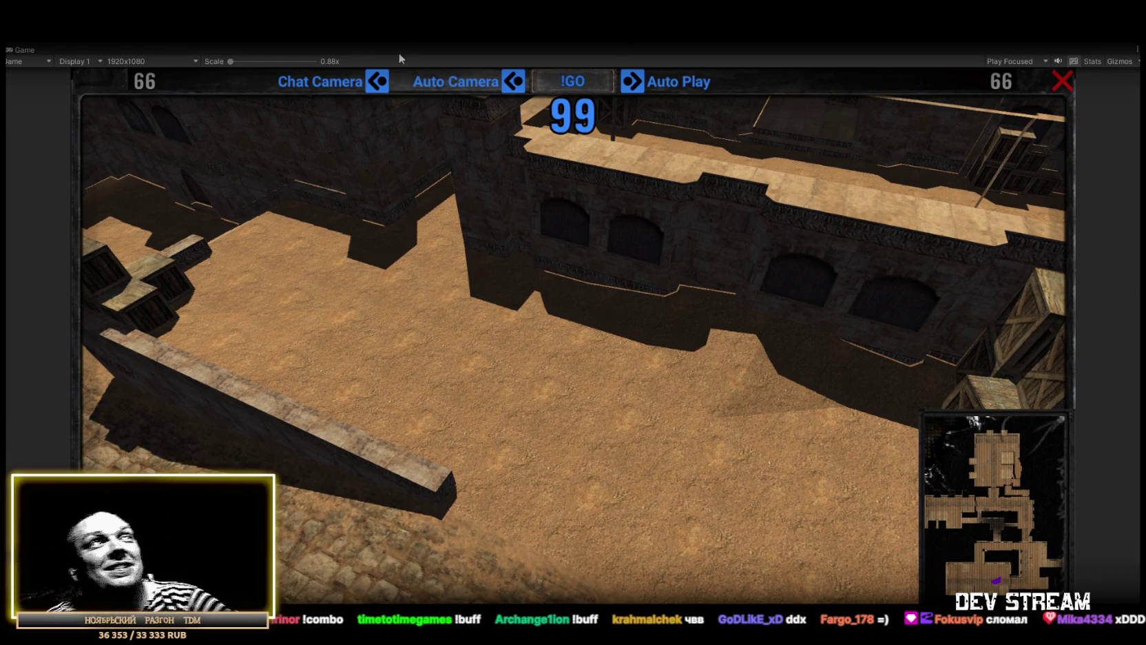
pyautogui.doubleClick(32, 49)
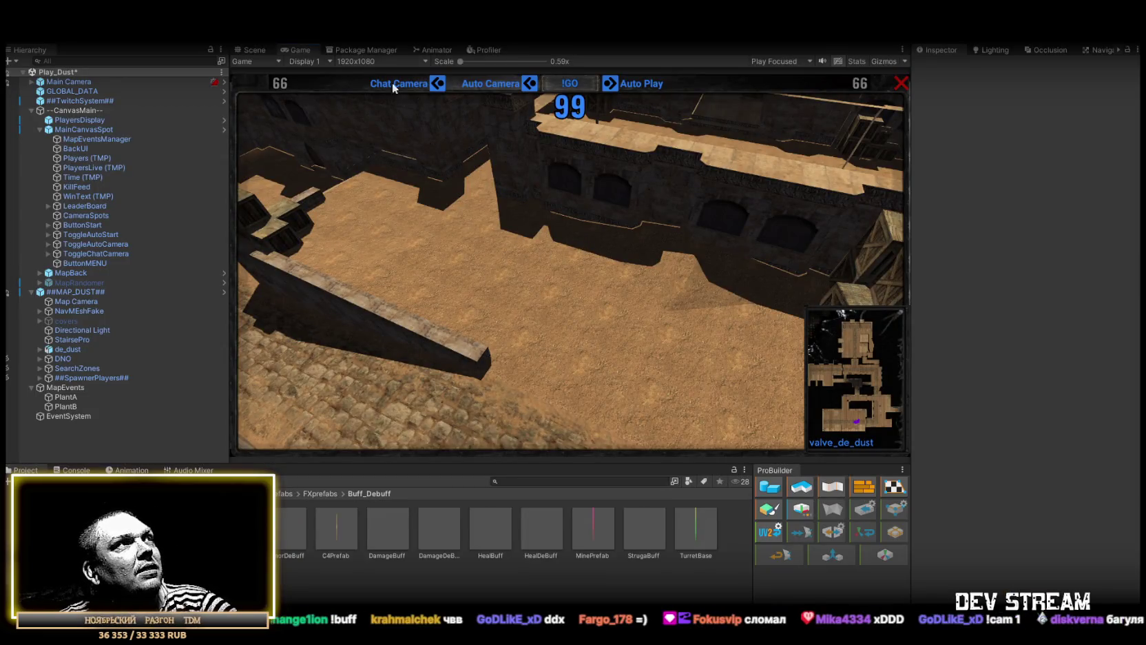
# - Parent MapEvents under ##MAP_DUST## and apply all of that prefab's overrides
pyautogui.hotkey('ctrl', '1')
pyautogui.moveTo(620, 221)
pyautogui.mouseDown()
pyautogui.moveTo(676, 192)
pyautogui.moveTo(579, 188)
pyautogui.moveTo(620, 214)
pyautogui.mouseUp()
pyautogui.hotkey('ctrl', 's')
pyautogui.click(66, 388)
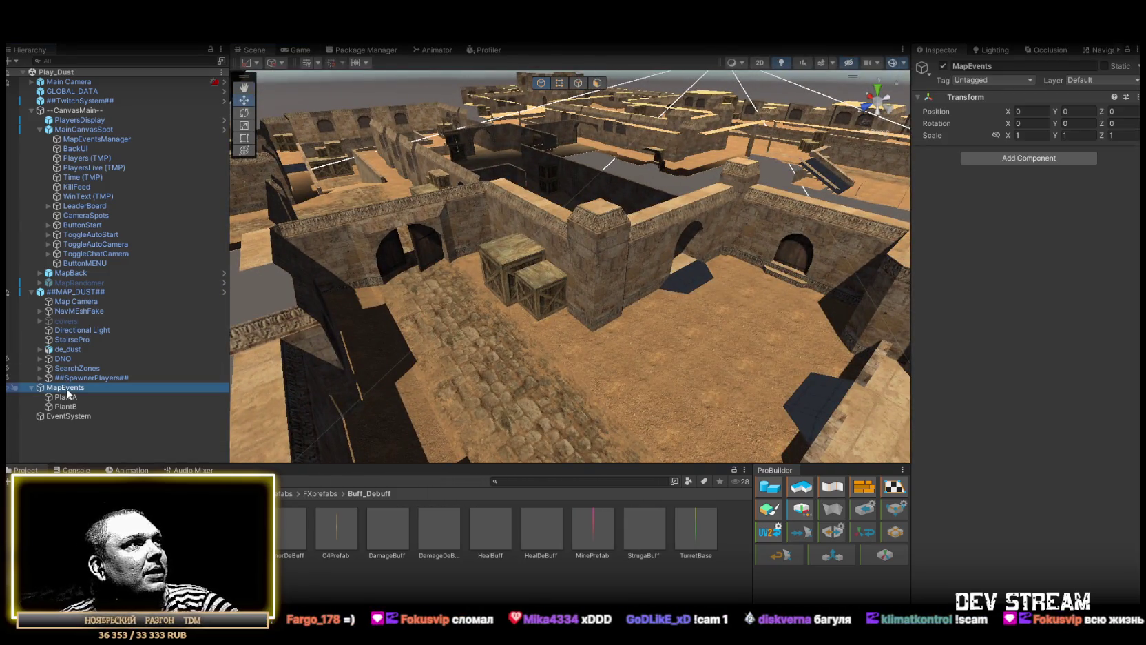
pyautogui.press('Down')
pyautogui.press('Down')
pyautogui.press('Up')
pyautogui.press('Up')
pyautogui.moveTo(66, 389); pyautogui.dragTo(74, 295)
pyautogui.click(75, 292)
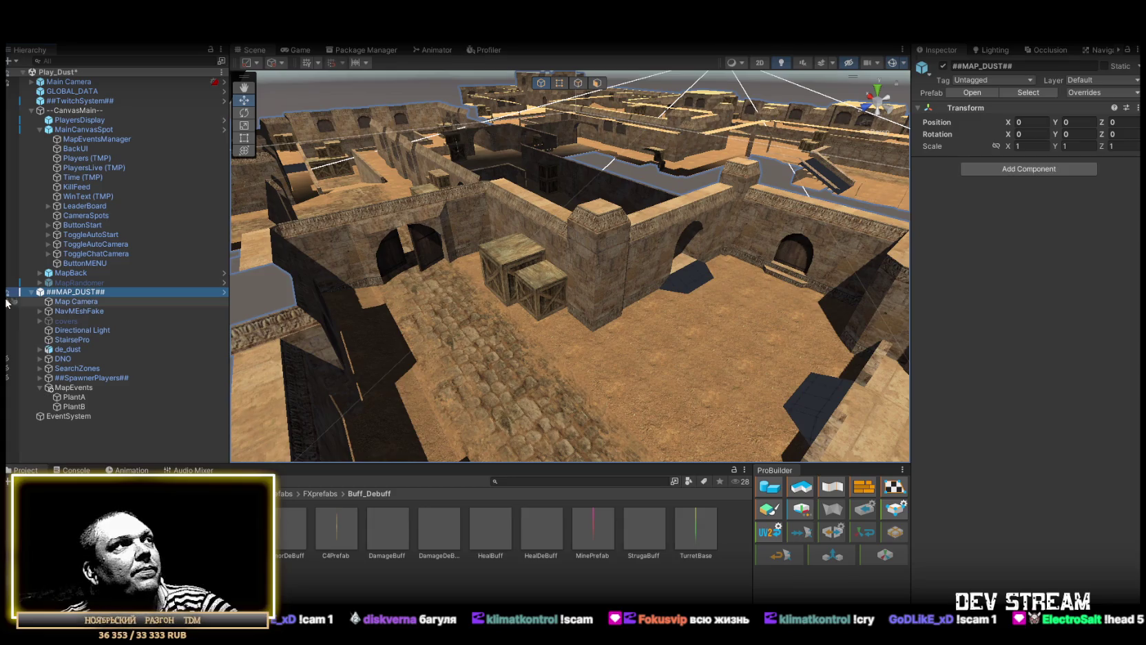
pyautogui.click(1085, 93)
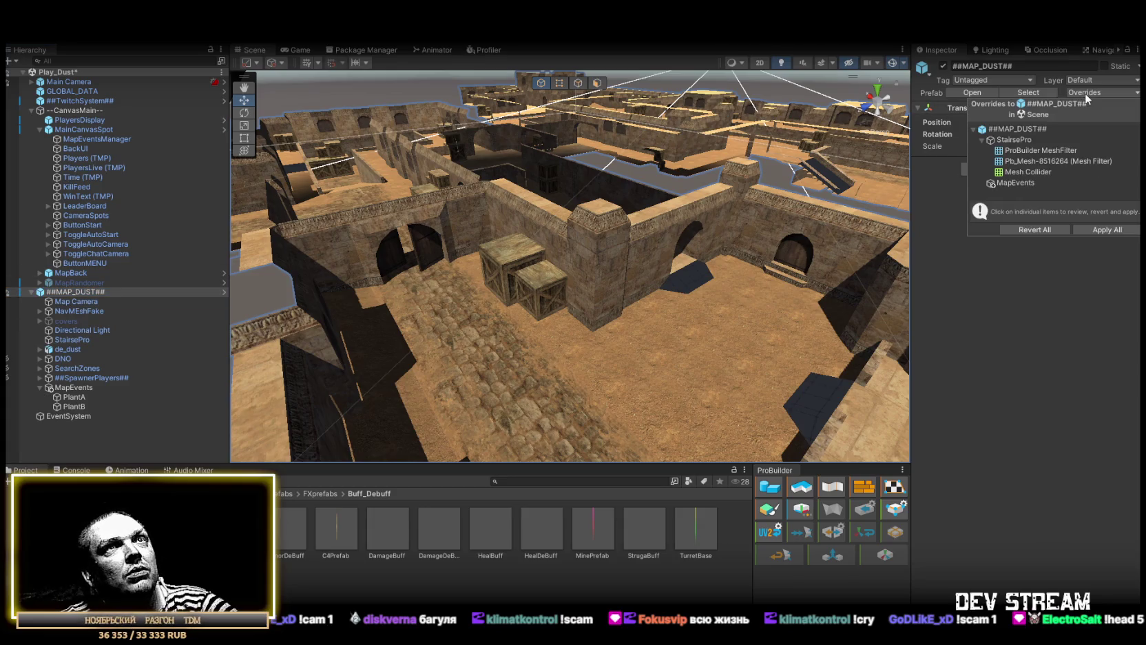
pyautogui.click(1112, 228)
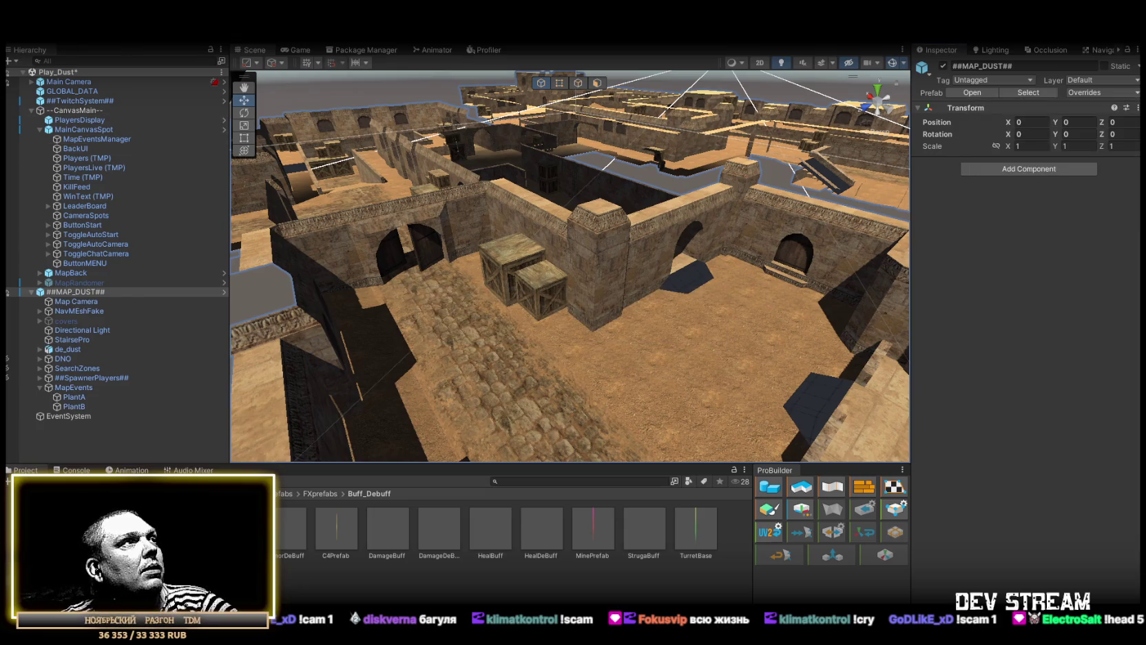
# - Open the Play_Italy scene and expand ##MAP_ITALY## in the Hierarchy
pyautogui.click(13, 34)
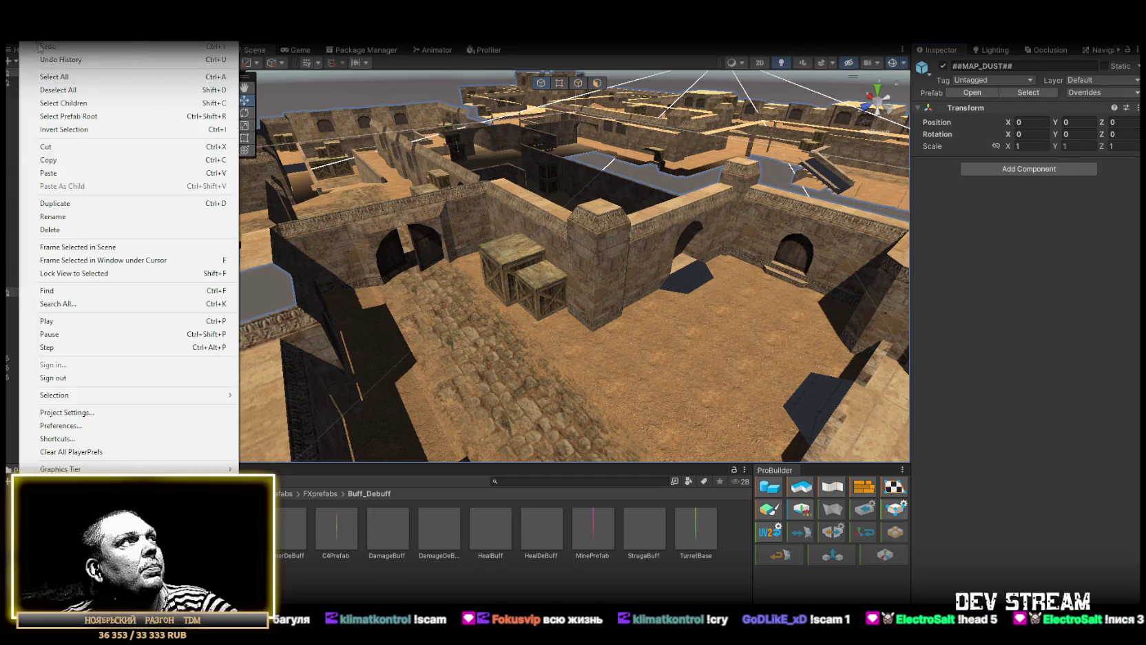
pyautogui.click(87, 50)
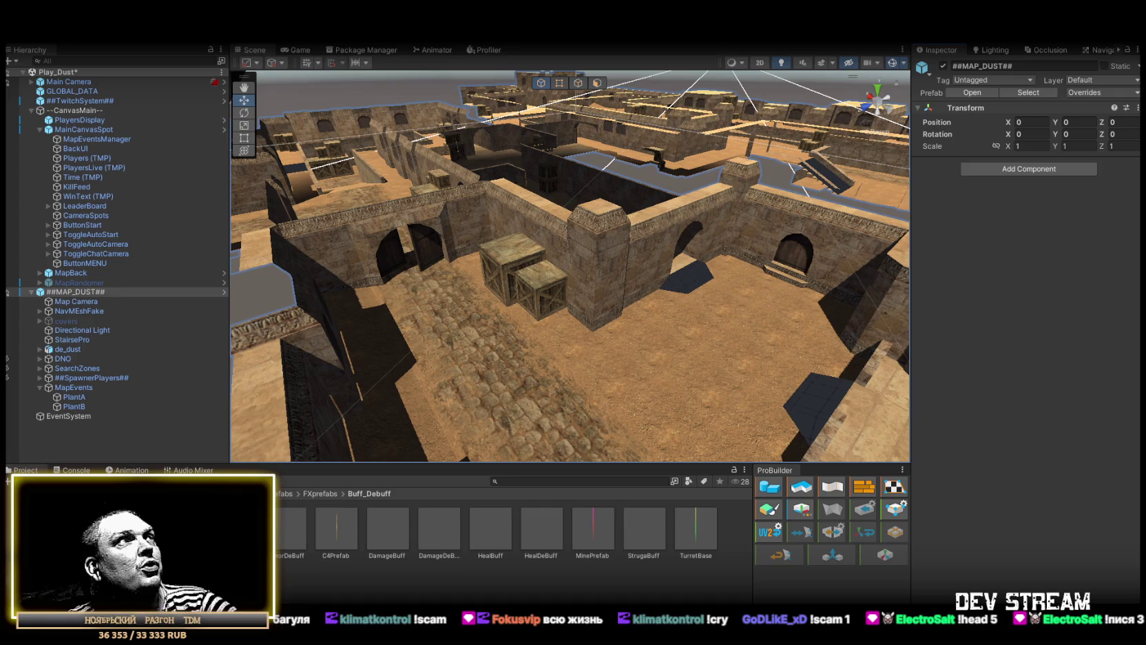
pyautogui.click(15, 35)
pyautogui.click(458, 135)
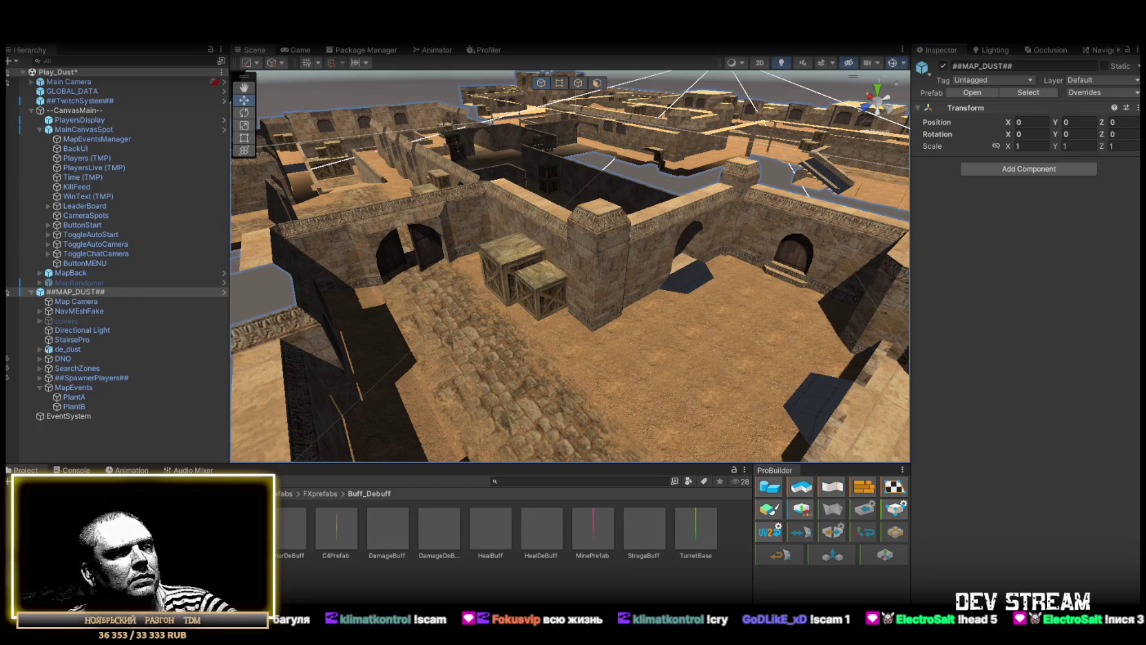
pyautogui.click(567, 352)
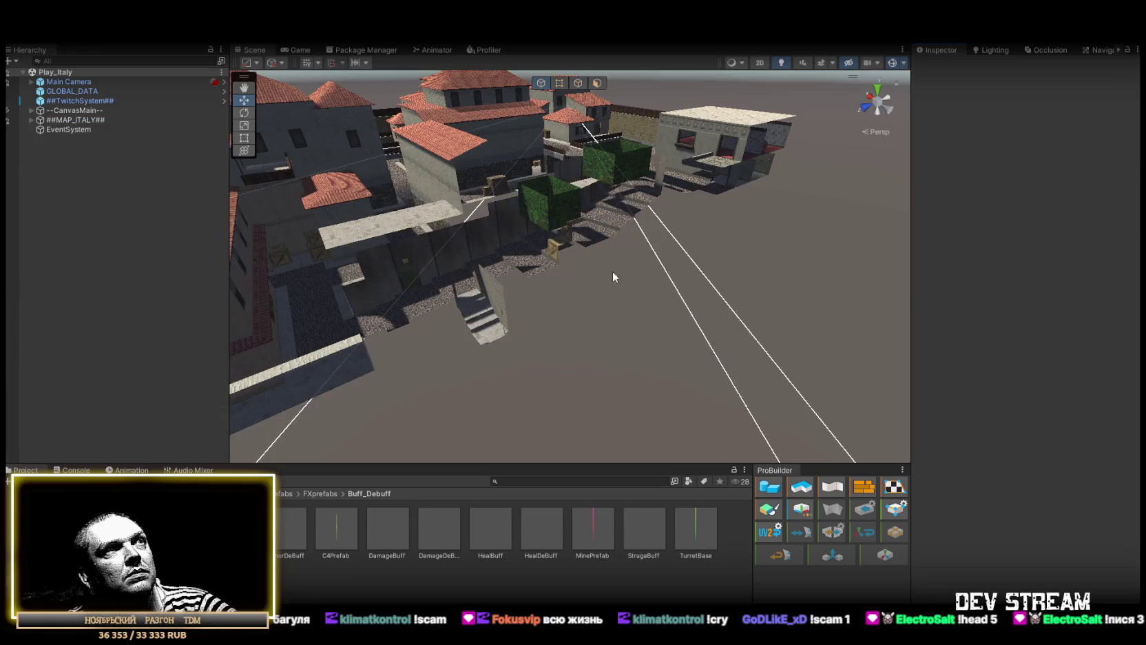
pyautogui.moveTo(612, 270)
pyautogui.mouseDown()
pyautogui.moveTo(603, 294)
pyautogui.moveTo(613, 290)
pyautogui.moveTo(276, 134)
pyautogui.mouseUp()
pyautogui.click(32, 121)
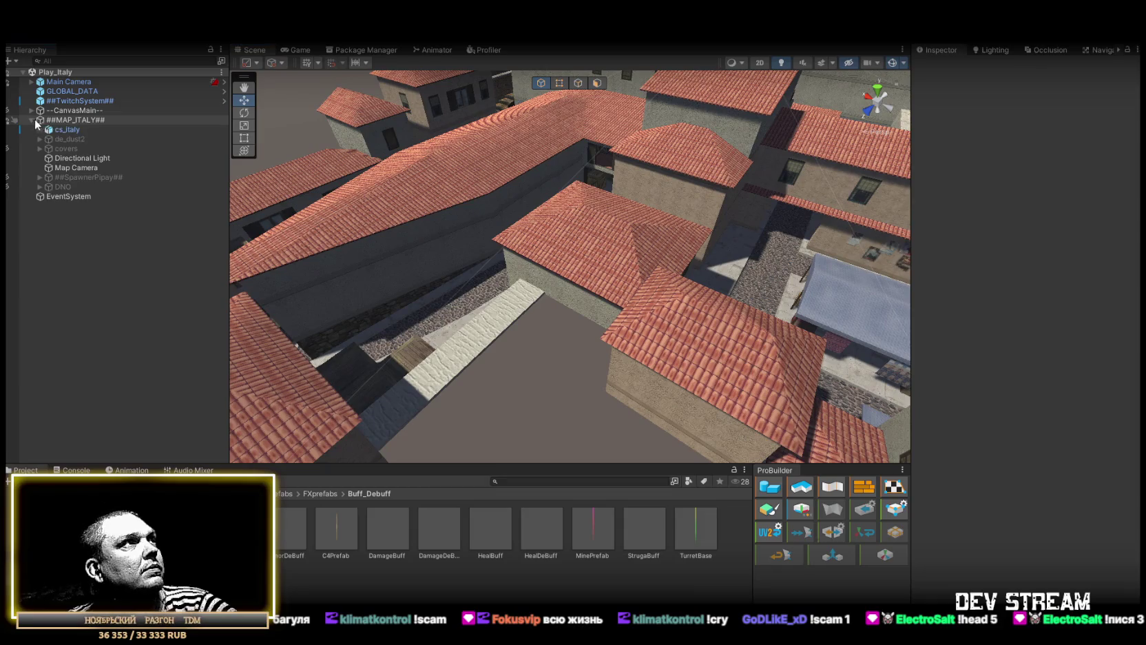
# - Try placing a PlayerType character in the cs_italy street, then undo it
pyautogui.click(69, 130)
pyautogui.moveTo(634, 196)
pyautogui.mouseDown()
pyautogui.moveTo(616, 174)
pyautogui.moveTo(641, 222)
pyautogui.mouseUp()
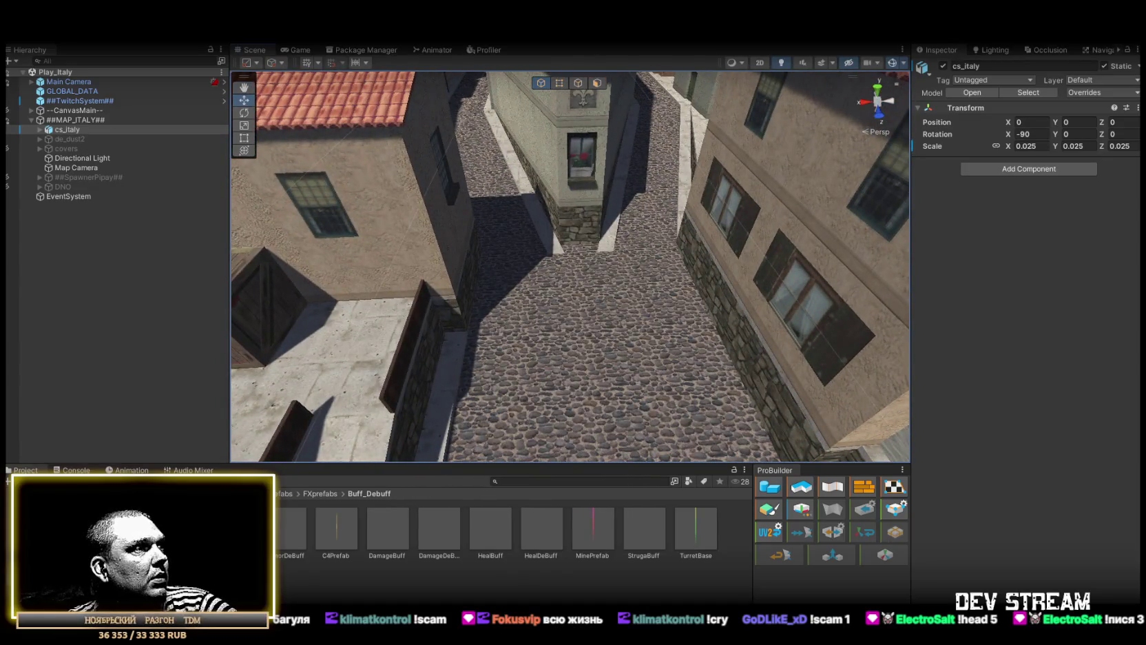
pyautogui.click(206, 524)
pyautogui.moveTo(289, 528)
pyautogui.mouseDown()
pyautogui.moveTo(568, 280)
pyautogui.moveTo(589, 296)
pyautogui.moveTo(602, 346)
pyautogui.moveTo(589, 199)
pyautogui.mouseUp()
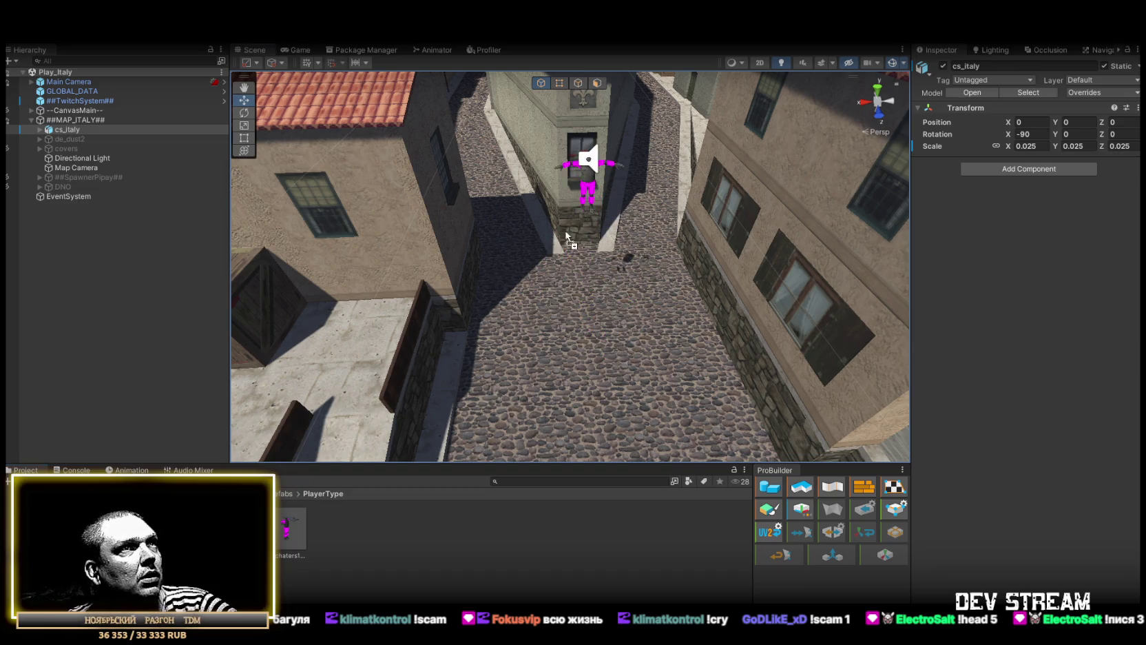
pyautogui.moveTo(688, 237); pyautogui.dragTo(725, 239)
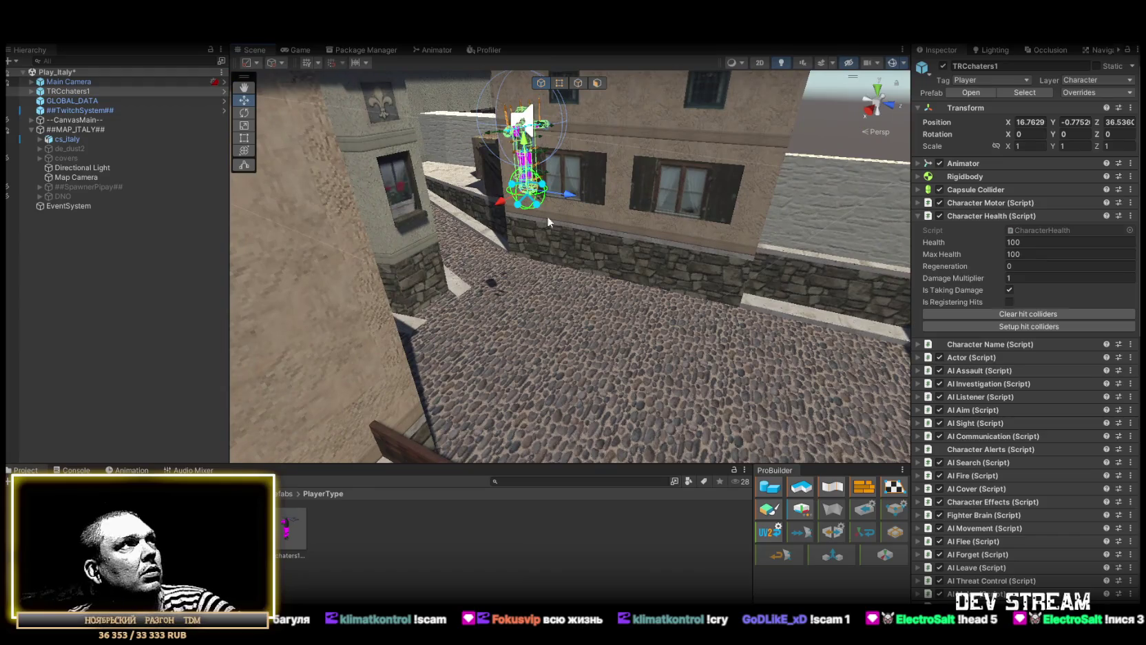
pyautogui.hotkey('ctrl', 'z')
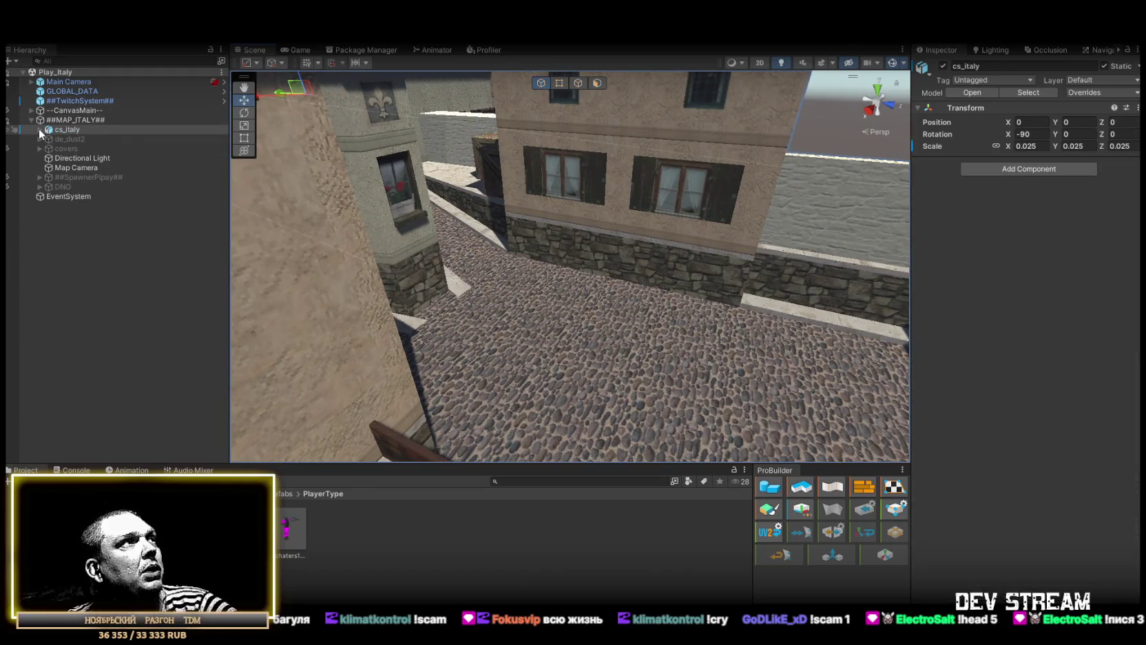
# - Expand cs_italy and frame BSP_Object.model_0, model_1 and model_2 in the Scene view
pyautogui.click(38, 129)
pyautogui.click(86, 143)
pyautogui.click(86, 131)
pyautogui.doubleClick(101, 139)
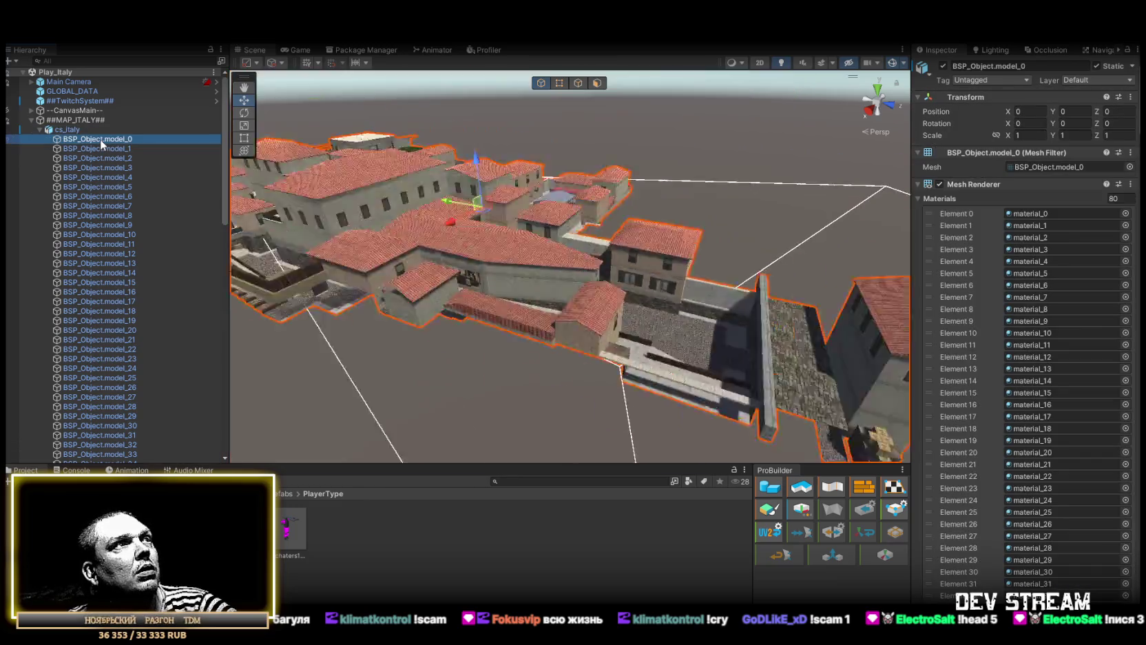
pyautogui.click(85, 147)
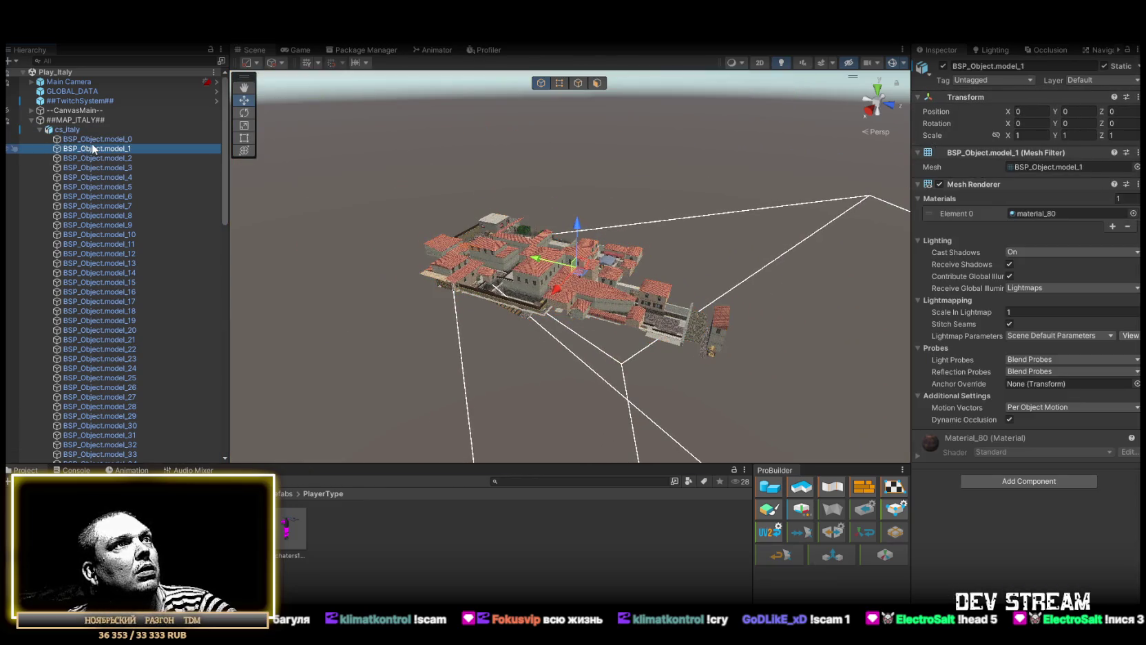
pyautogui.doubleClick(104, 149)
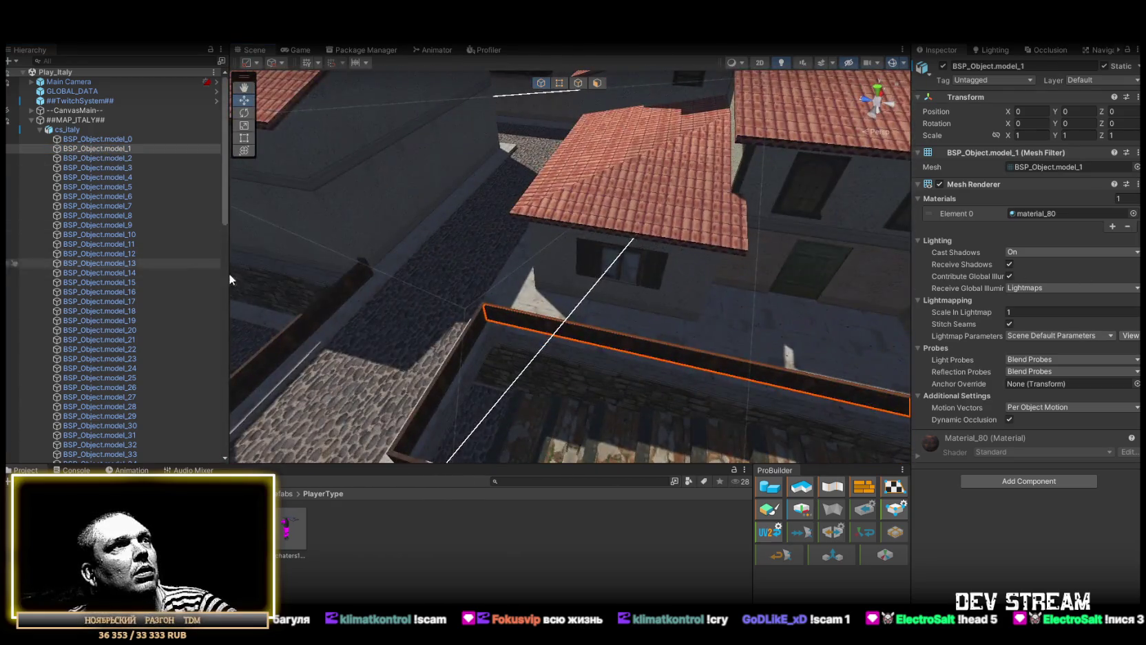
pyautogui.moveTo(231, 279)
pyautogui.mouseDown()
pyautogui.moveTo(386, 290)
pyautogui.moveTo(578, 274)
pyautogui.moveTo(550, 243)
pyautogui.moveTo(453, 211)
pyautogui.mouseUp()
pyautogui.scroll(-5, 453, 211)
pyautogui.doubleClick(100, 159)
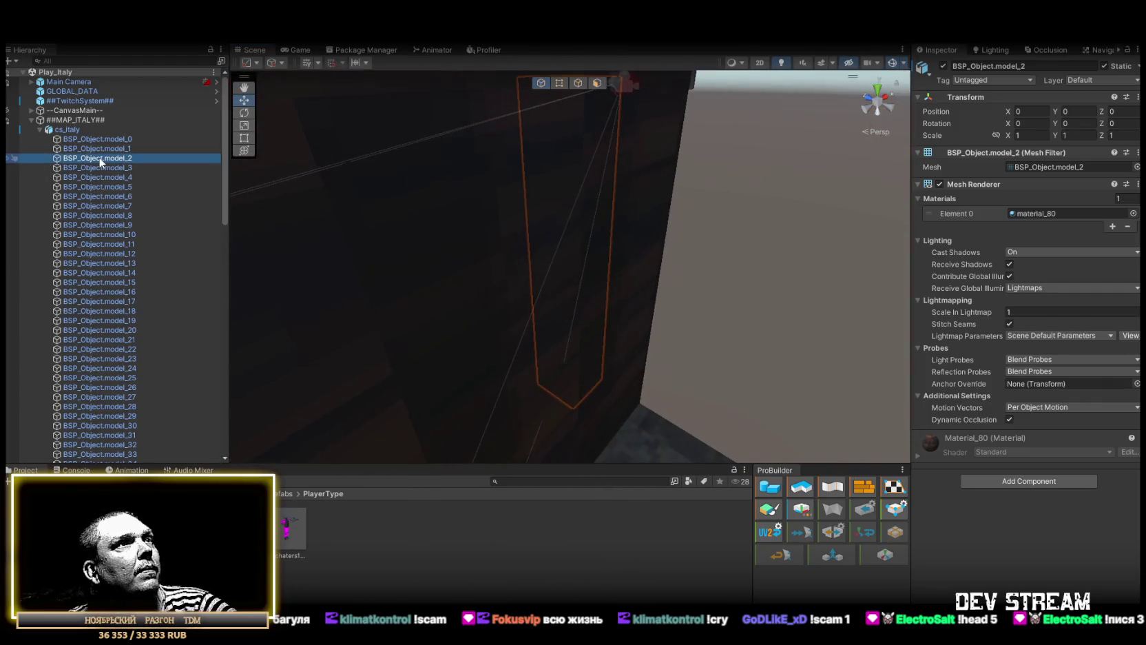
pyautogui.moveTo(454, 227)
pyautogui.mouseDown()
pyautogui.moveTo(647, 210)
pyautogui.moveTo(751, 237)
pyautogui.moveTo(688, 235)
pyautogui.moveTo(558, 177)
pyautogui.moveTo(312, 224)
pyautogui.moveTo(199, 315)
pyautogui.moveTo(78, 300)
pyautogui.moveTo(667, 248)
pyautogui.moveTo(652, 228)
pyautogui.moveTo(626, 238)
pyautogui.mouseUp()
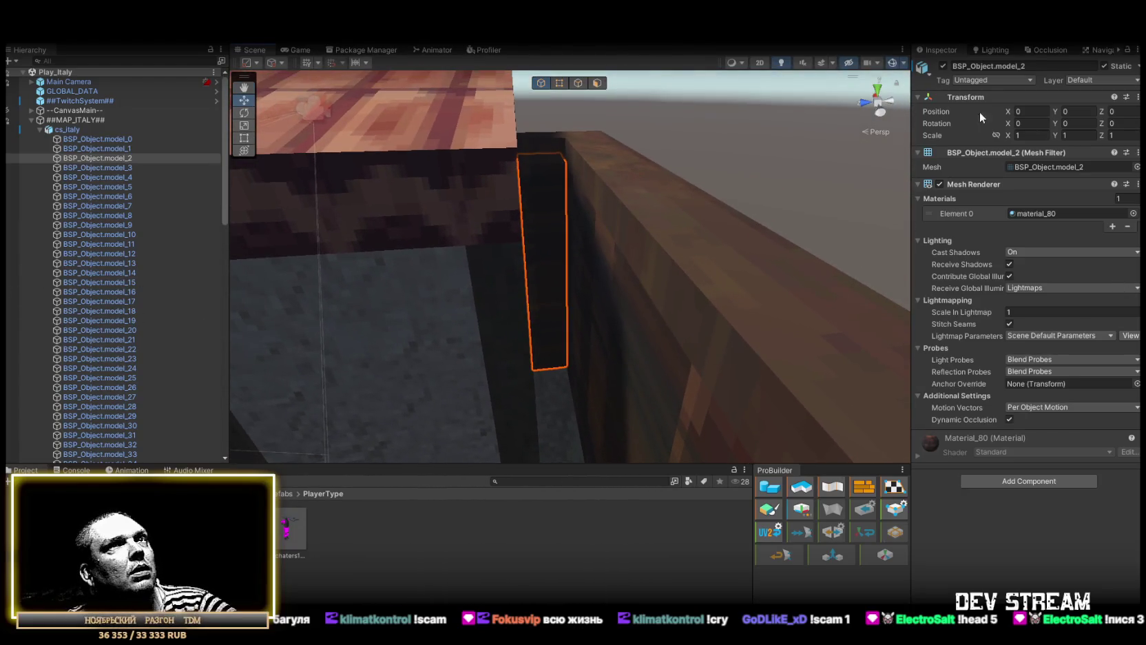
# - Toggle BSP_Object.model_2 on and off to identify it, then frame model_3
pyautogui.click(943, 66)
pyautogui.click(942, 66)
pyautogui.click(942, 66)
pyautogui.click(943, 66)
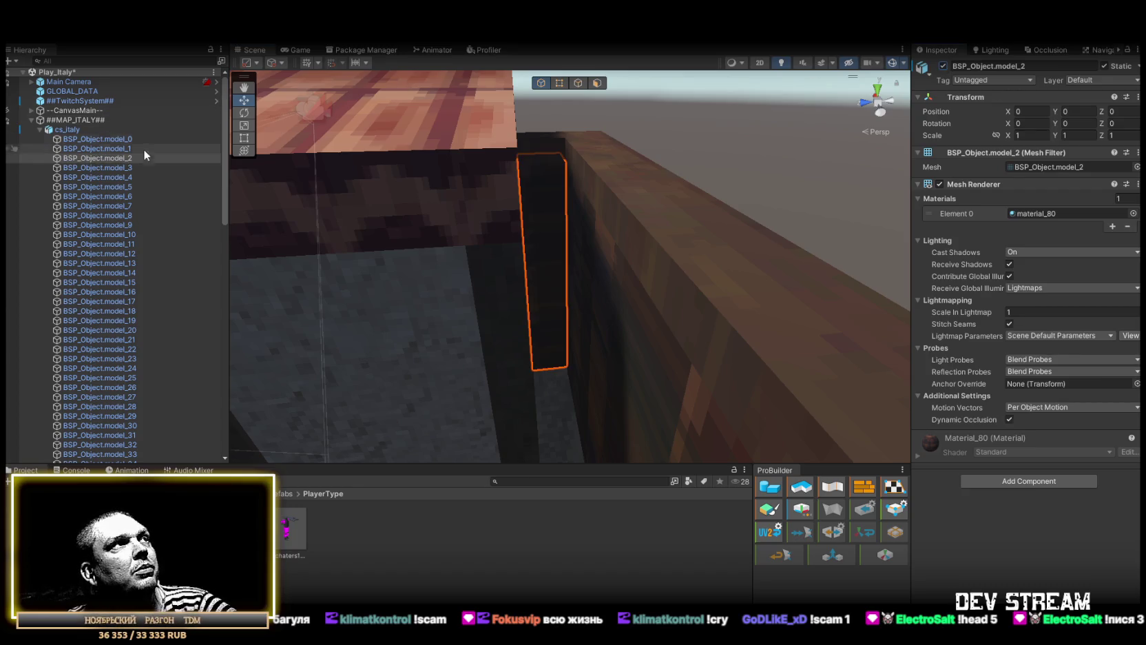
pyautogui.doubleClick(82, 168)
pyautogui.moveTo(564, 270)
pyautogui.mouseDown()
pyautogui.moveTo(751, 266)
pyautogui.moveTo(756, 252)
pyautogui.moveTo(590, 225)
pyautogui.moveTo(525, 243)
pyautogui.moveTo(603, 210)
pyautogui.moveTo(57, 296)
pyautogui.moveTo(583, 290)
pyautogui.moveTo(586, 269)
pyautogui.moveTo(814, 145)
pyautogui.mouseUp()
# - Re-enable BSP_Object.model_2 and locate its mesh asset in Models/Map/Italy
pyautogui.click(129, 159)
pyautogui.click(942, 65)
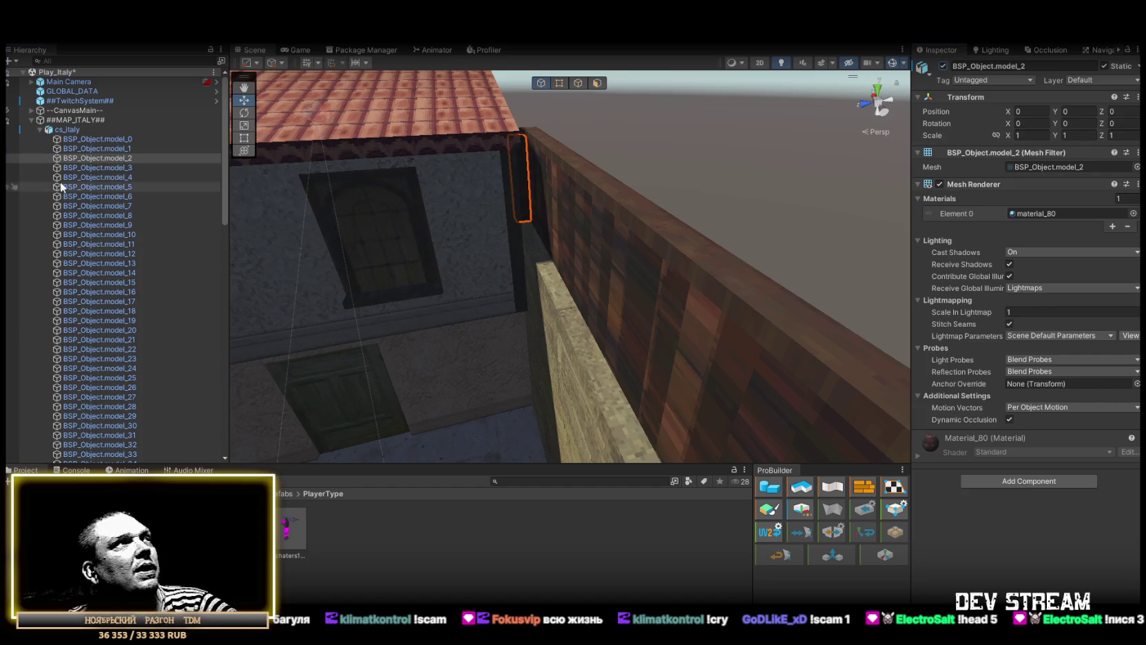
pyautogui.click(1036, 165)
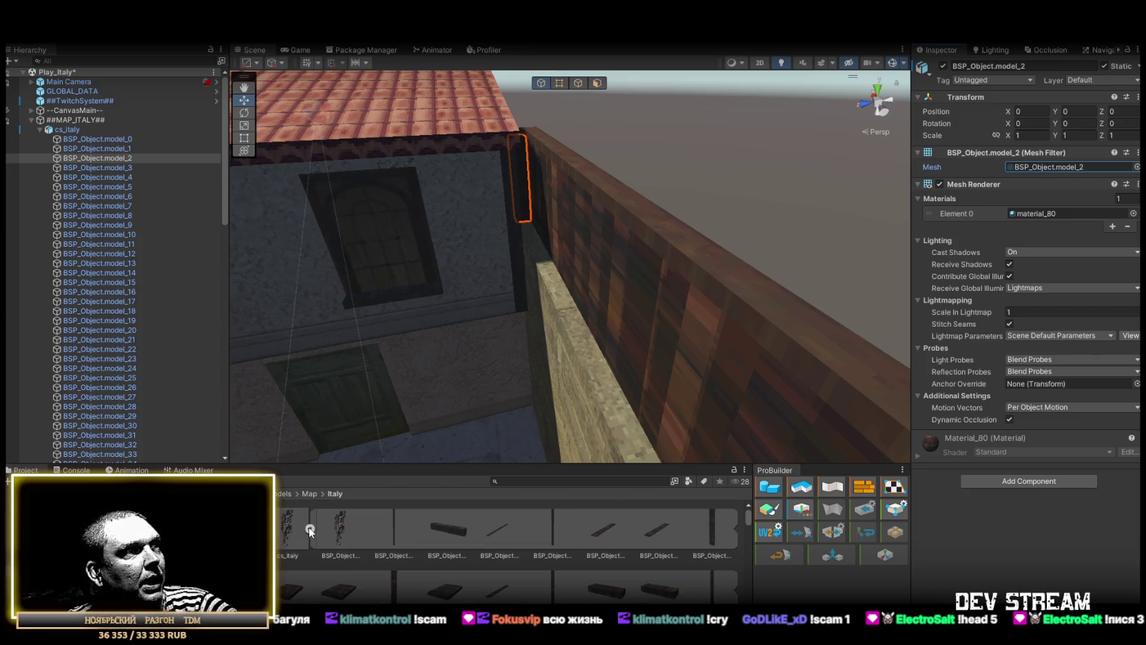
pyautogui.click(597, 529)
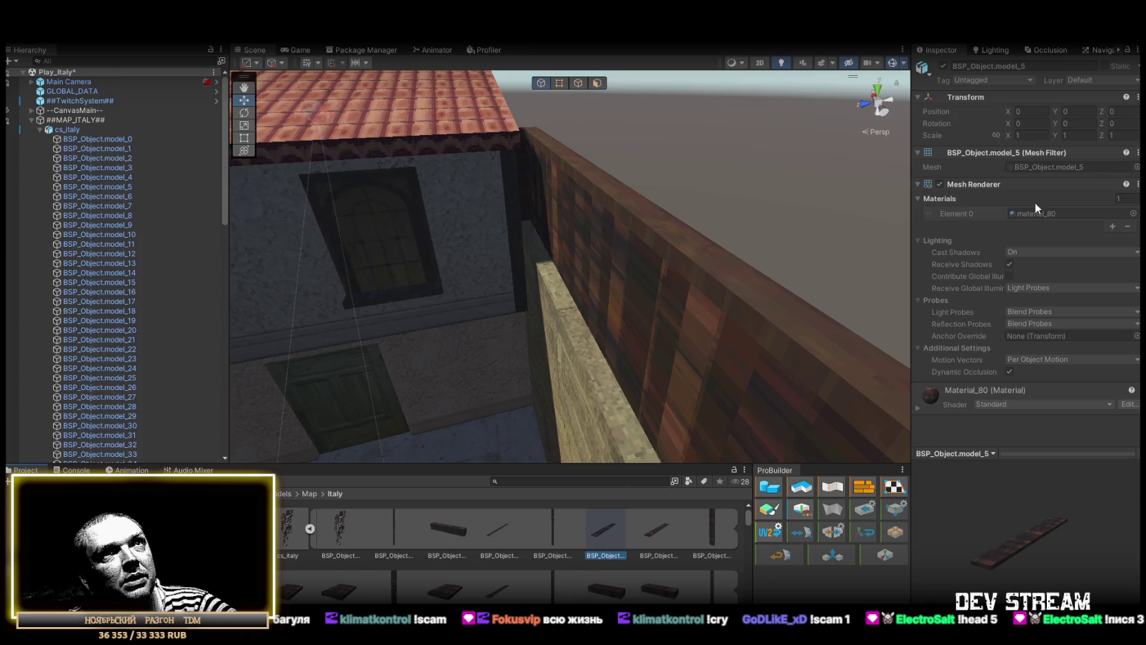
# - Inspect the cs_italy model import settings and the Material_80 material
pyautogui.scroll(-5, 592, 566)
pyautogui.scroll(5, 593, 566)
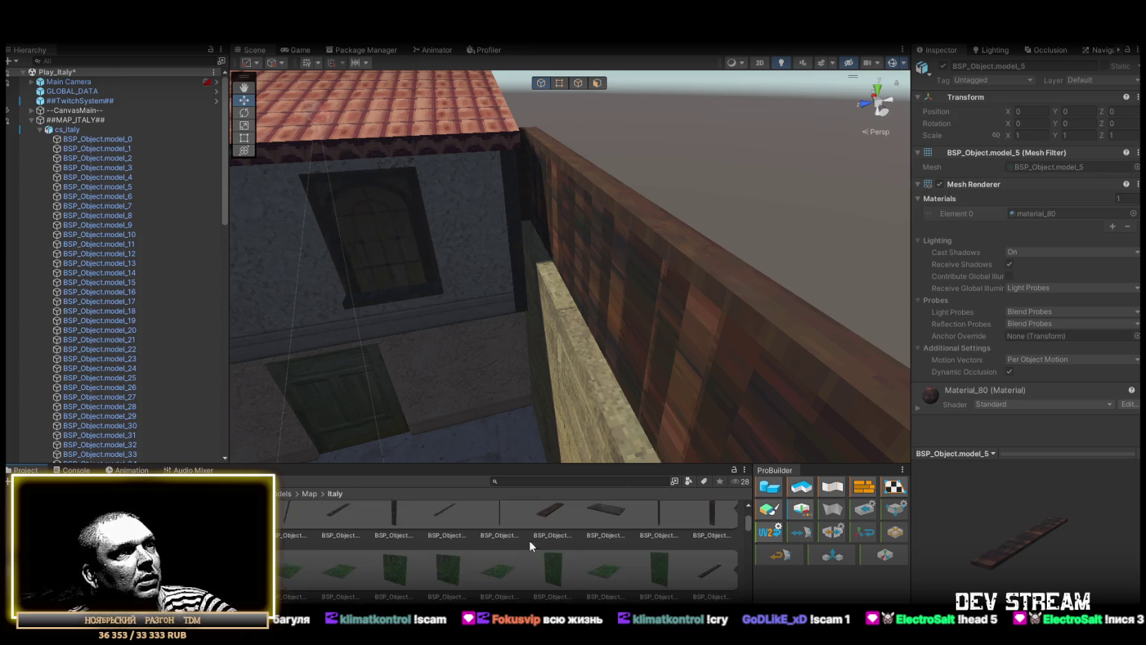
pyautogui.click(310, 528)
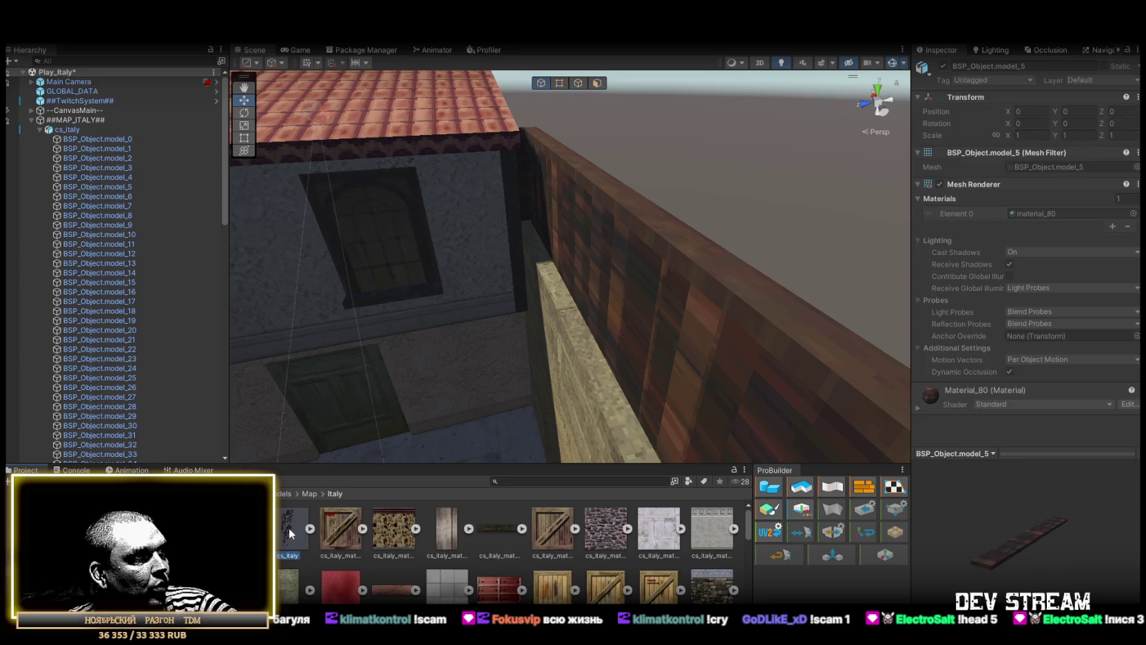
pyautogui.click(288, 527)
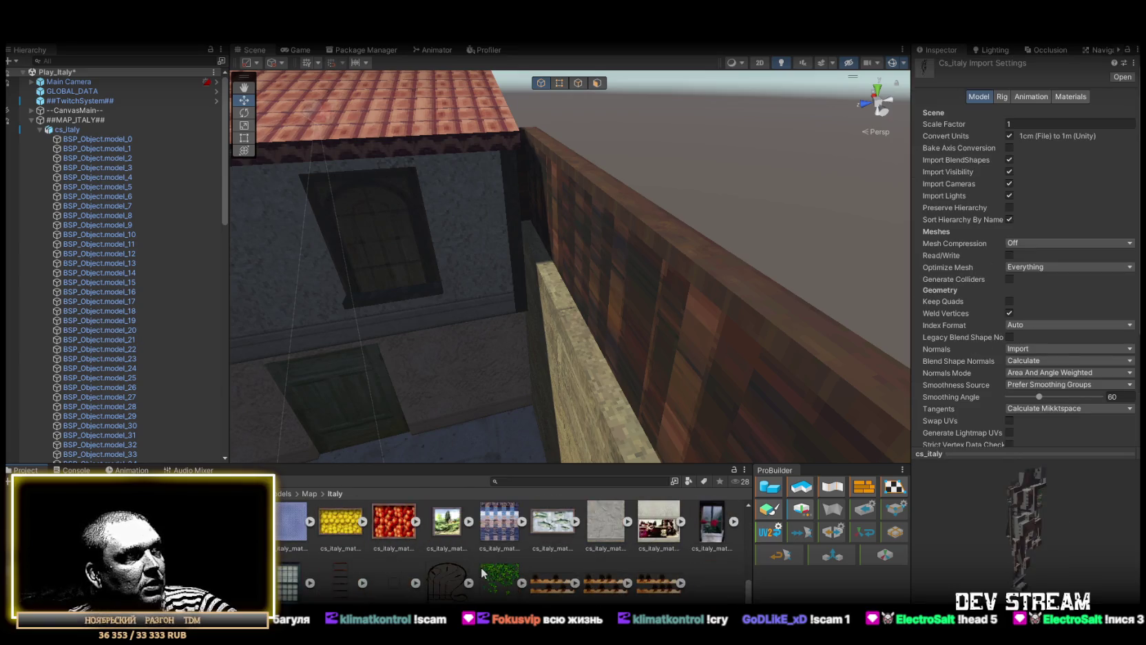
pyautogui.click(480, 567)
pyautogui.moveTo(523, 207)
pyautogui.mouseDown()
pyautogui.moveTo(496, 193)
pyautogui.moveTo(530, 186)
pyautogui.moveTo(506, 176)
pyautogui.mouseUp()
# - Add a Mesh Collider to BSP_Object.model_0
pyautogui.doubleClick(119, 141)
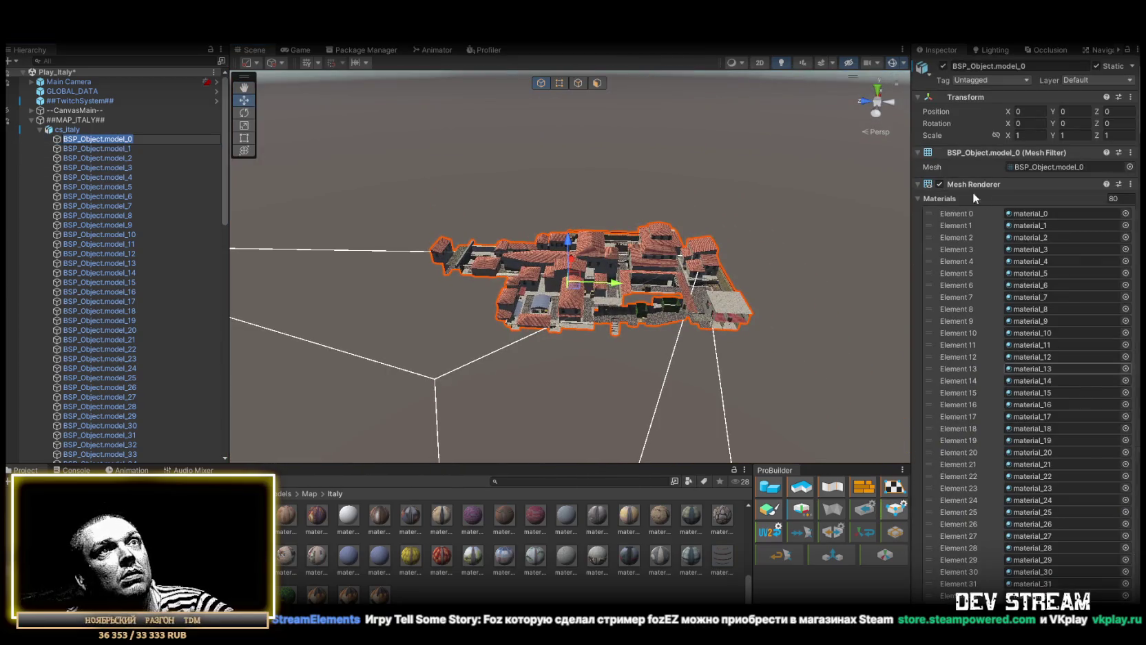
pyautogui.click(918, 183)
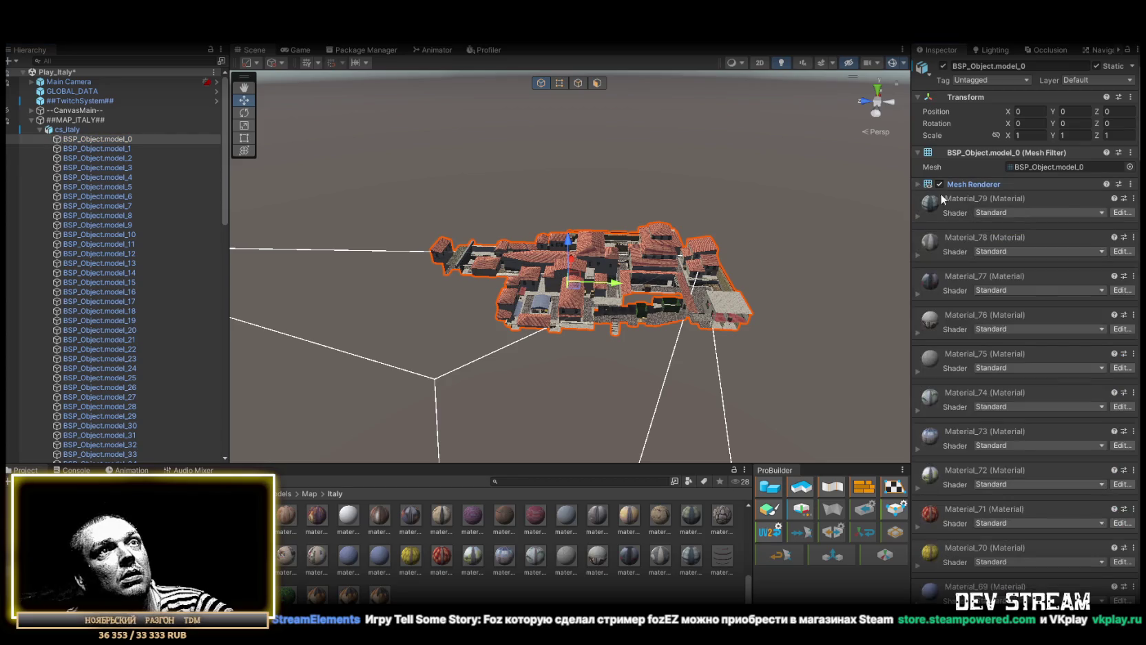
pyautogui.scroll(-15, 942, 308)
pyautogui.scroll(-20, 1009, 477)
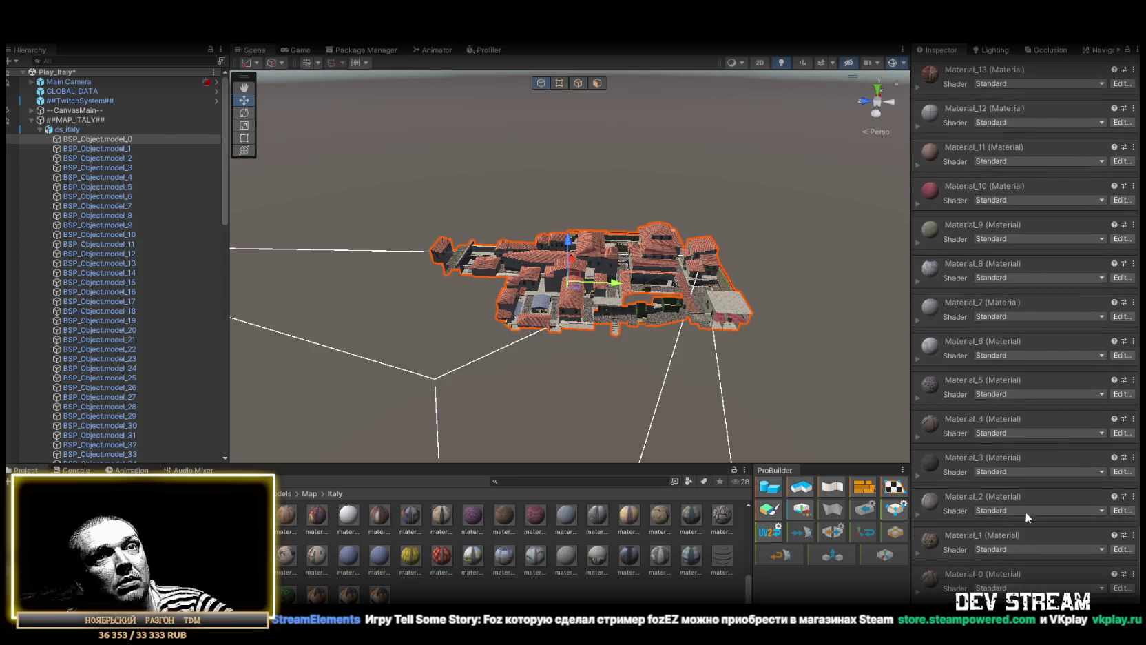
pyautogui.hotkey('ctrl', 'shift', 'a')
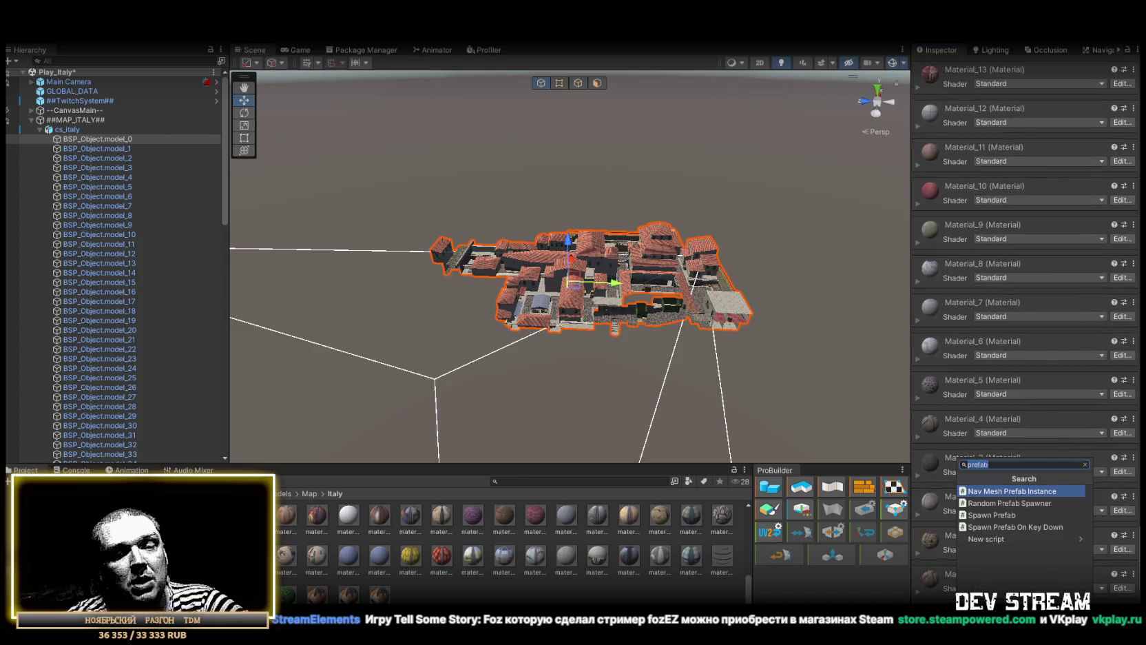
pyautogui.write('mesh')
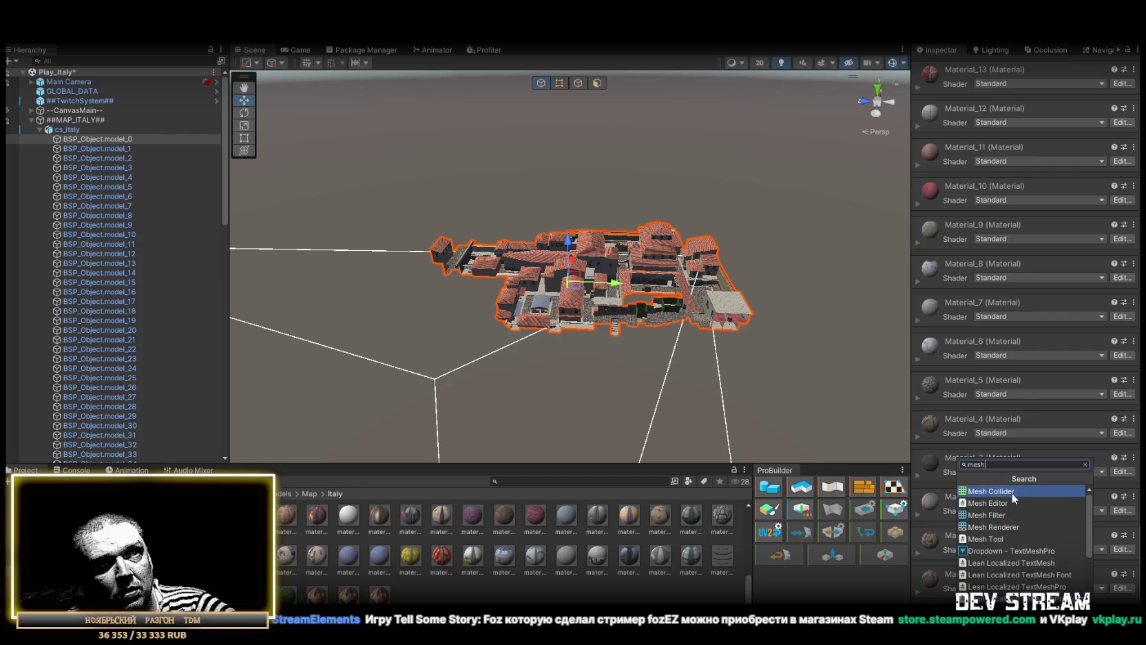
pyautogui.click(1011, 490)
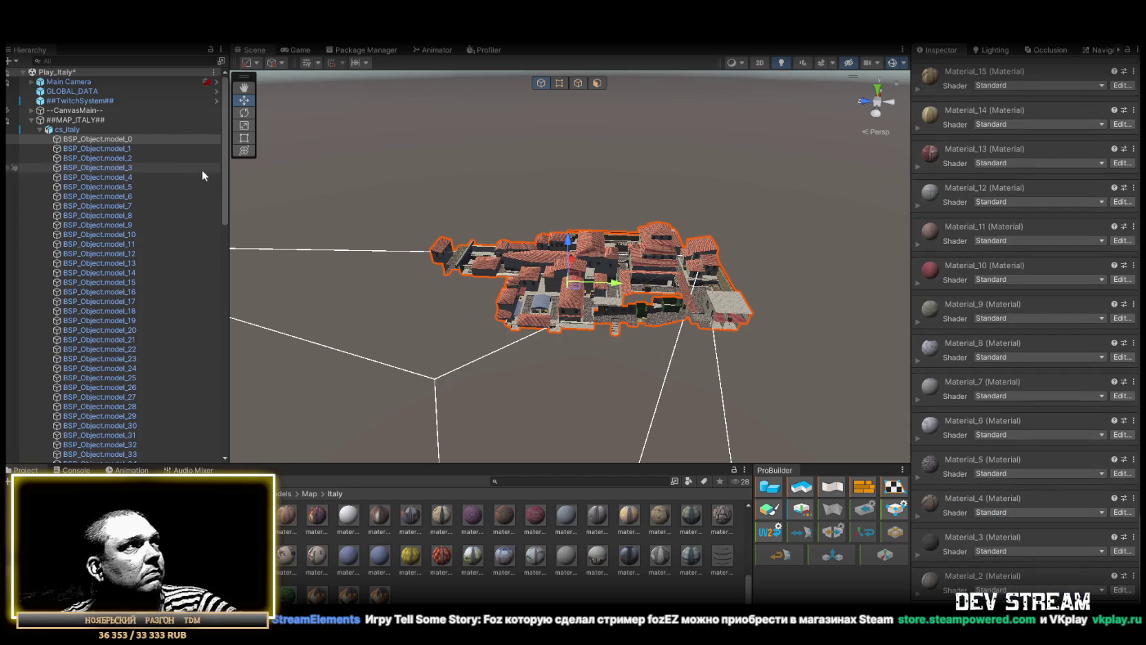
# - Reselect cs_italy and BSP_Object.model_0 to check model_0's components
pyautogui.click(65, 129)
pyautogui.click(88, 137)
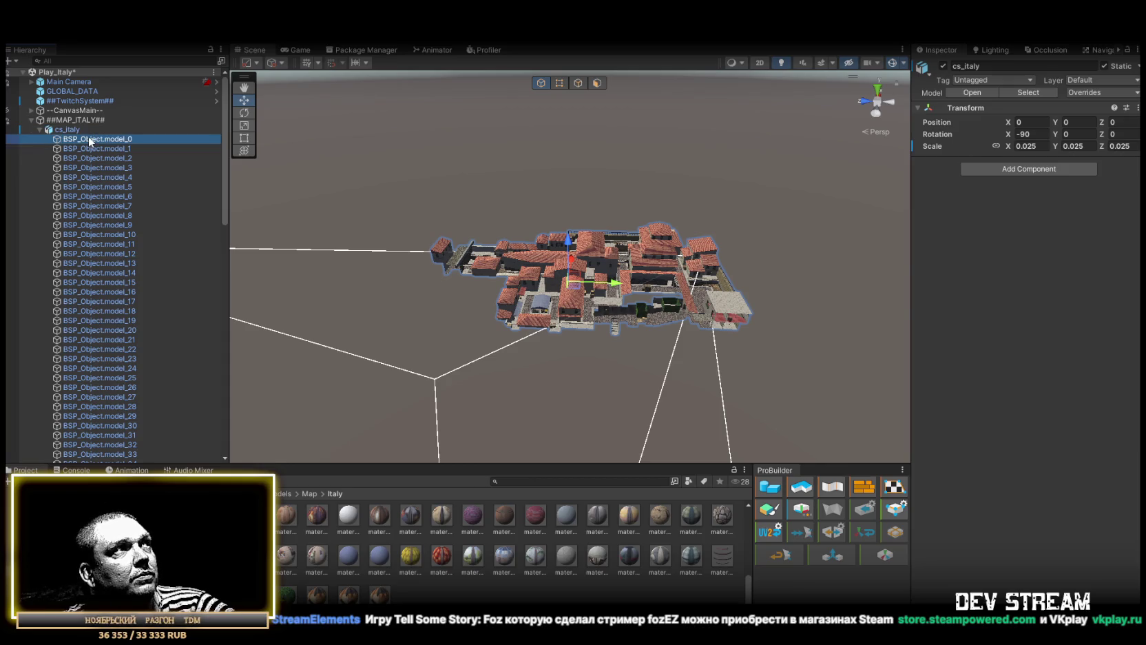
pyautogui.click(87, 137)
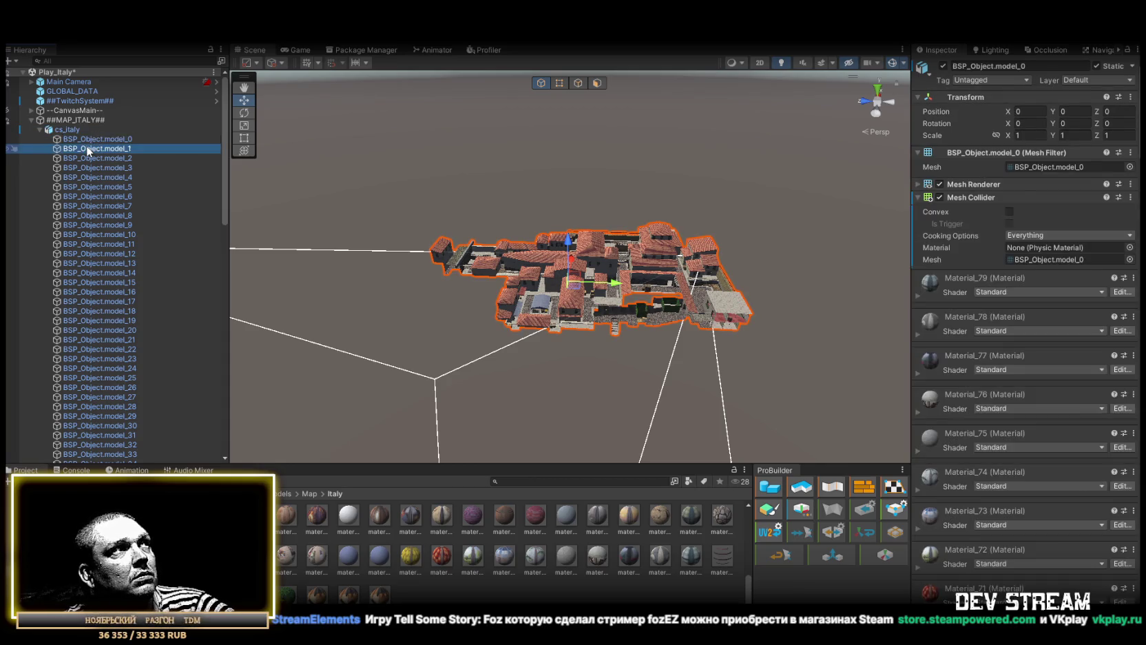
pyautogui.click(70, 131)
pyautogui.click(77, 138)
# - Add a Box Collider to the BSP_Object.model_1 railing
pyautogui.doubleClick(96, 148)
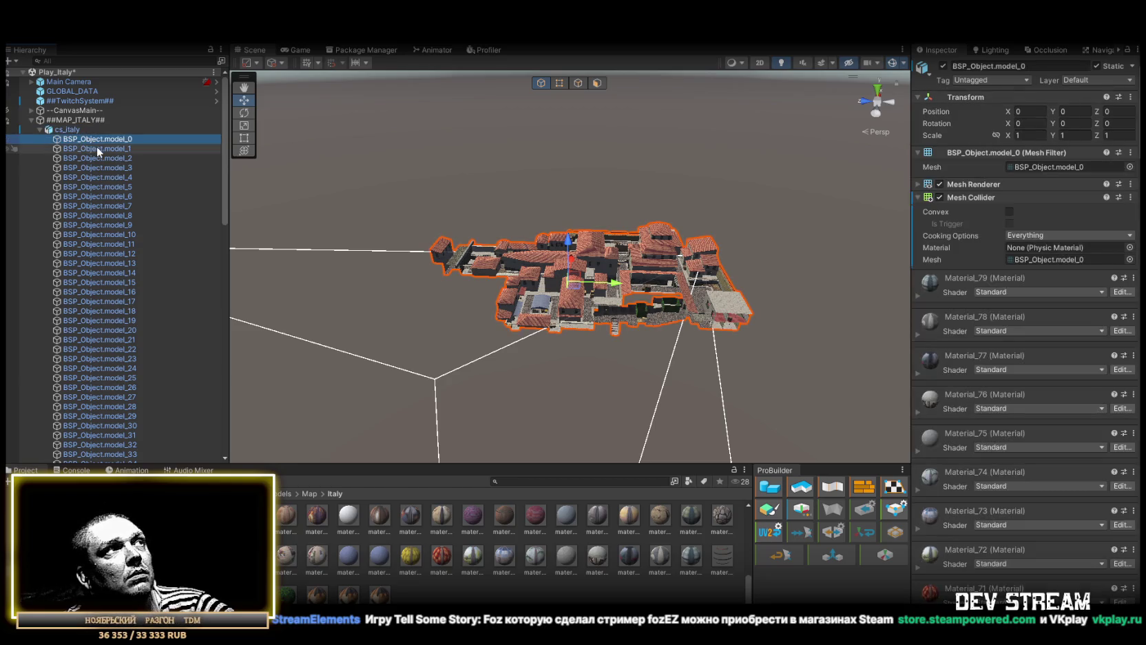
pyautogui.moveTo(366, 242); pyautogui.dragTo(509, 234)
pyautogui.click(1054, 240)
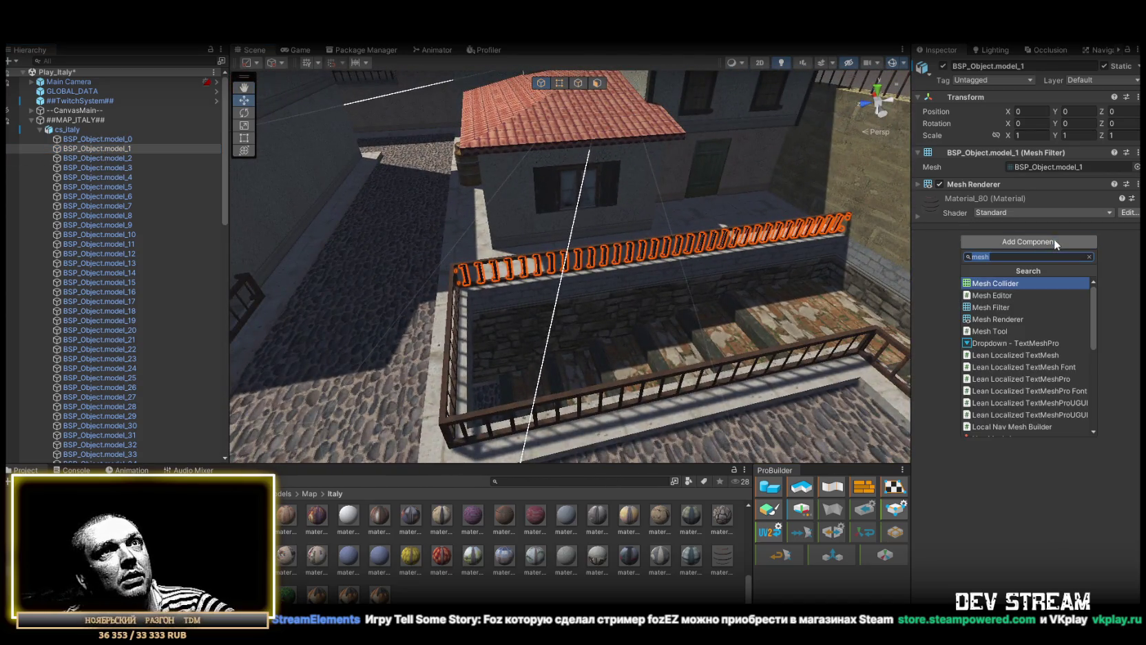
pyautogui.write('collider')
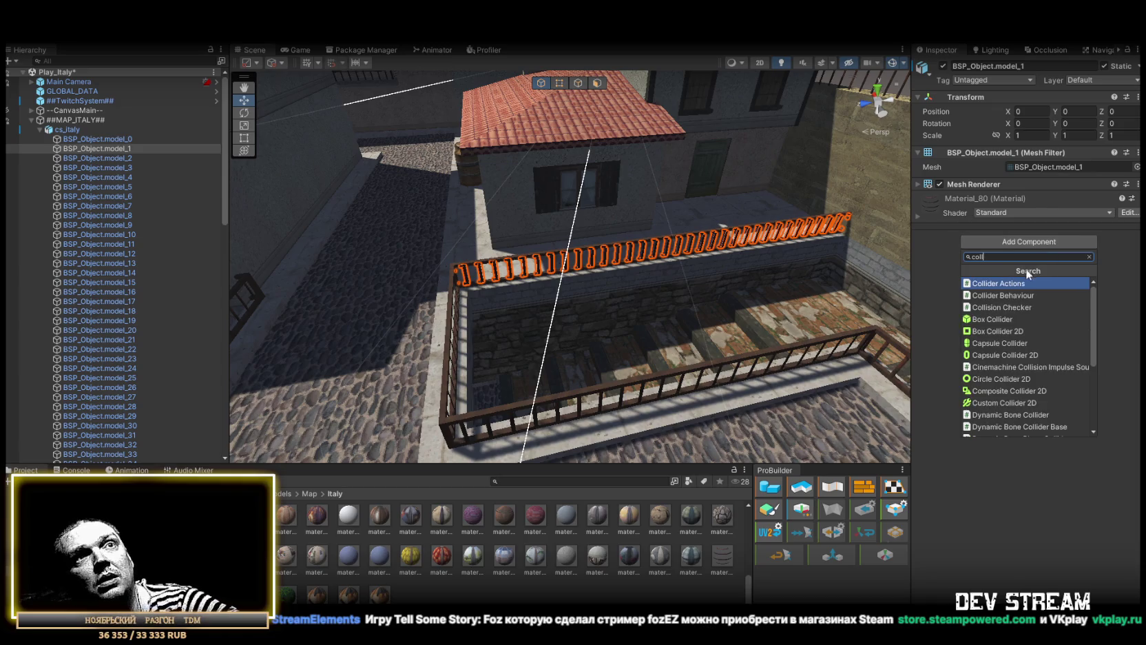
pyautogui.click(991, 319)
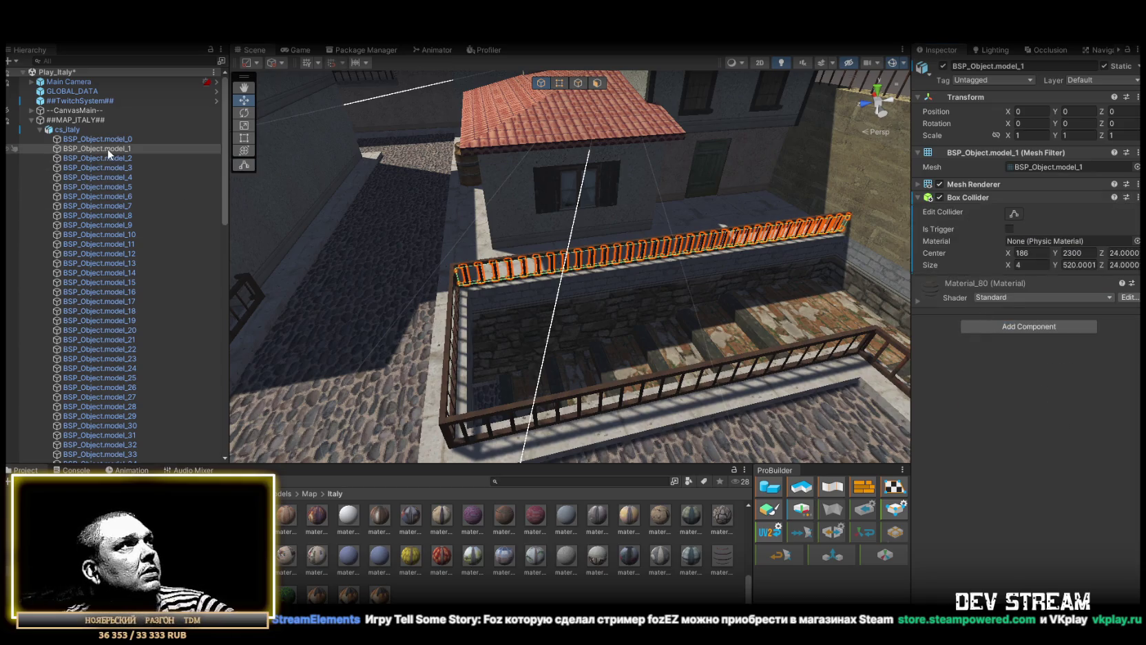
# - Look along the railing's new collider, then select model_0 and turn toward the building wall
pyautogui.moveTo(620, 262)
pyautogui.mouseDown()
pyautogui.moveTo(808, 232)
pyautogui.moveTo(710, 238)
pyautogui.mouseUp()
pyautogui.click(642, 259)
pyautogui.click(645, 252)
pyautogui.click(646, 255)
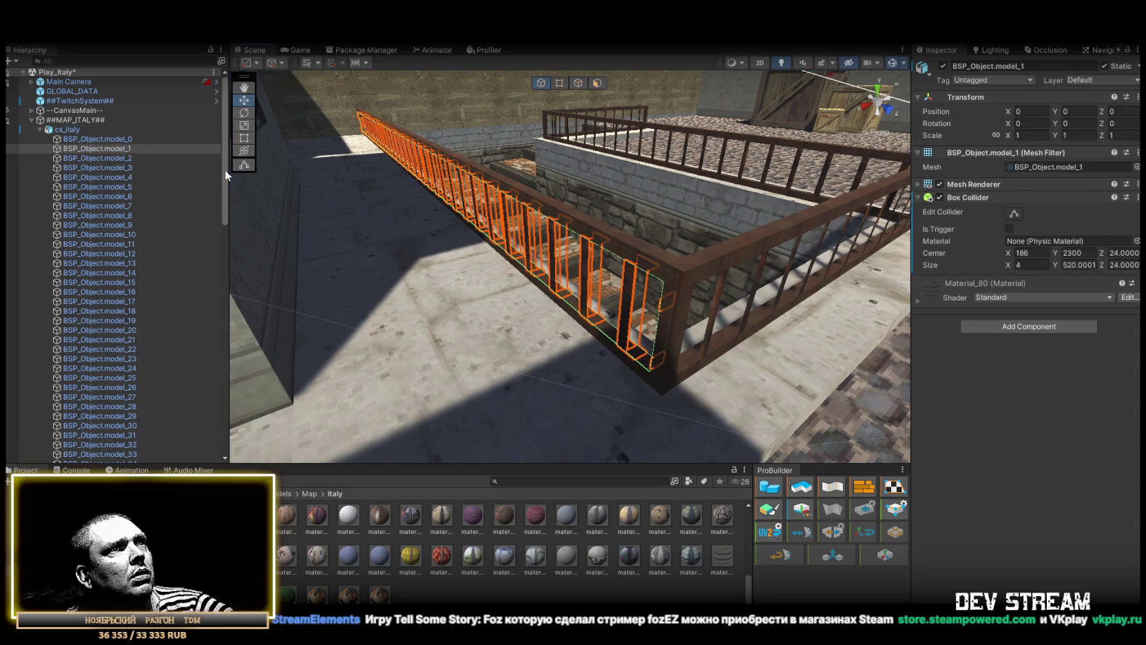
pyautogui.click(541, 346)
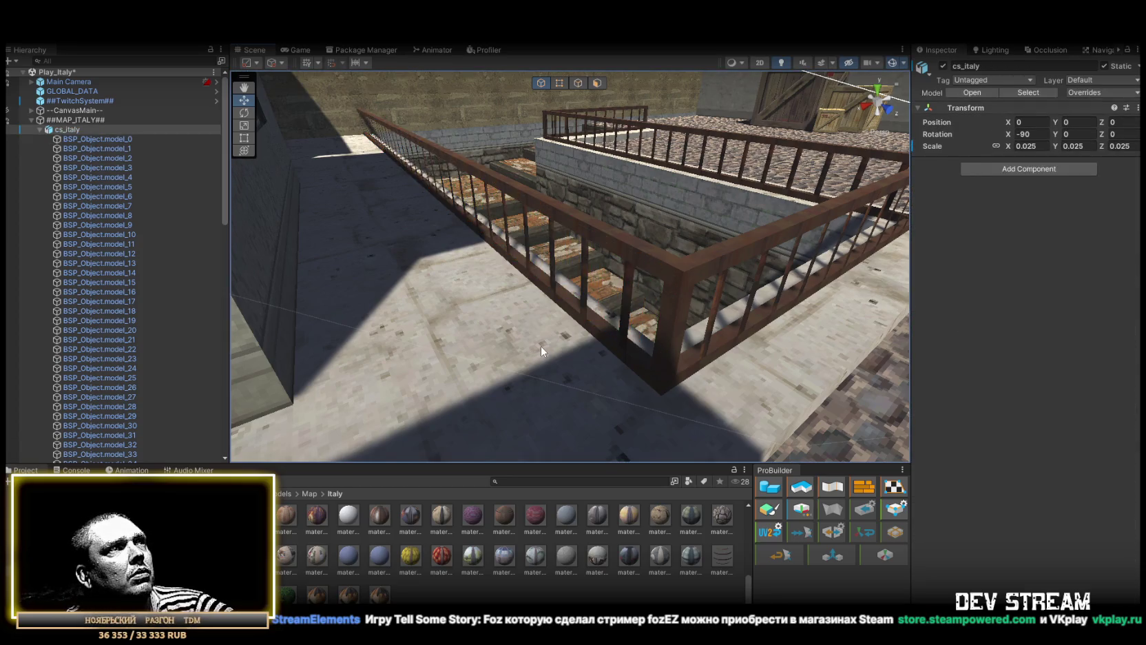
pyautogui.moveTo(540, 346)
pyautogui.mouseDown()
pyautogui.moveTo(500, 139)
pyautogui.moveTo(468, 234)
pyautogui.mouseUp()
pyautogui.click(115, 157)
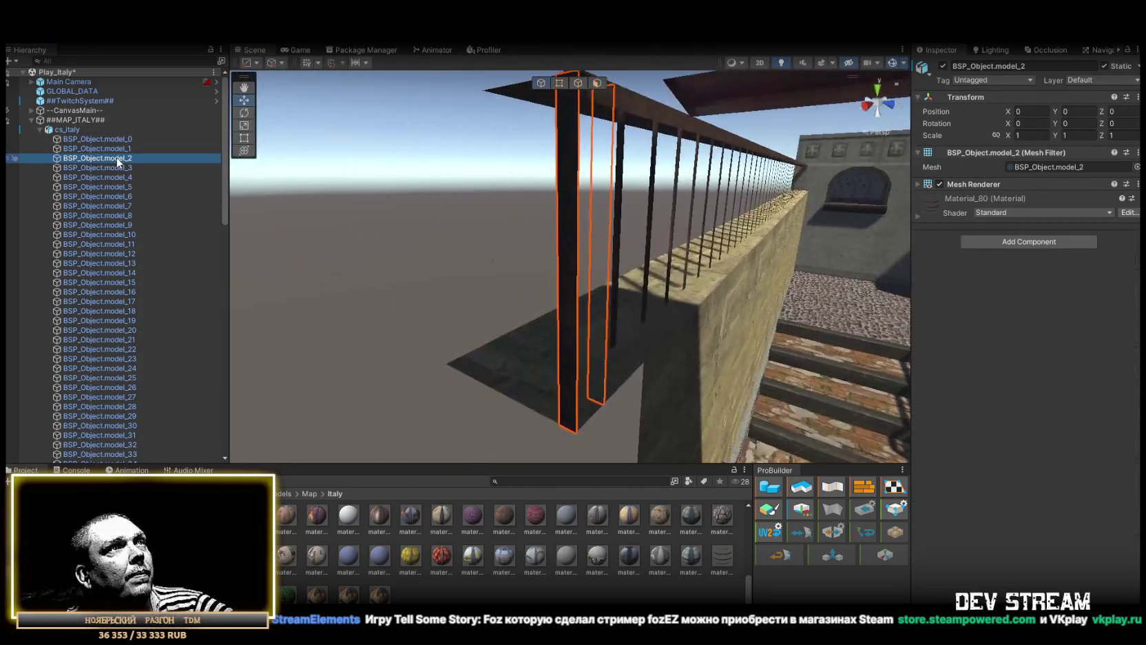
pyautogui.doubleClick(122, 168)
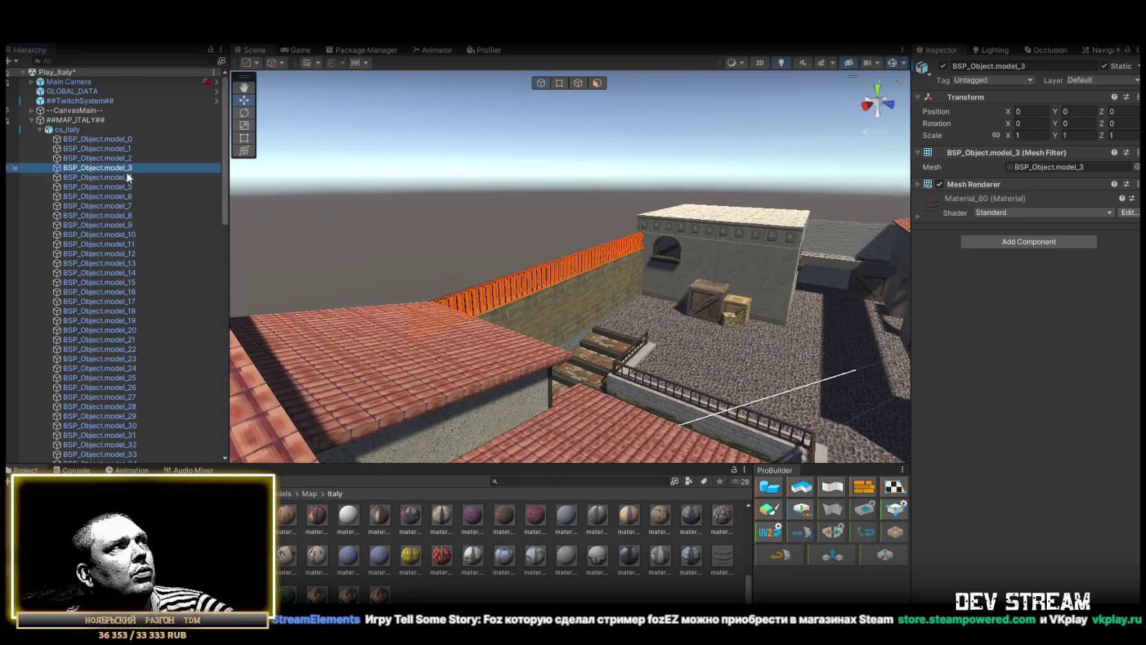
pyautogui.doubleClick(122, 177)
pyautogui.doubleClick(122, 187)
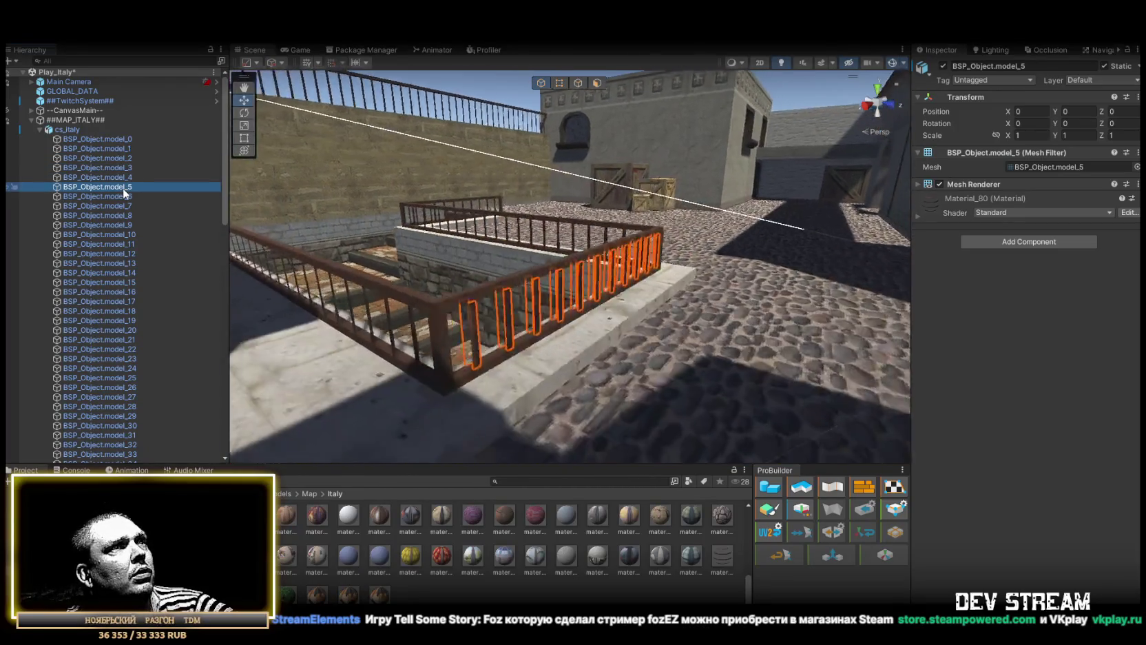
pyautogui.doubleClick(124, 197)
pyautogui.doubleClick(126, 207)
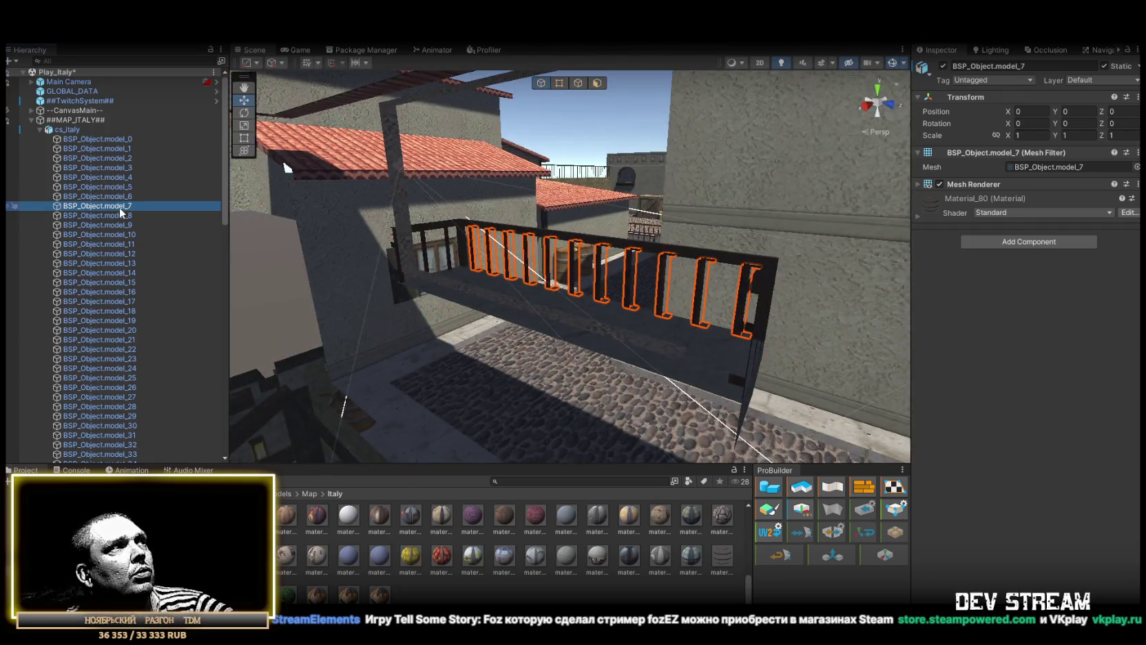
pyautogui.doubleClick(116, 214)
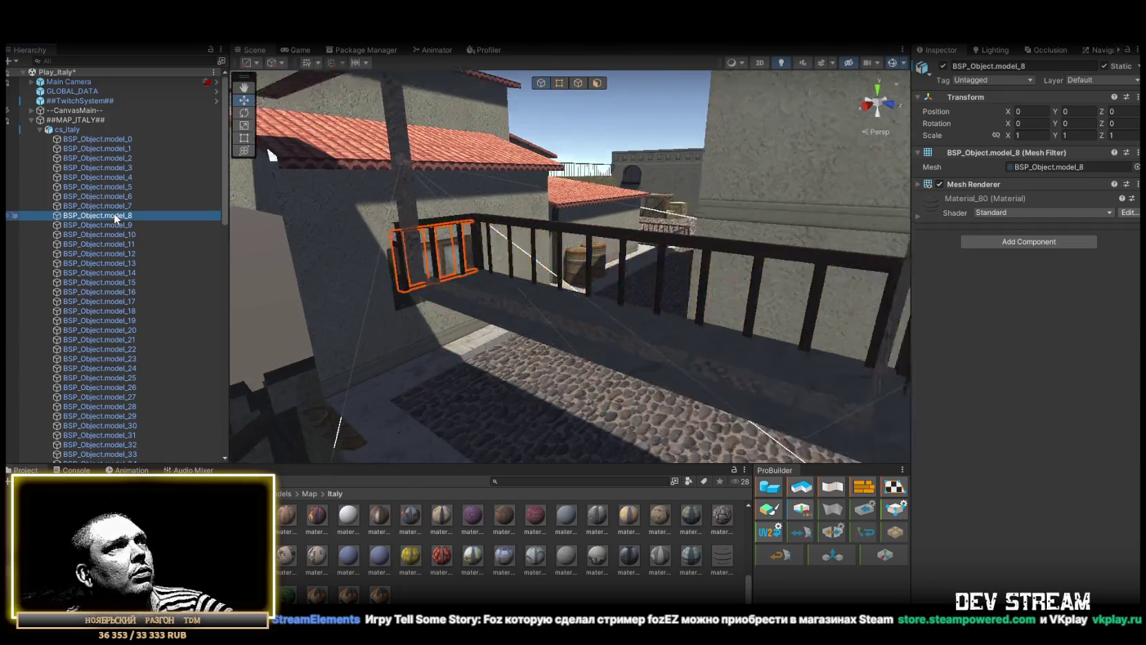
pyautogui.doubleClick(118, 224)
pyautogui.doubleClick(120, 232)
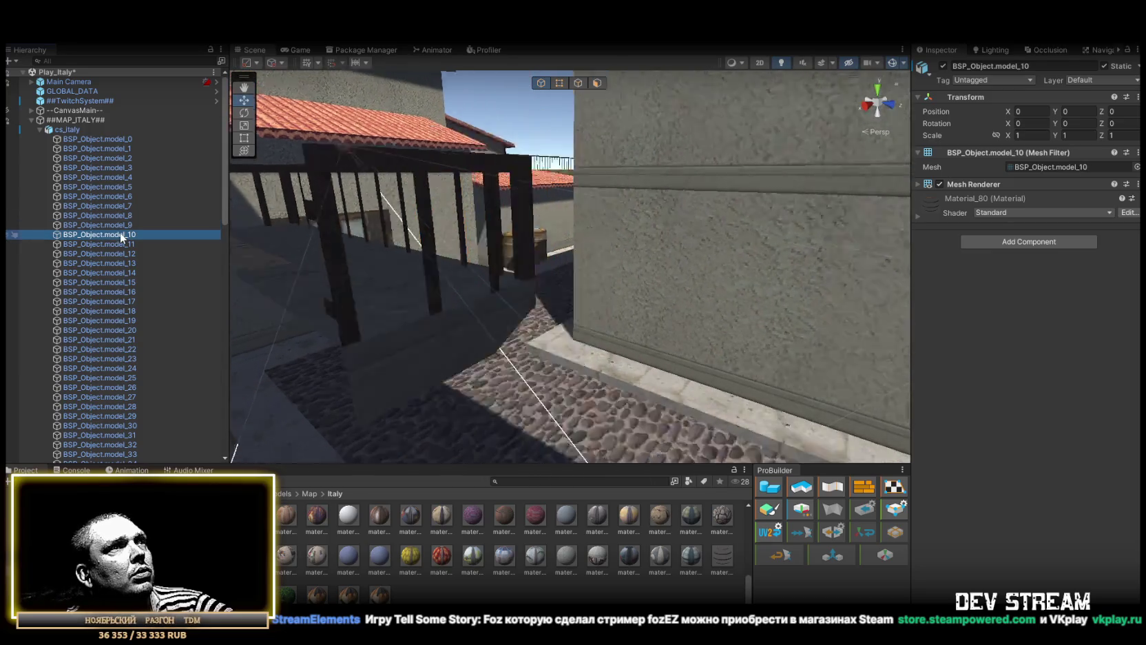
pyautogui.rightClick(82, 129)
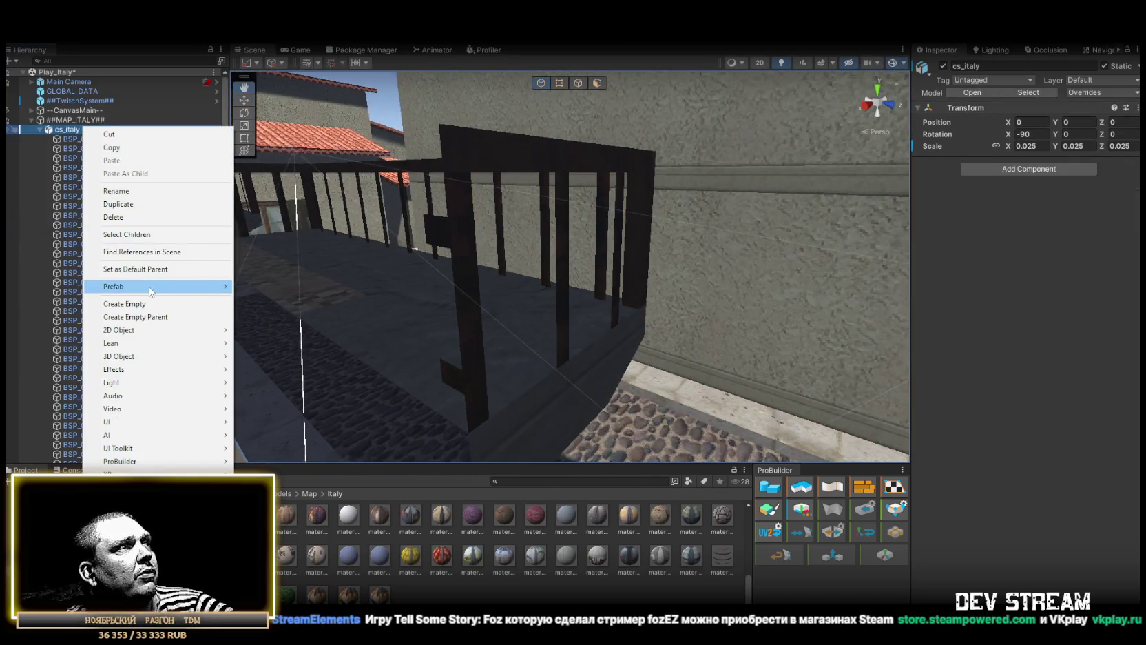
# - Unpack the cs_italy prefab and add an empty object named PropsMini under it
pyautogui.moveTo(151, 287)
pyautogui.click(255, 326)
pyautogui.rightClick(87, 139)
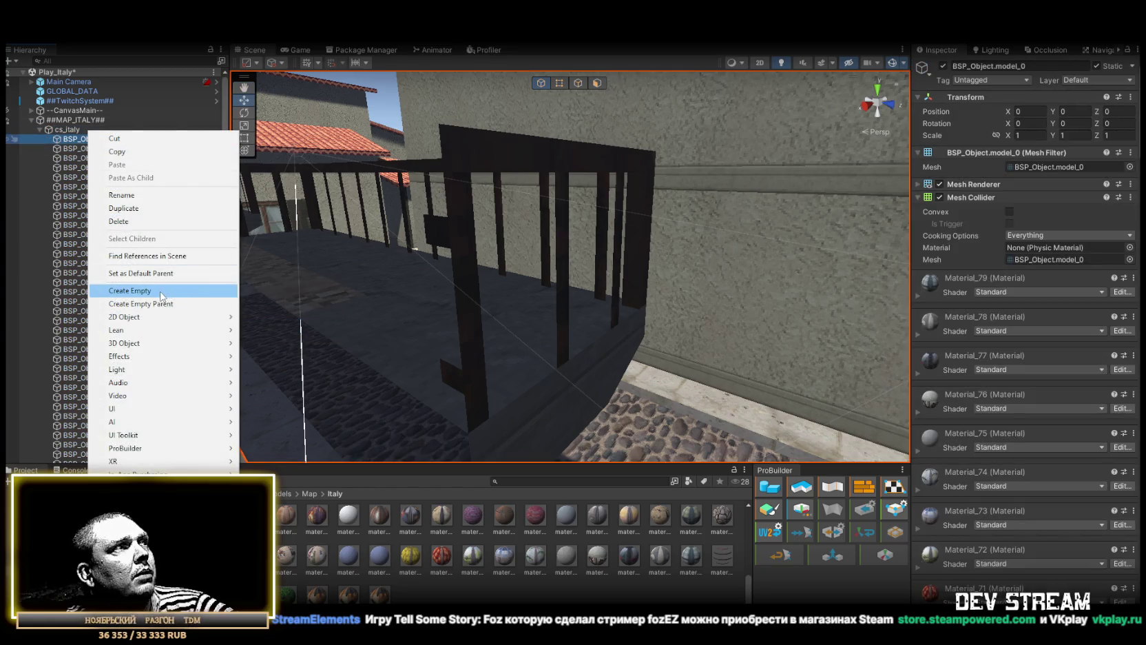
pyautogui.click(161, 295)
pyautogui.click(92, 139)
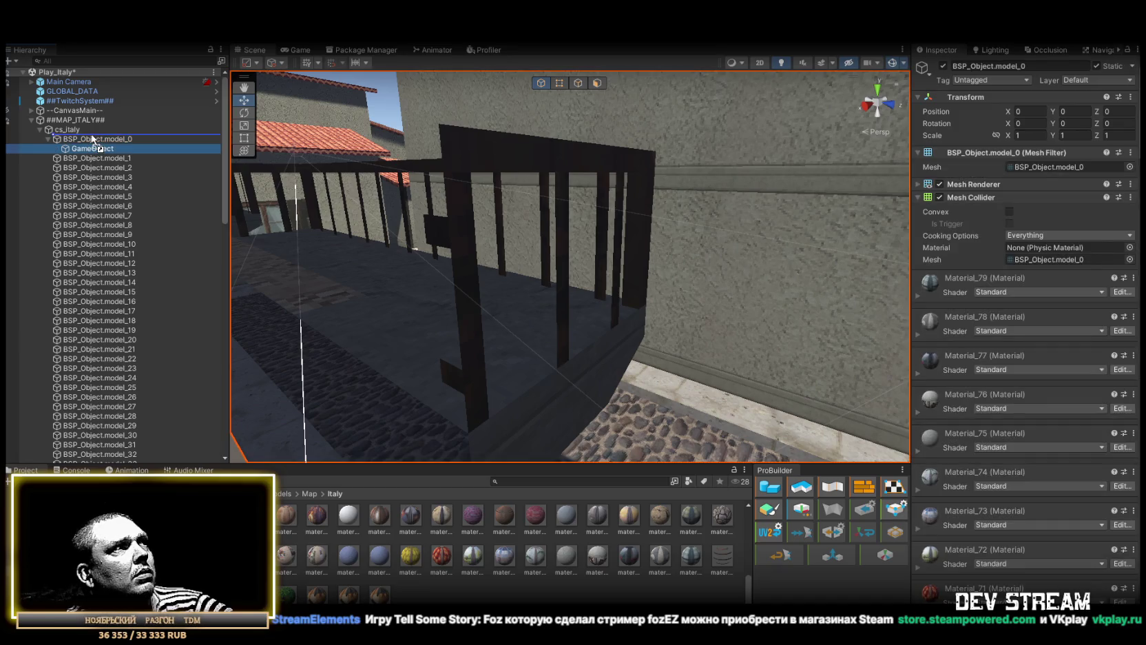
pyautogui.moveTo(92, 136); pyautogui.dragTo(93, 138)
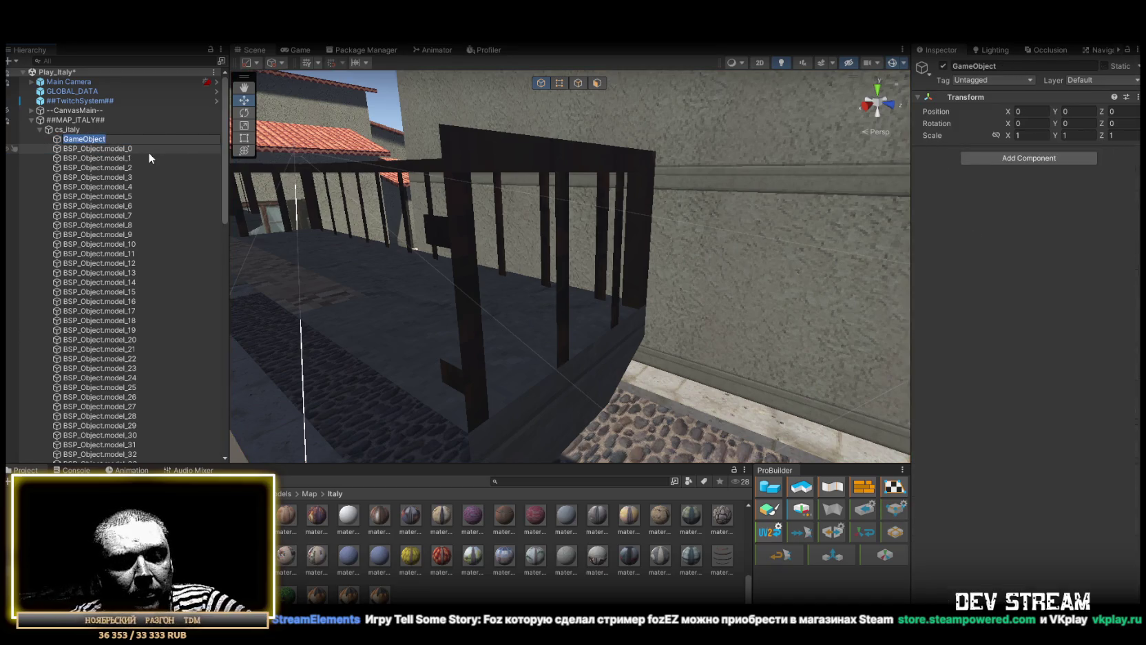
pyautogui.write('PropsMini')
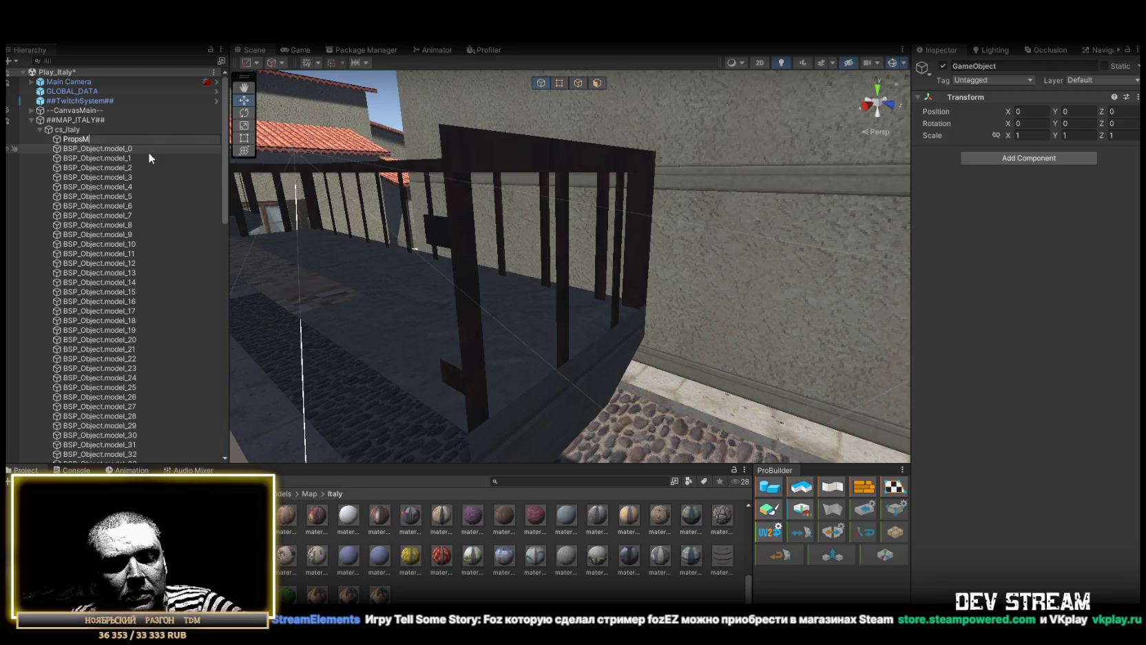
pyautogui.press('Return')
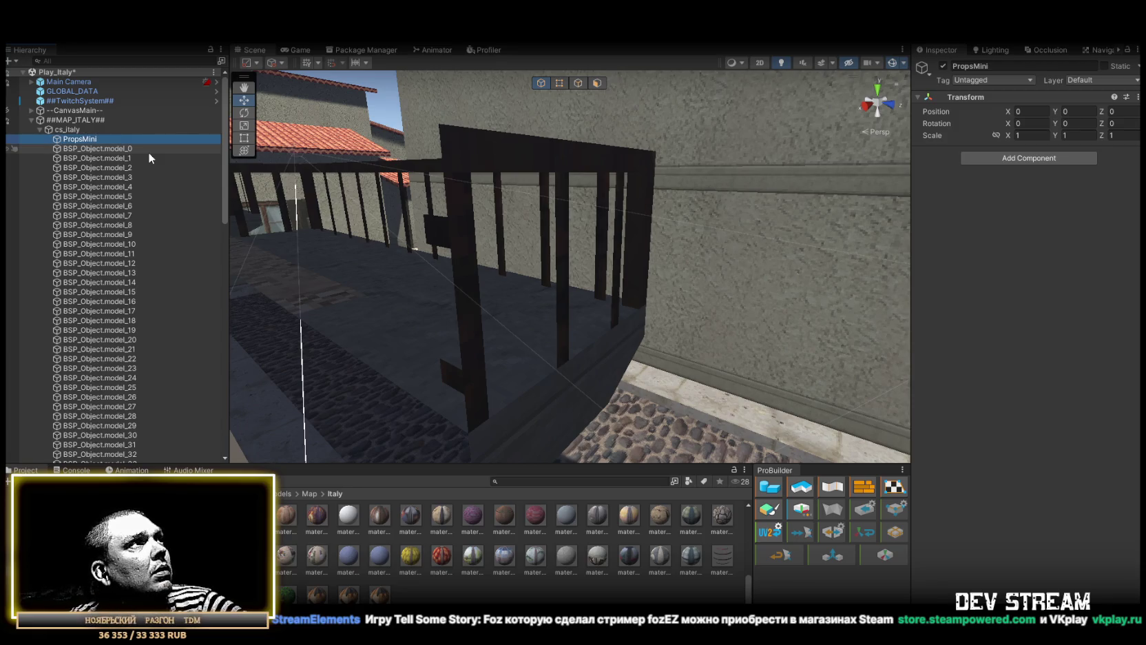
# - Create a second empty object named PropsBig
pyautogui.rightClick(84, 149)
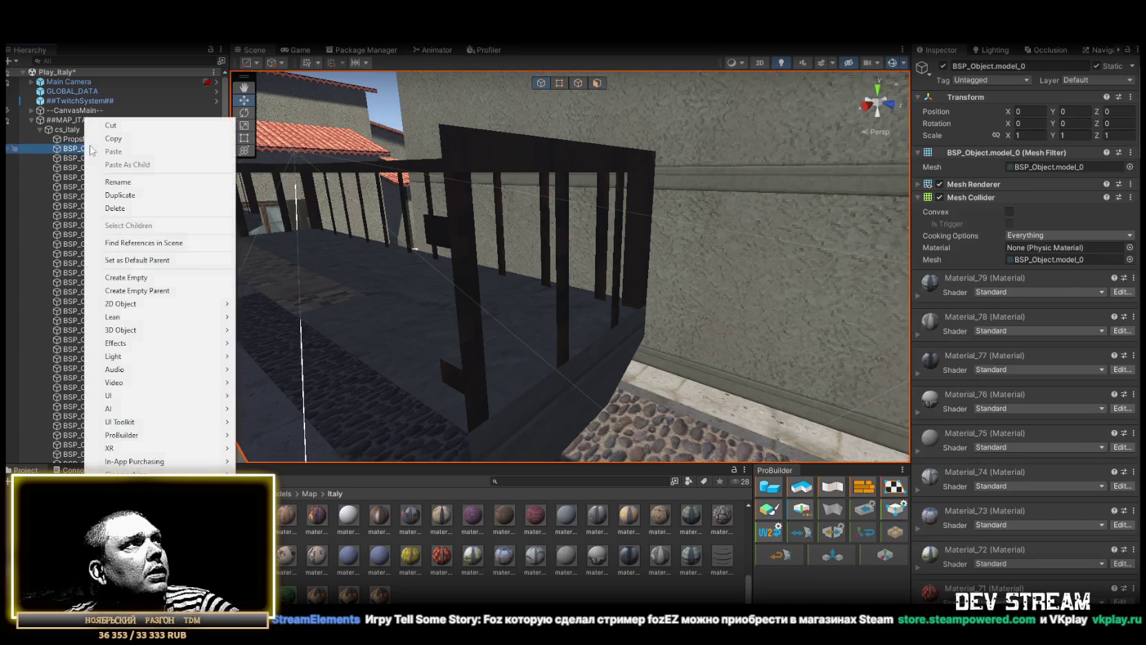
pyautogui.click(130, 278)
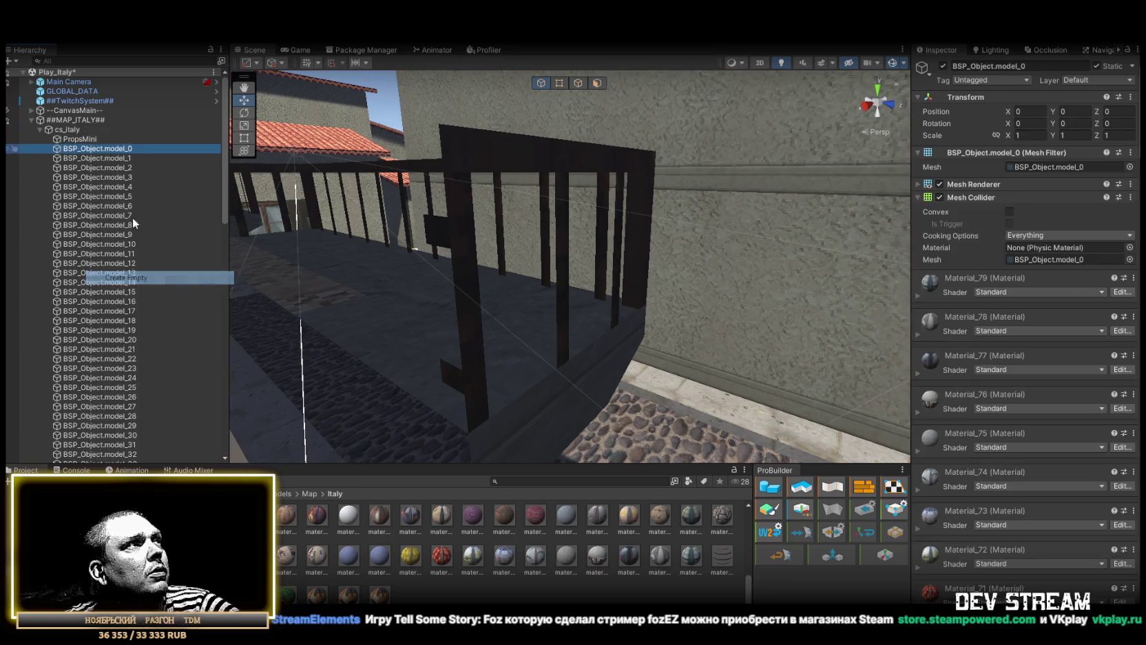
pyautogui.click(96, 149)
pyautogui.click(98, 150)
pyautogui.write('PropsBi')
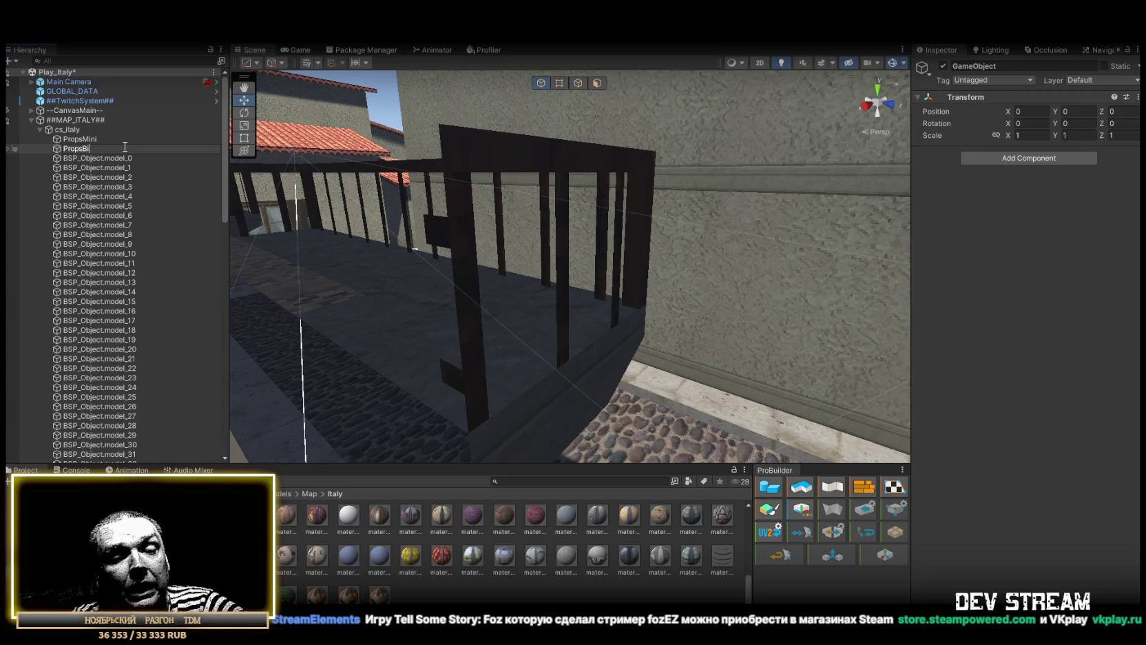
pyautogui.write('g')
pyautogui.press('Return')
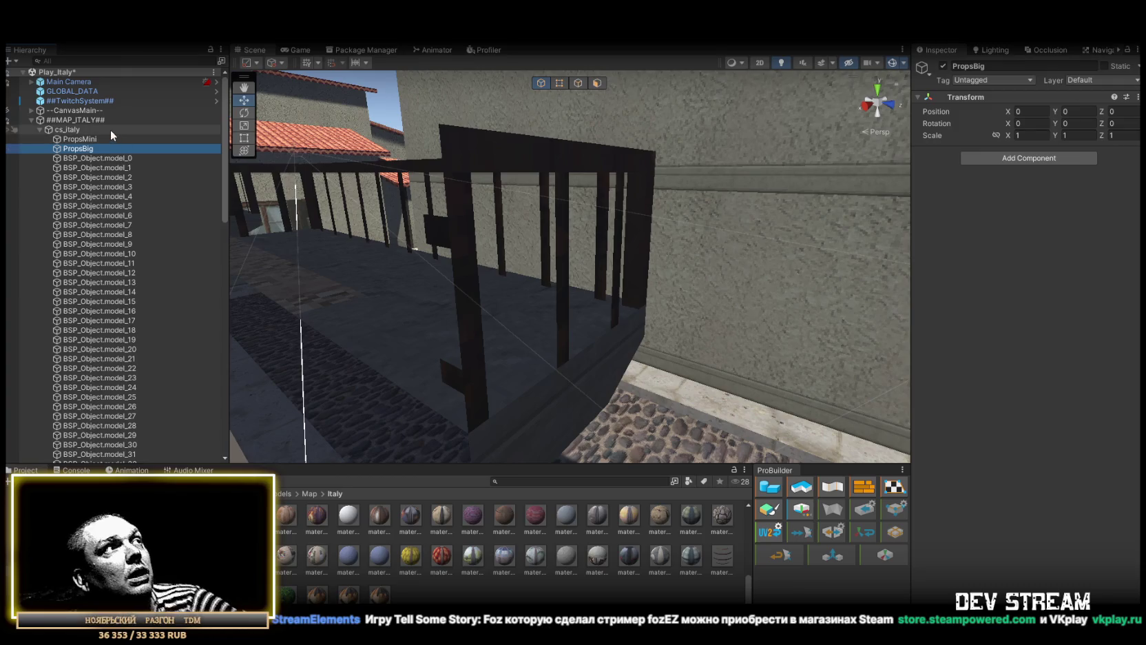
# - Rename BSP_Object.model_0 to MainMap
pyautogui.click(103, 159)
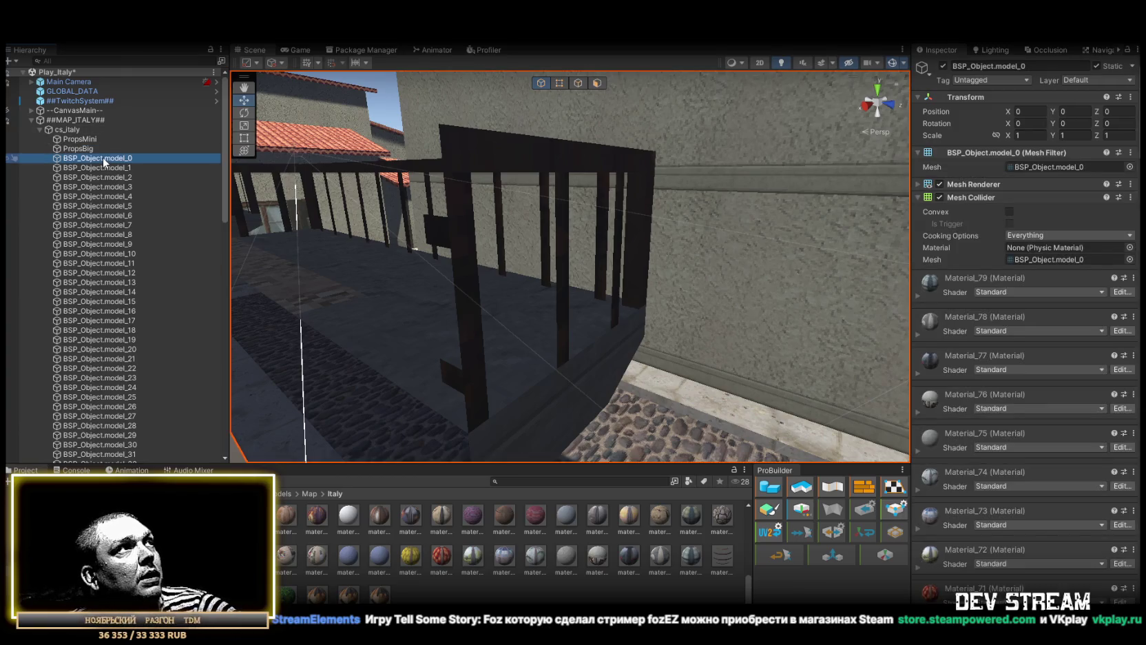
pyautogui.click(103, 157)
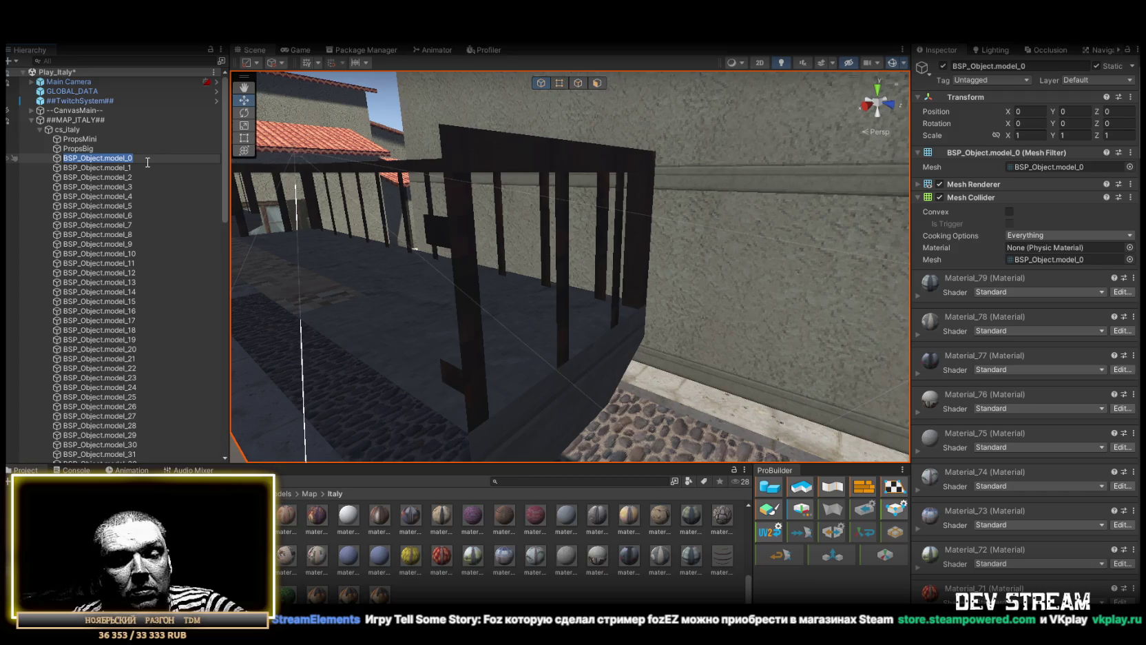
pyautogui.write('MainMap')
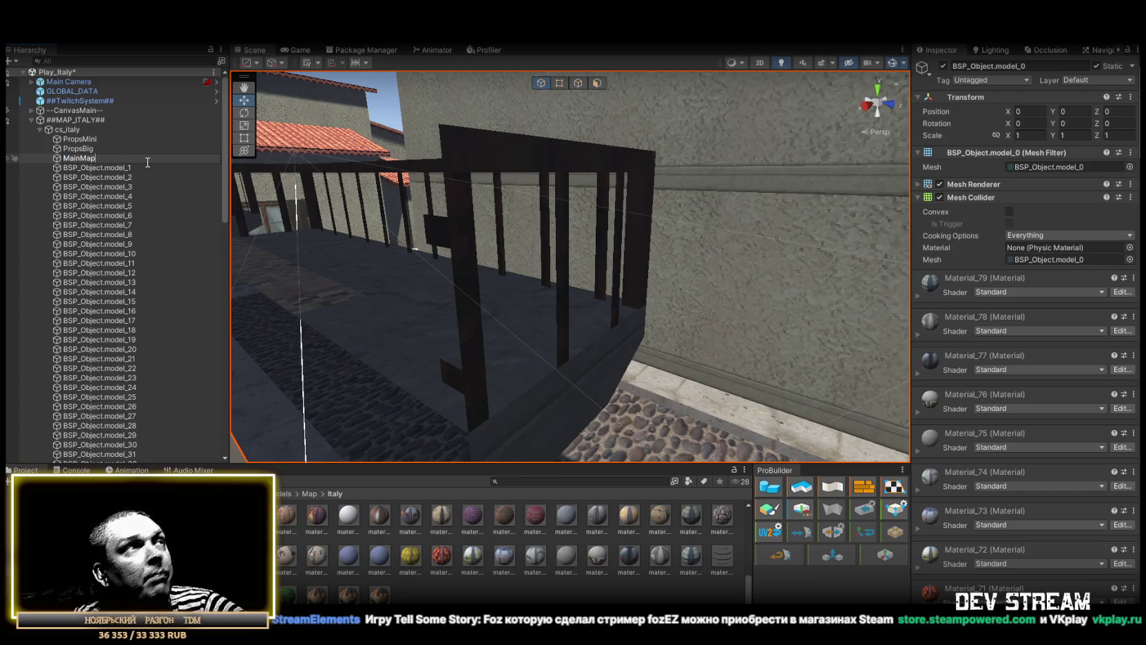
pyautogui.press('Return')
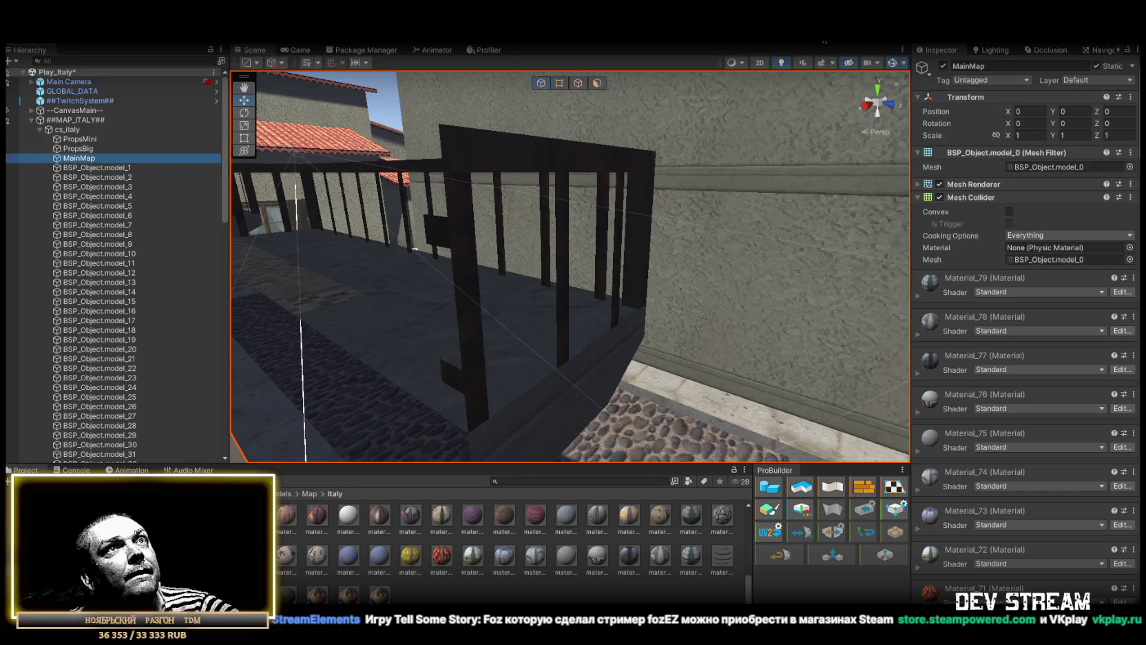
# - Frame model_1 and railing pieces model_5 through model_14 one by one
pyautogui.doubleClick(96, 167)
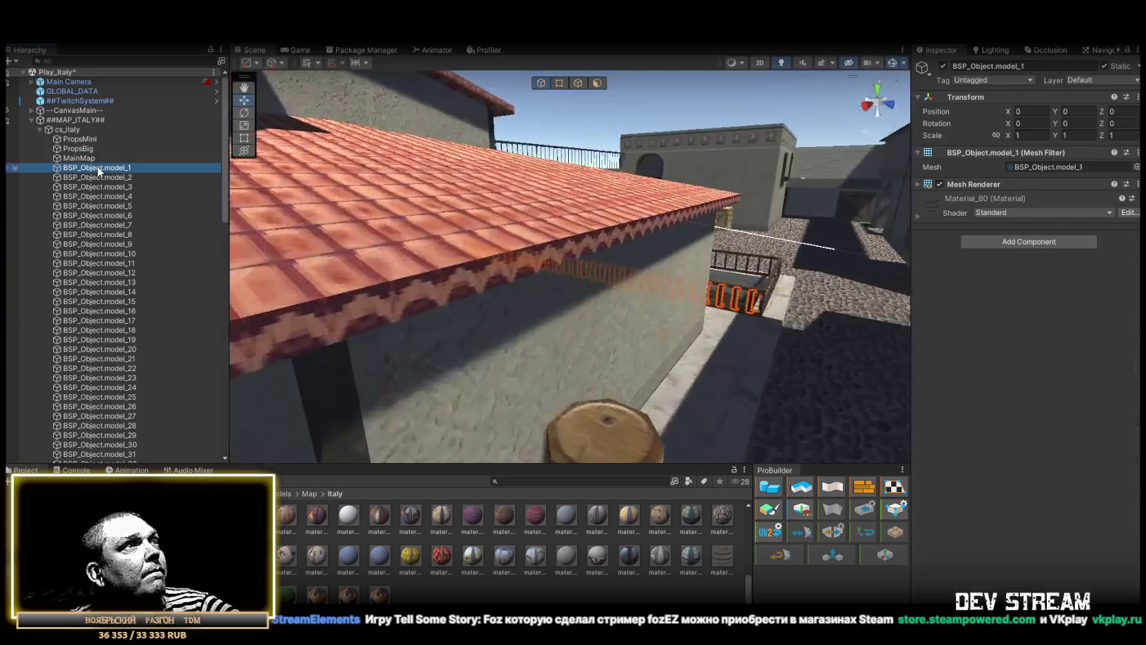
pyautogui.doubleClick(119, 205)
pyautogui.doubleClick(119, 215)
pyautogui.doubleClick(118, 225)
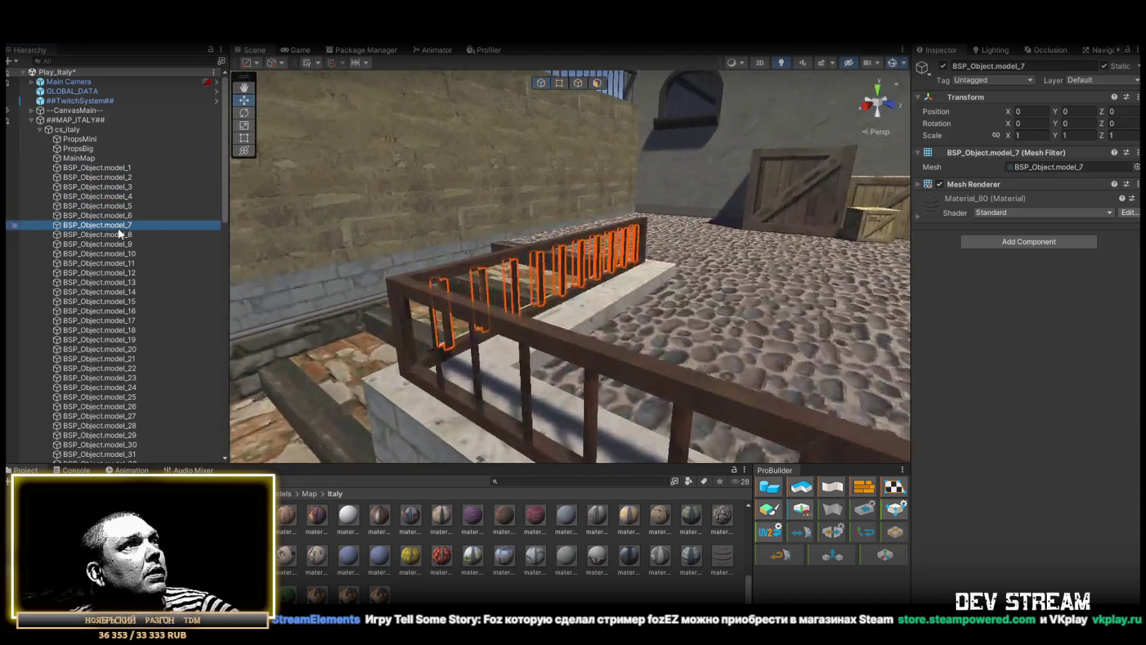
pyautogui.doubleClick(119, 235)
pyautogui.doubleClick(122, 244)
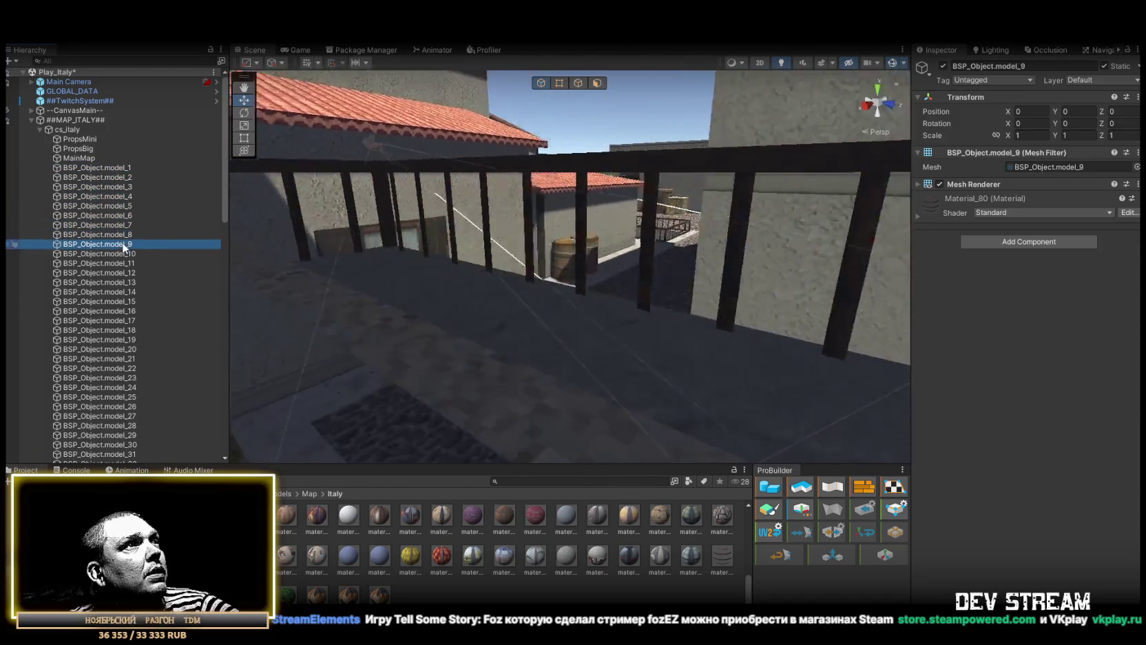
pyautogui.doubleClick(119, 253)
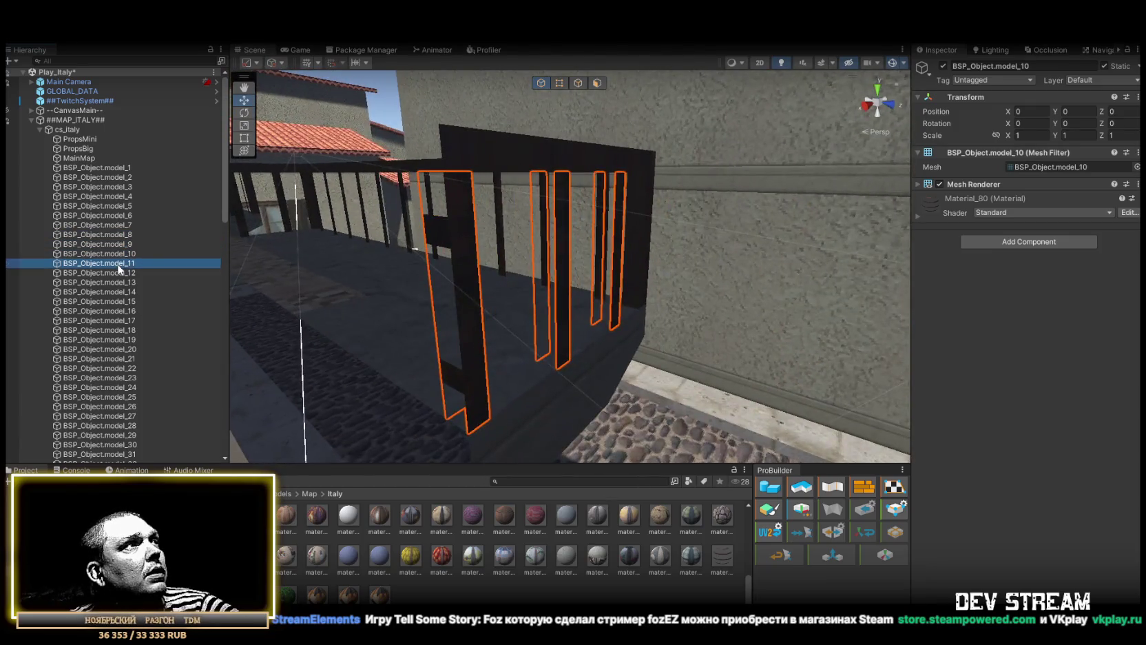
pyautogui.doubleClick(119, 263)
pyautogui.doubleClick(120, 272)
pyautogui.doubleClick(121, 282)
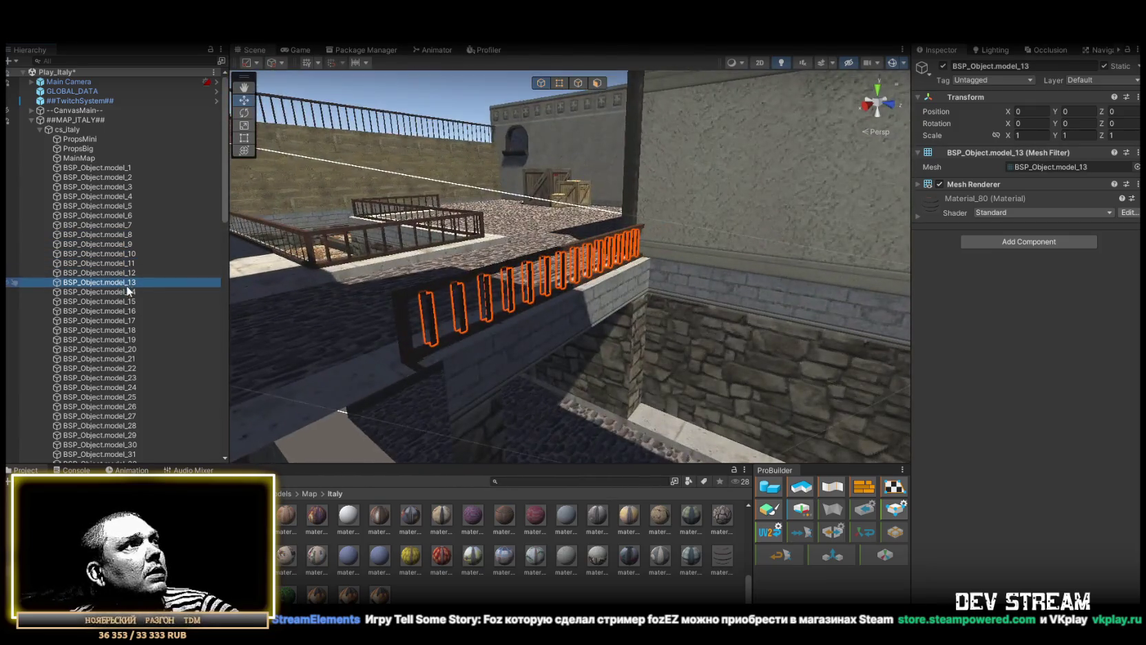
pyautogui.doubleClick(121, 292)
# - Check model_15 and model_16, then move model_1 through model_16 into PropsMini
pyautogui.doubleClick(122, 302)
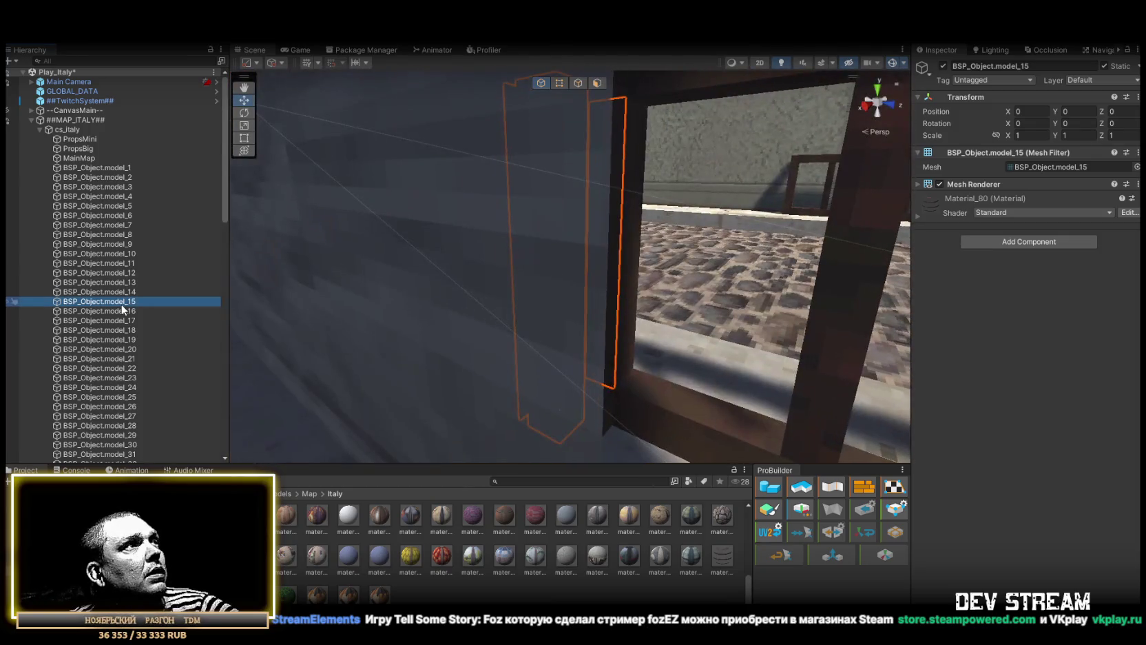
pyautogui.doubleClick(121, 311)
pyautogui.keyDown('shift'); pyautogui.click(121, 168); pyautogui.keyUp('shift')
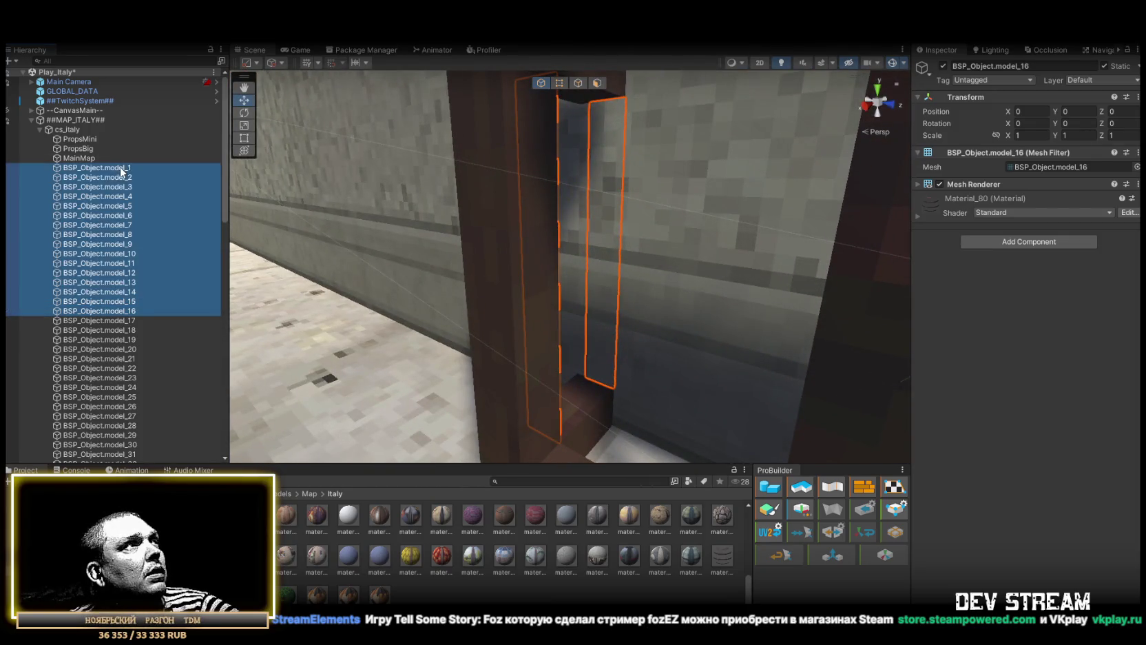
pyautogui.moveTo(85, 145); pyautogui.dragTo(86, 138)
# - Frame BSP_Object.model_17 through model_25 to review each railing and the door
pyautogui.click(92, 322)
pyautogui.doubleClick(91, 325)
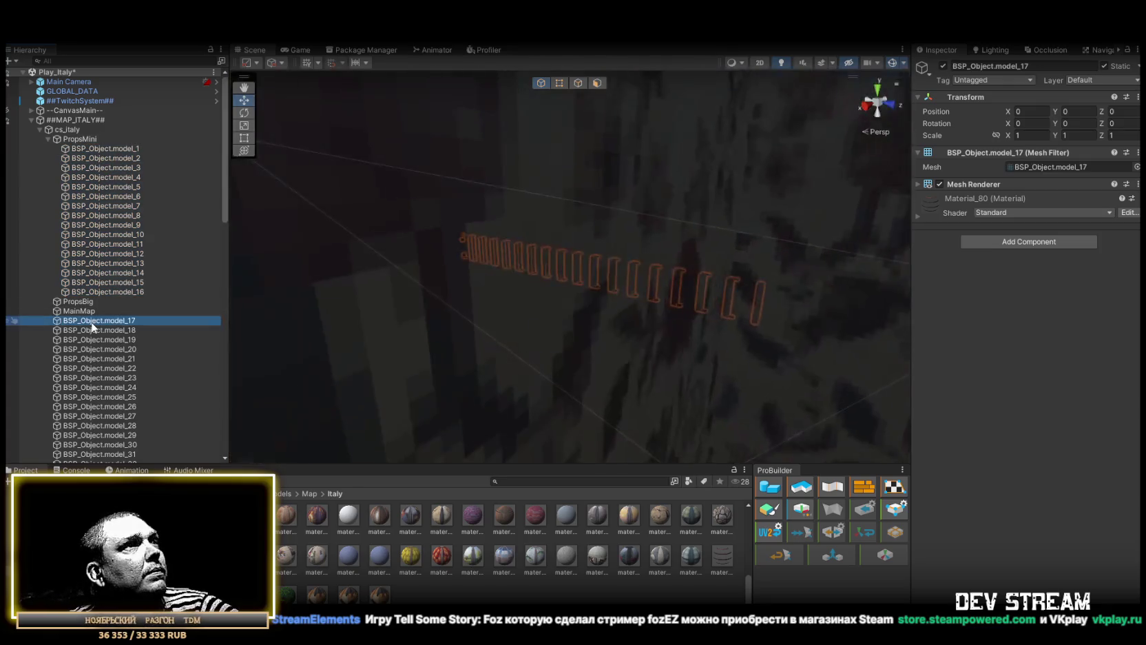
pyautogui.doubleClick(100, 330)
pyautogui.doubleClick(101, 340)
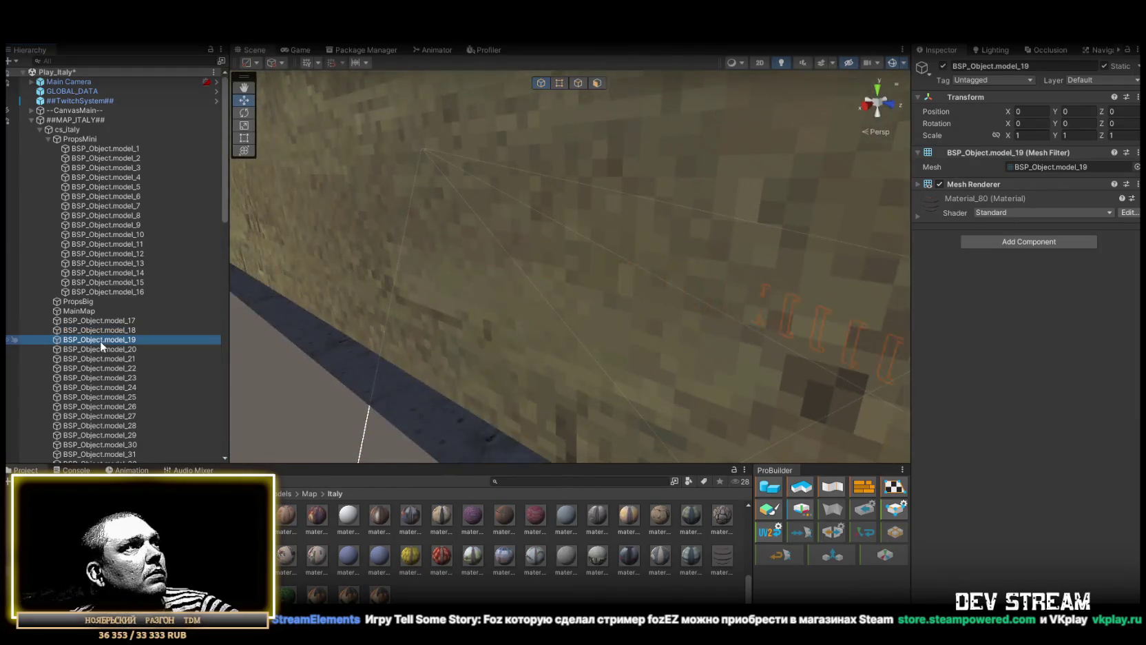
pyautogui.click(103, 350)
pyautogui.doubleClick(103, 350)
pyautogui.doubleClick(104, 356)
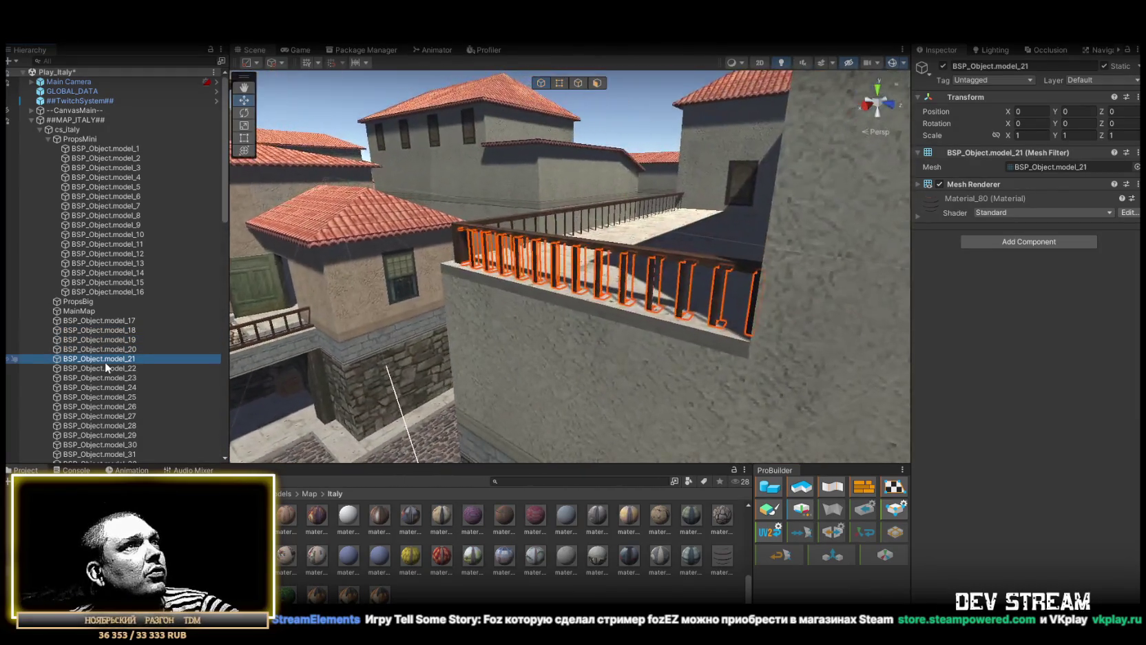
pyautogui.doubleClick(104, 365)
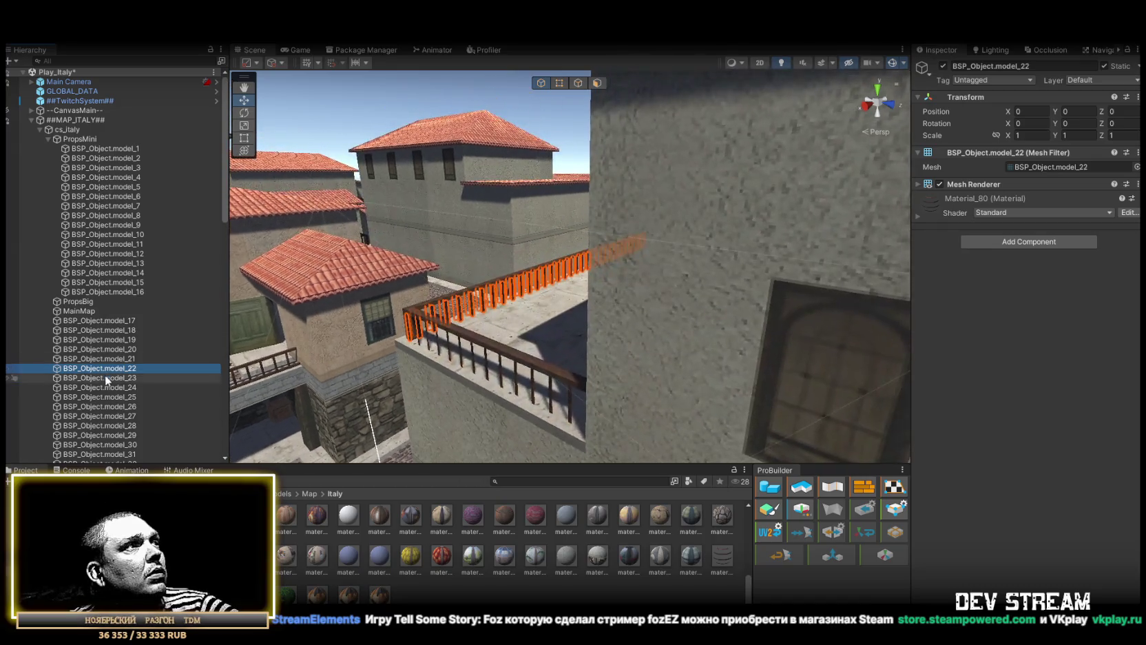
pyautogui.doubleClick(105, 377)
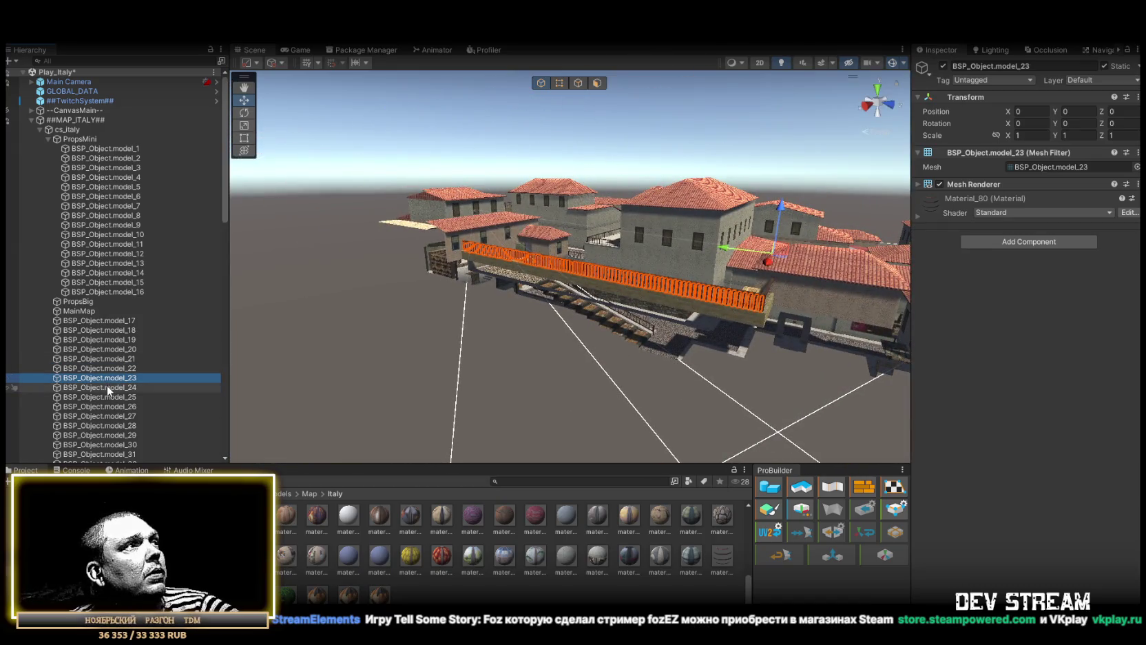
pyautogui.doubleClick(107, 387)
pyautogui.doubleClick(107, 396)
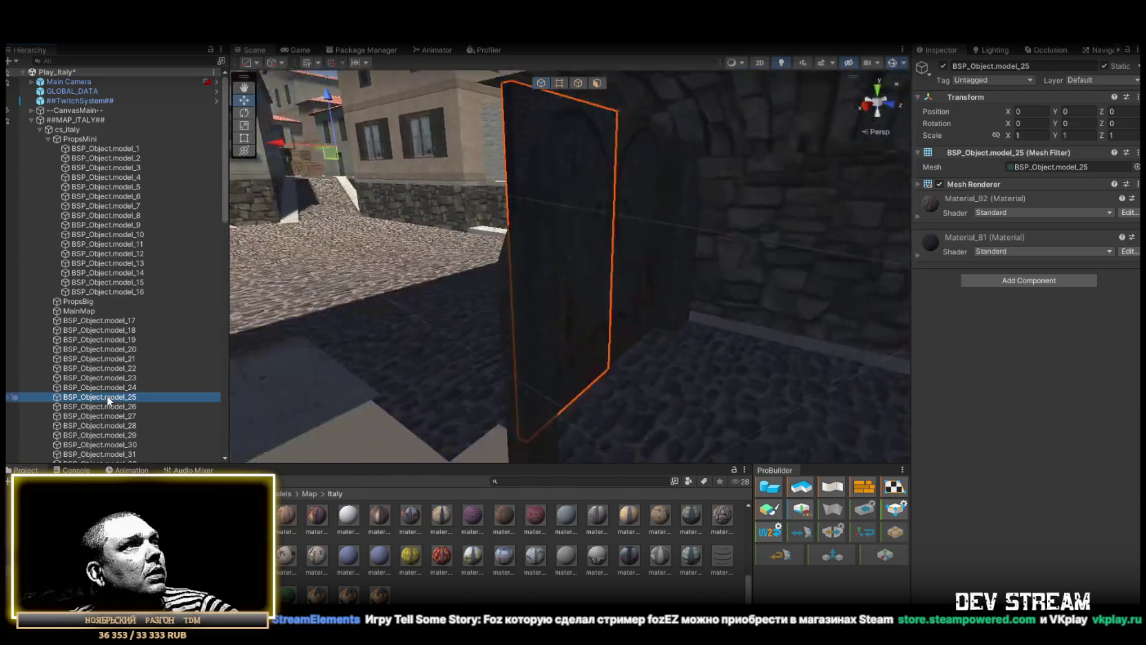
# - Move model_17 through model_24 into the PropsMini group
pyautogui.click(108, 386)
pyautogui.keyDown('shift'); pyautogui.click(105, 321); pyautogui.keyUp('shift')
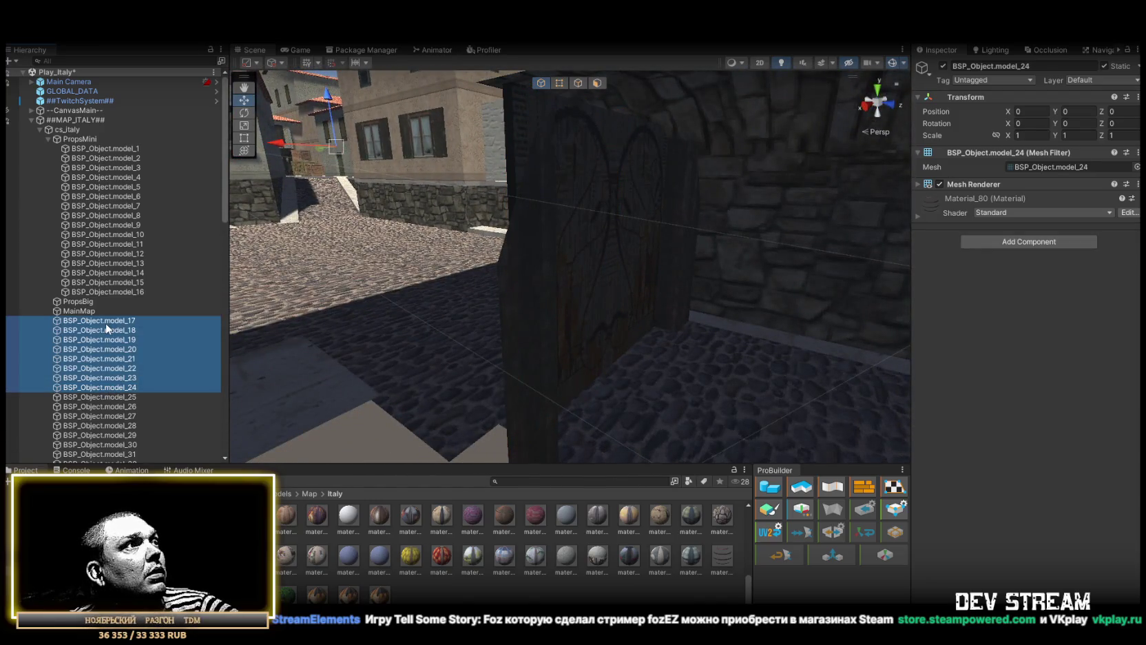
pyautogui.moveTo(76, 147); pyautogui.dragTo(76, 137)
pyautogui.moveTo(447, 275)
pyautogui.mouseDown()
pyautogui.moveTo(812, 269)
pyautogui.moveTo(582, 247)
pyautogui.mouseUp()
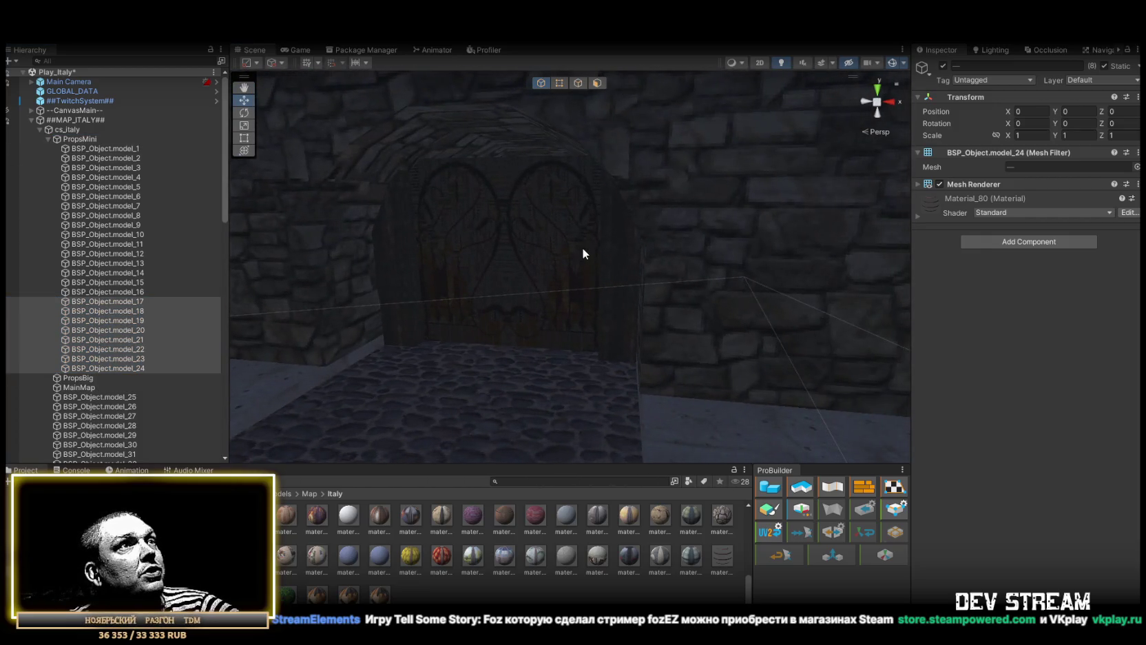
# - Try rotating the arched door model_25 around its Z axis, then undo the rotation
pyautogui.click(582, 247)
pyautogui.scroll(3, 579, 292)
pyautogui.press('e')
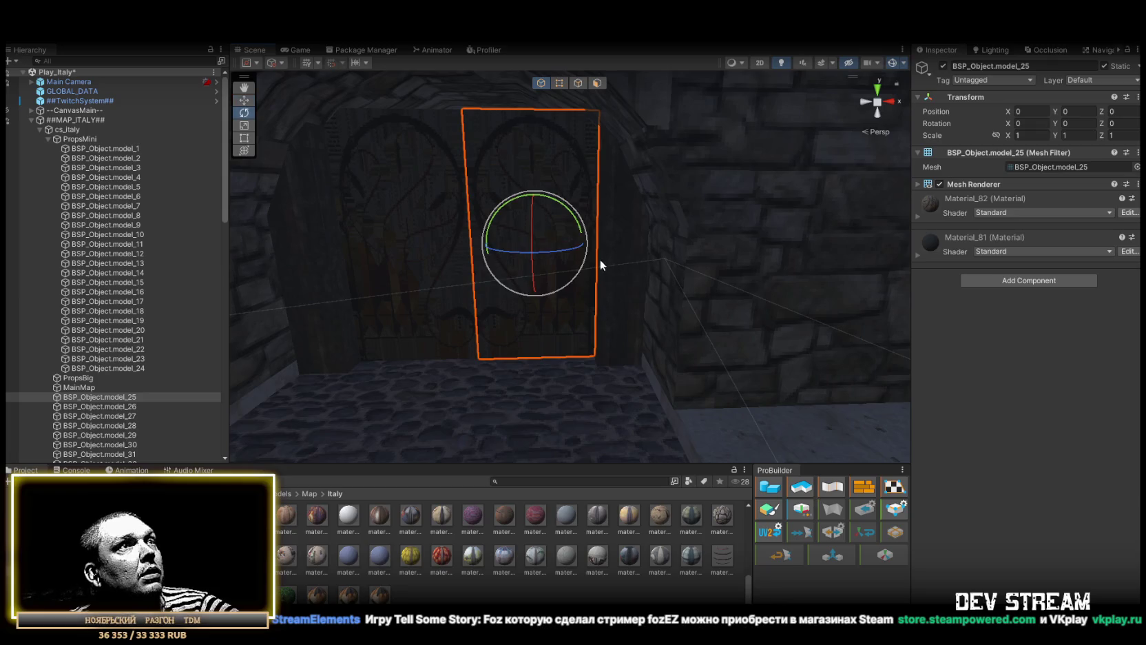
pyautogui.press('f')
pyautogui.moveTo(604, 278)
pyautogui.mouseDown()
pyautogui.moveTo(390, 270)
pyautogui.moveTo(553, 294)
pyautogui.mouseUp()
pyautogui.hotkey('ctrl', 'z')
# - Move the arched door model_25 into the PropsBig group
pyautogui.moveTo(409, 258)
pyautogui.mouseDown()
pyautogui.moveTo(657, 259)
pyautogui.moveTo(909, 295)
pyautogui.moveTo(624, 309)
pyautogui.mouseUp()
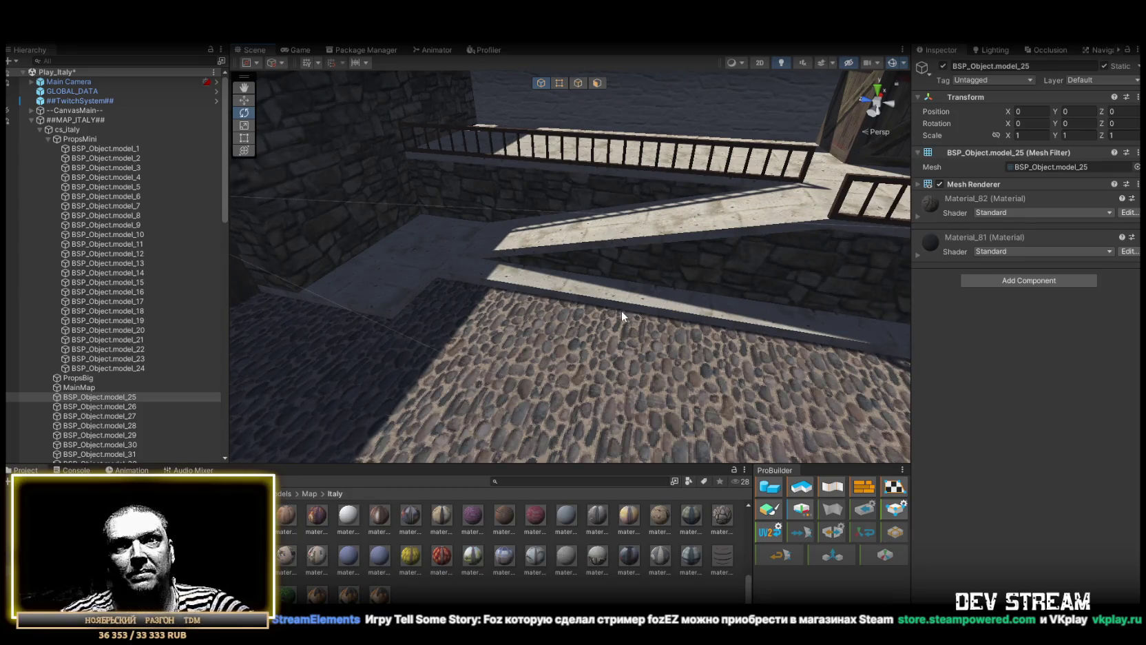
pyautogui.press('f')
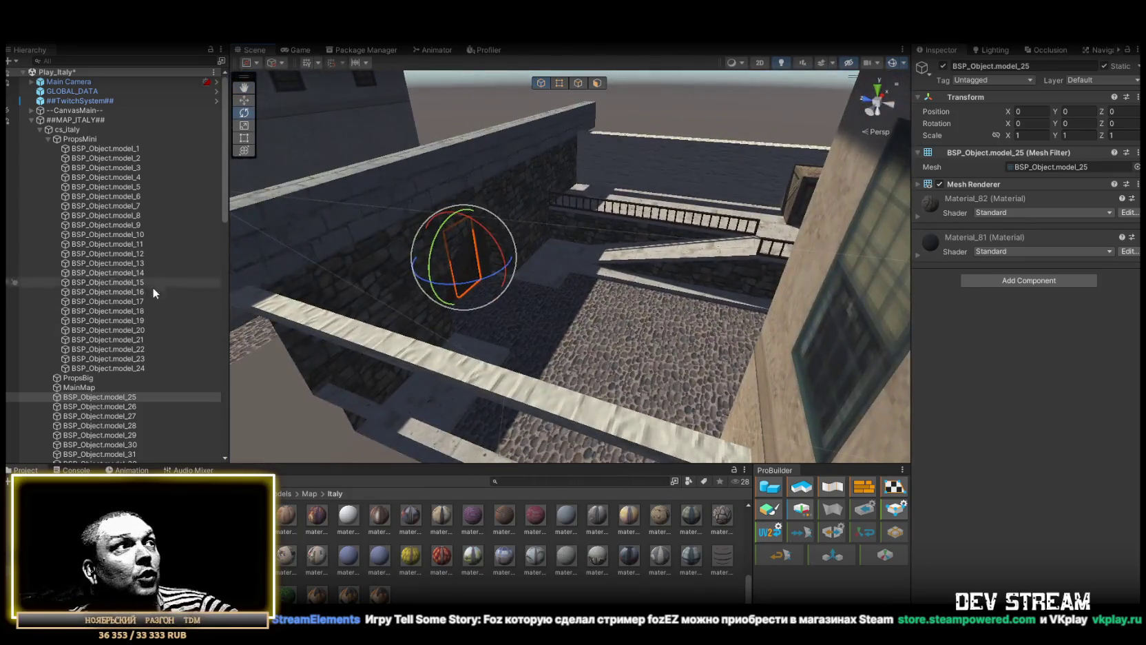
pyautogui.click(114, 405)
pyautogui.click(118, 397)
pyautogui.moveTo(571, 271)
pyautogui.mouseDown()
pyautogui.moveTo(440, 264)
pyautogui.moveTo(386, 275)
pyautogui.mouseUp()
pyautogui.click(123, 405)
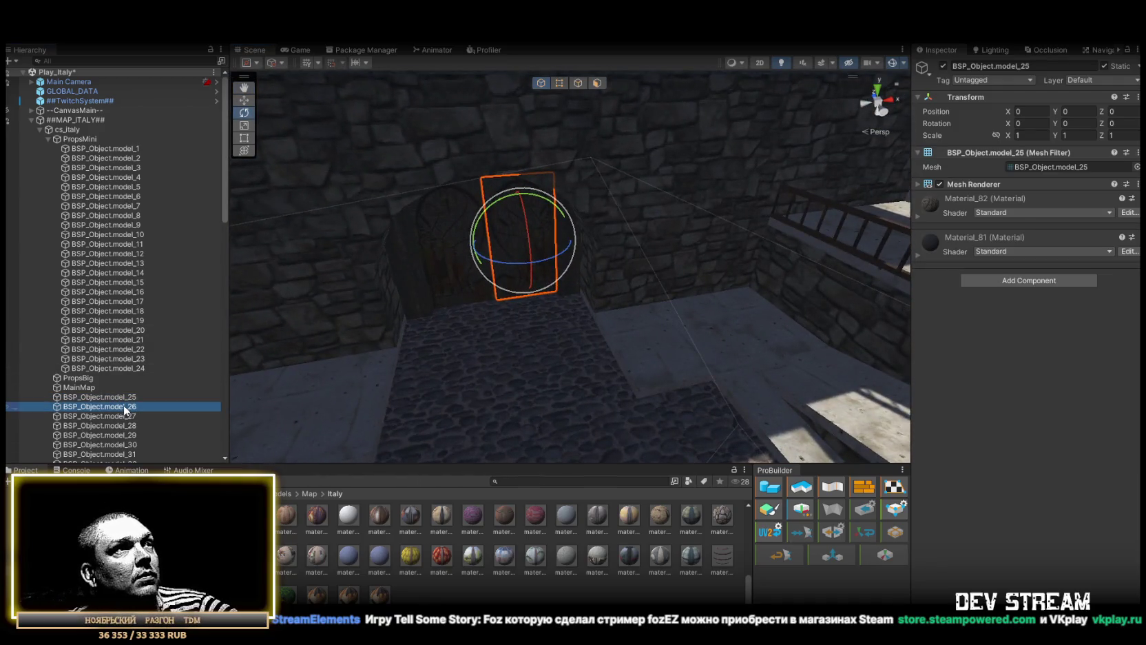
pyautogui.click(127, 398)
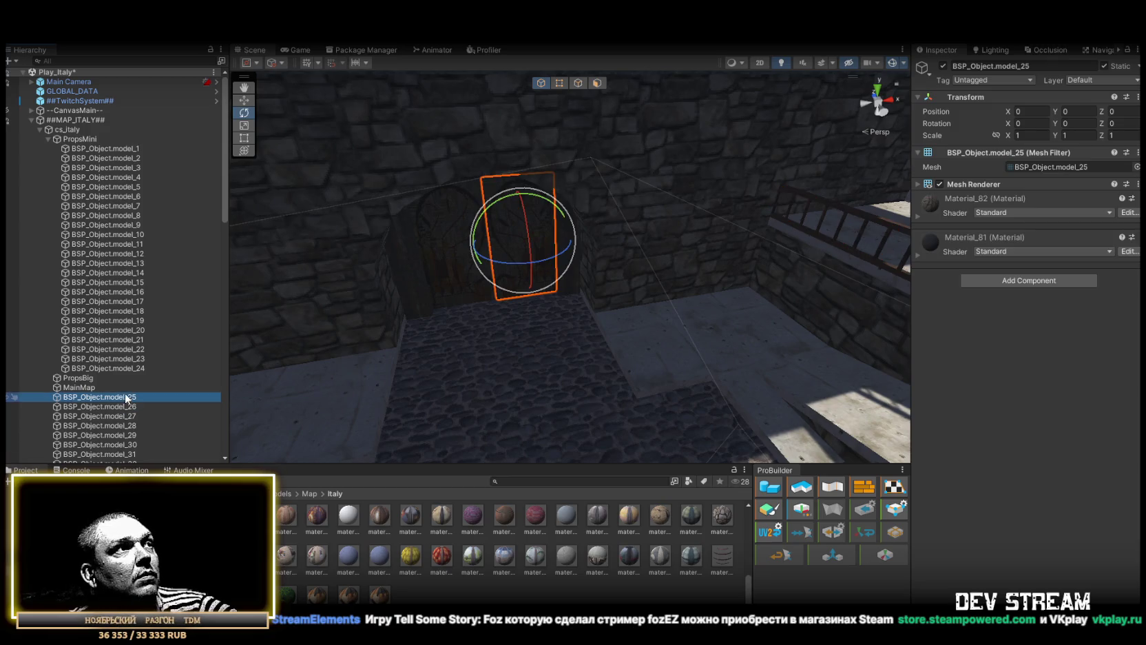
pyautogui.moveTo(95, 382); pyautogui.dragTo(95, 380)
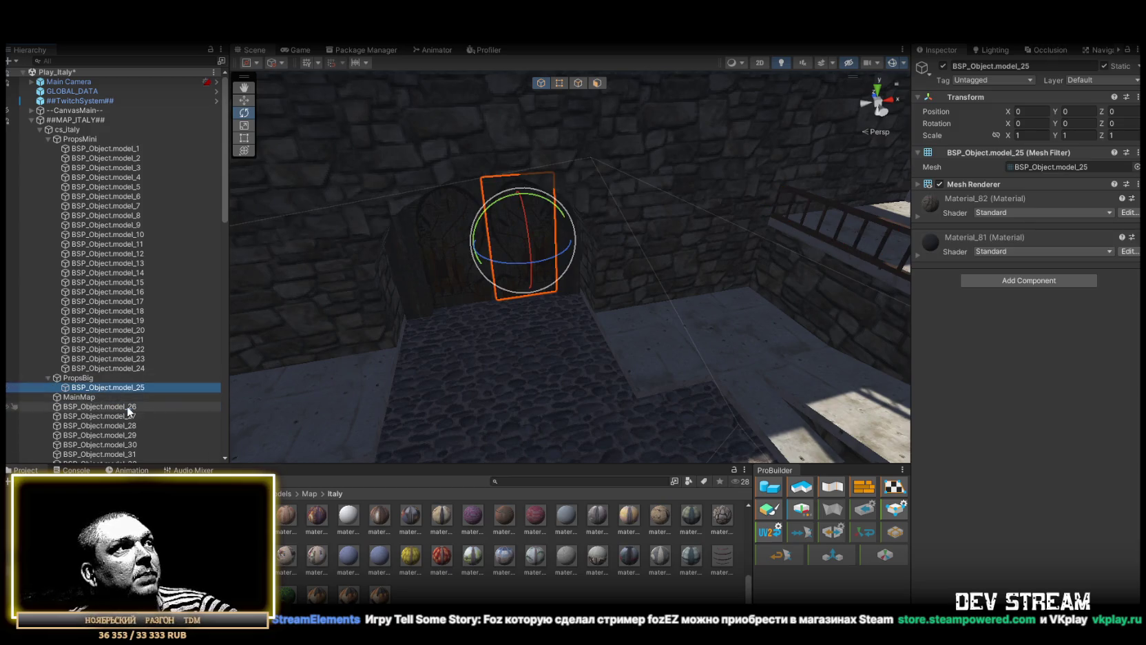
# - Review models 26–29 and move the second door model_28 into PropsBig
pyautogui.doubleClick(128, 407)
pyautogui.doubleClick(131, 416)
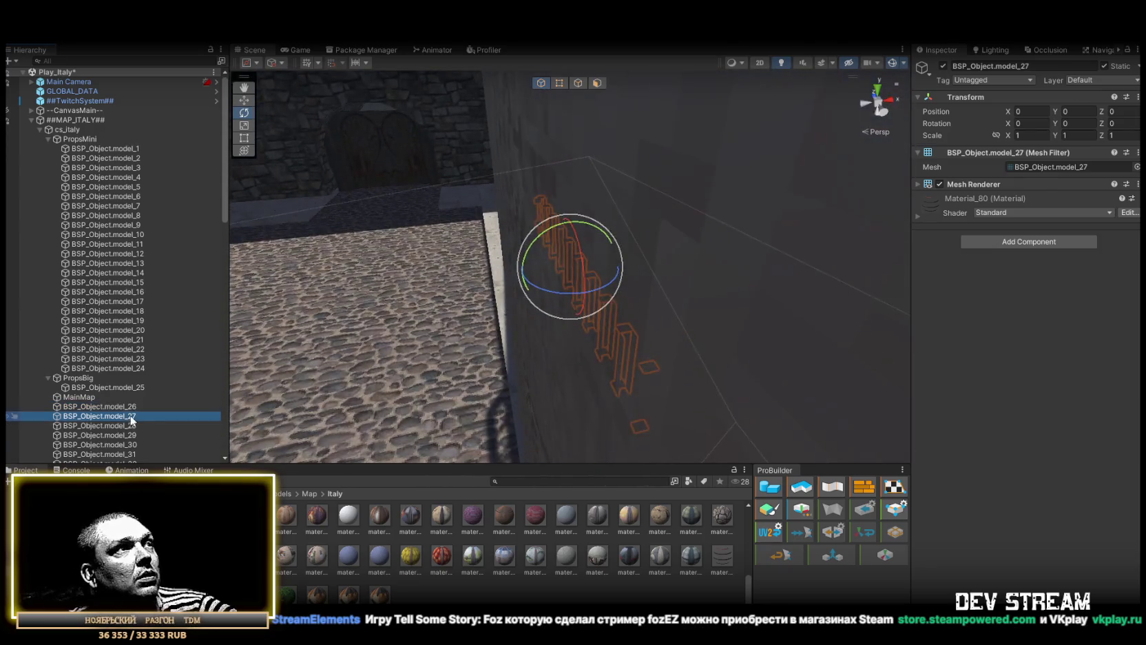
pyautogui.doubleClick(116, 425)
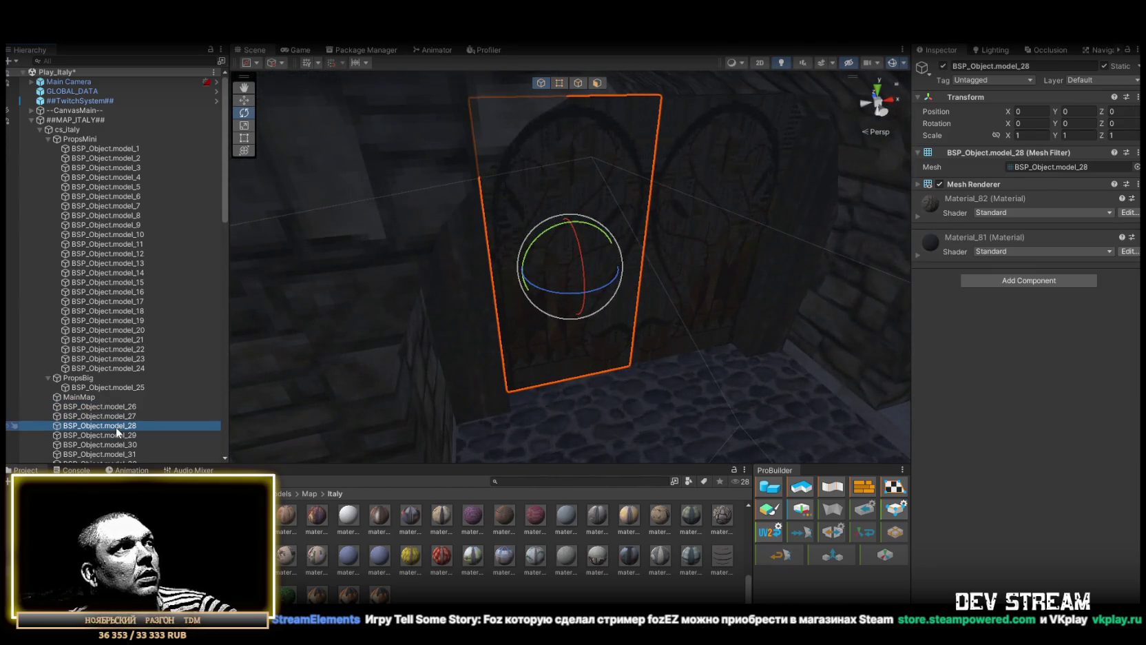
pyautogui.moveTo(90, 378); pyautogui.dragTo(90, 377)
pyautogui.doubleClick(124, 435)
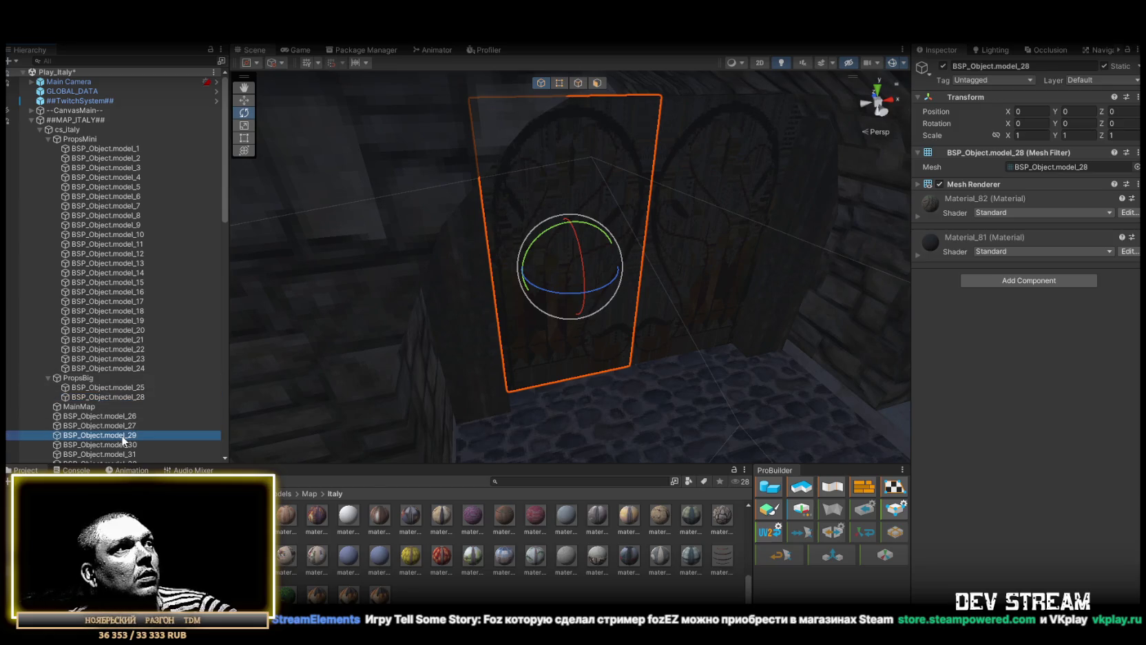
pyautogui.moveTo(538, 392)
pyautogui.mouseDown()
pyautogui.moveTo(848, 349)
pyautogui.moveTo(630, 345)
pyautogui.moveTo(524, 273)
pyautogui.moveTo(496, 204)
pyautogui.moveTo(414, 168)
pyautogui.moveTo(504, 218)
pyautogui.moveTo(544, 262)
pyautogui.mouseUp()
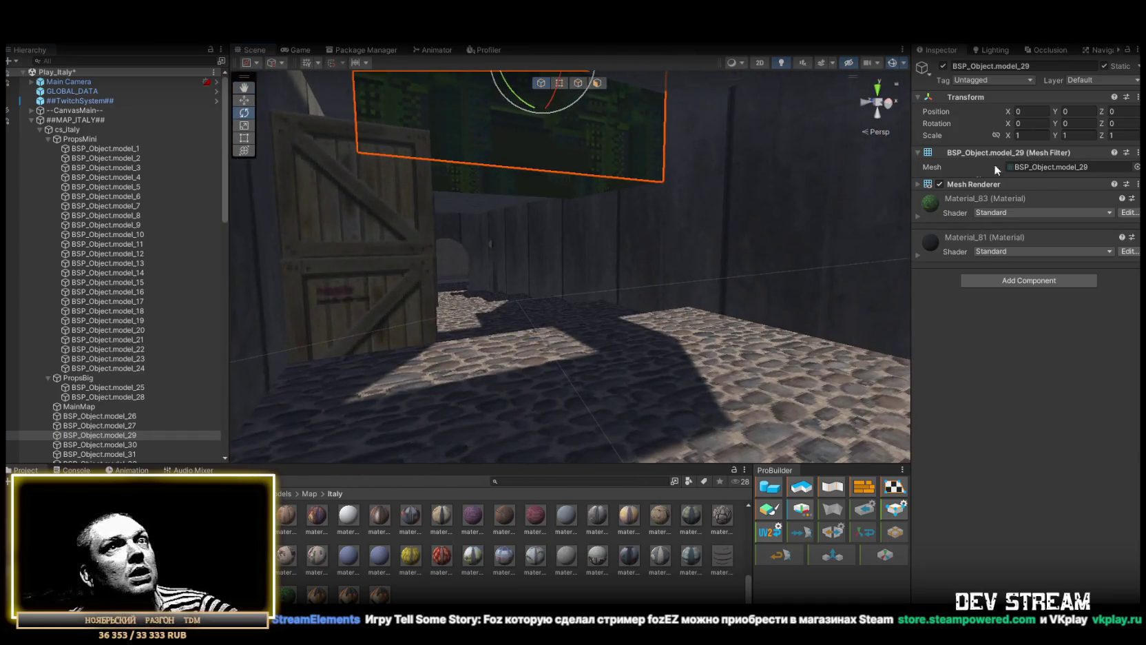
# - Set material_83 on model_29's Mesh Renderer to Cutout rendering mode
pyautogui.click(918, 183)
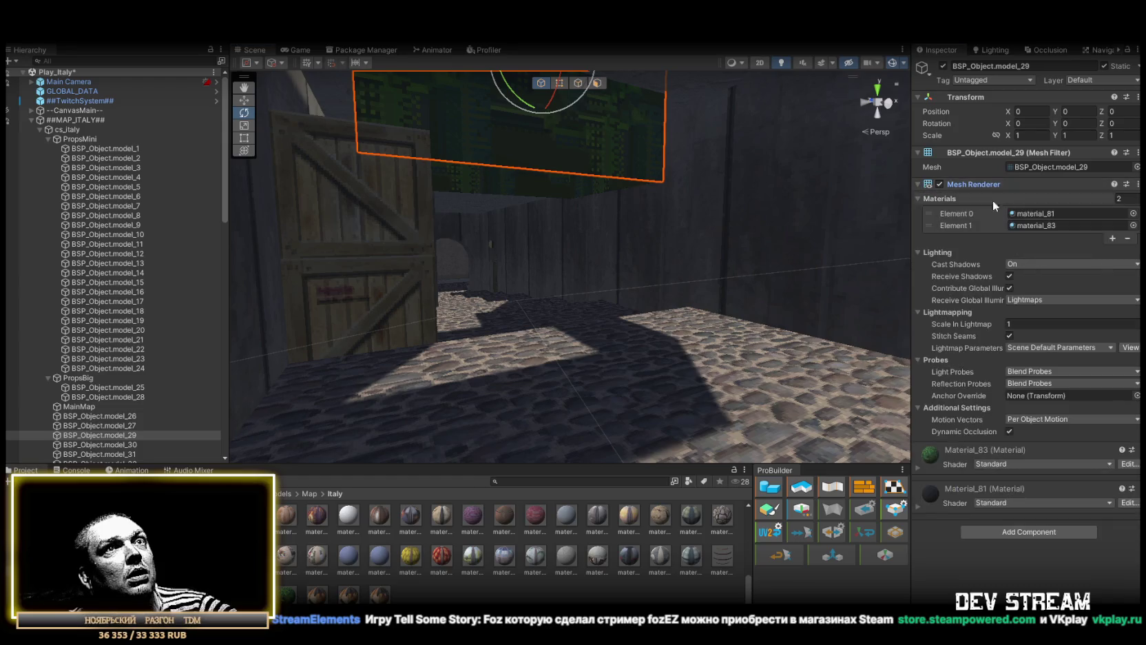
pyautogui.click(1035, 215)
pyautogui.click(1036, 225)
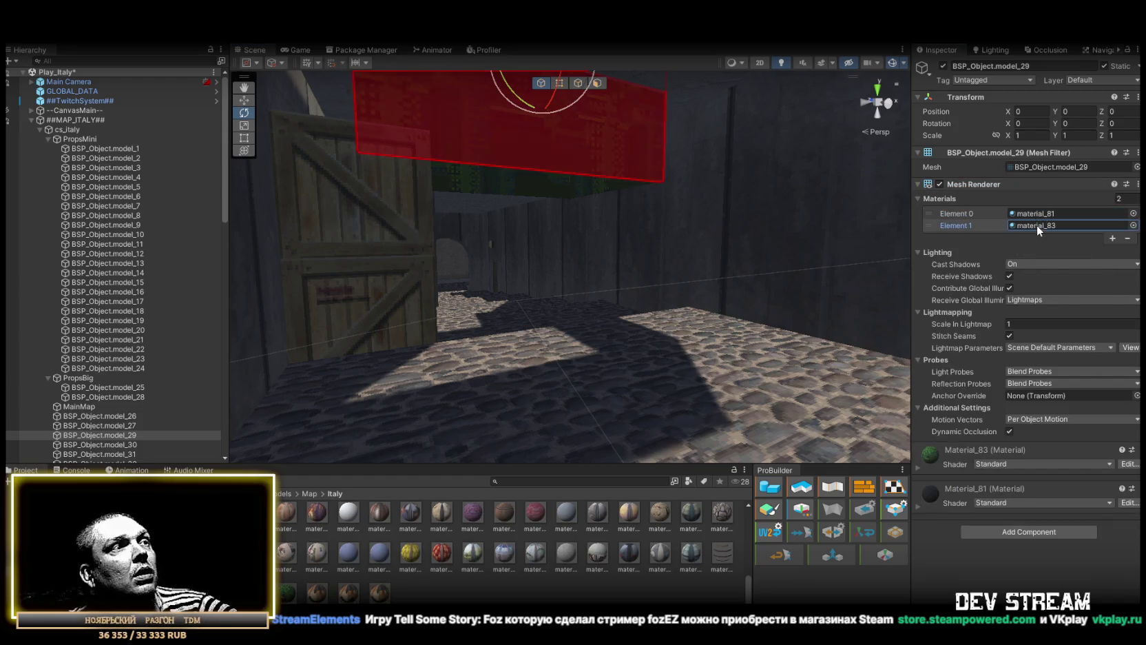
pyautogui.click(287, 592)
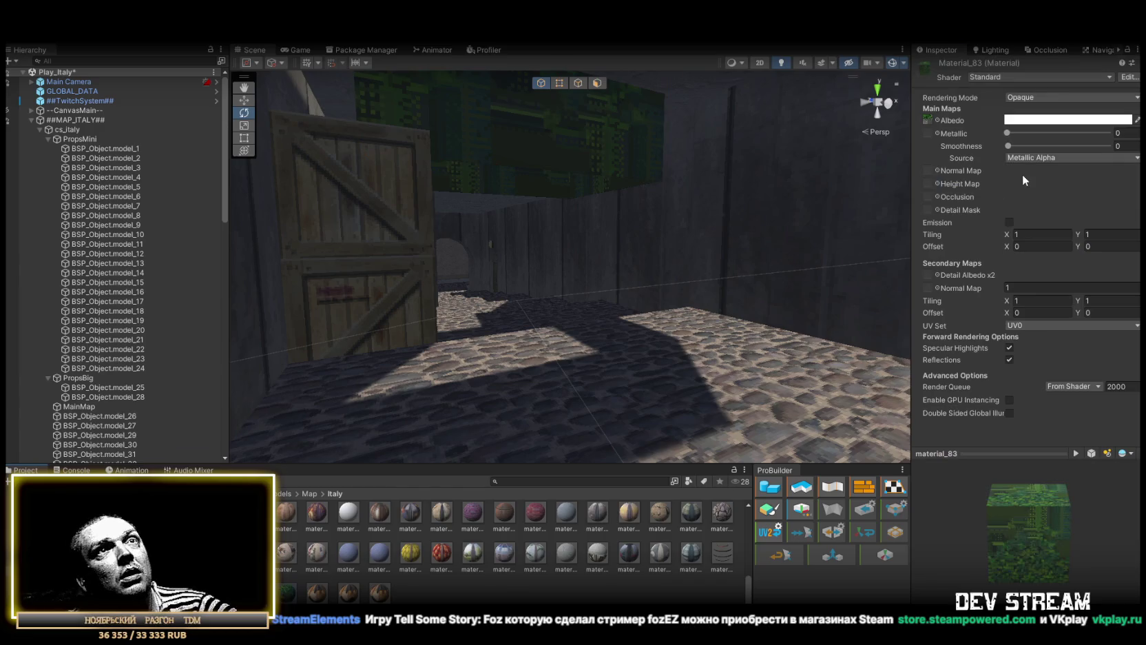
pyautogui.click(1034, 99)
pyautogui.click(1036, 127)
# - Orbit up to the vines and frame model_29 to check the cutout leaves
pyautogui.moveTo(695, 303)
pyautogui.mouseDown()
pyautogui.moveTo(671, 228)
pyautogui.moveTo(274, 220)
pyautogui.moveTo(222, 140)
pyautogui.moveTo(487, 196)
pyautogui.moveTo(619, 237)
pyautogui.moveTo(631, 264)
pyautogui.moveTo(630, 273)
pyautogui.moveTo(492, 210)
pyautogui.moveTo(384, 223)
pyautogui.mouseUp()
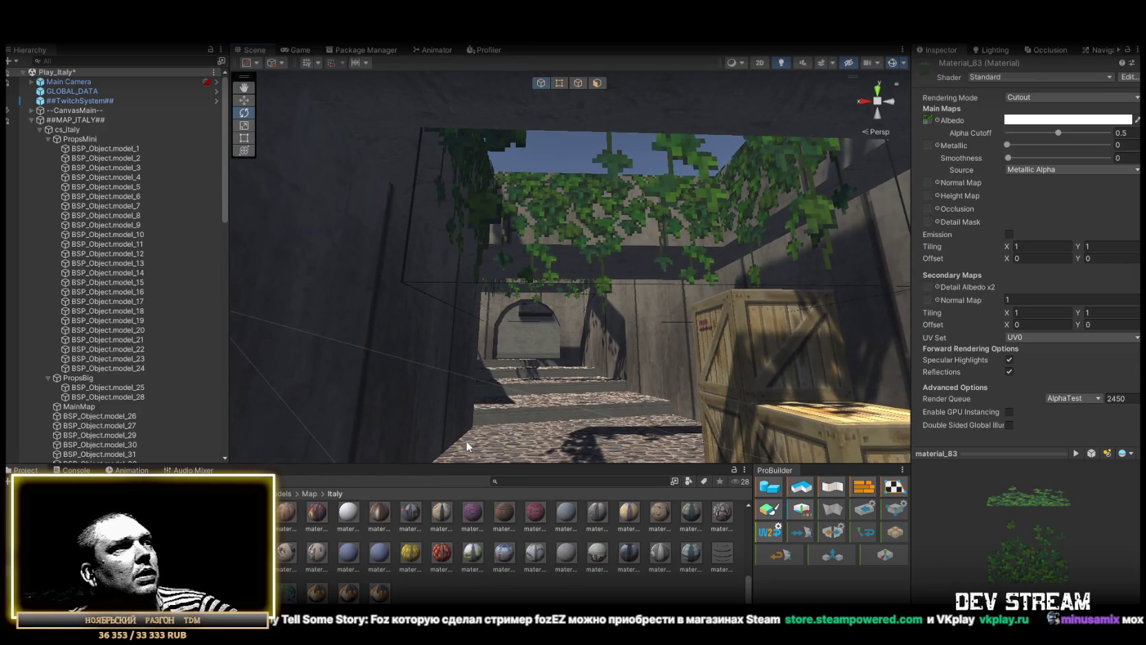
pyautogui.click(99, 416)
pyautogui.click(104, 425)
pyautogui.click(113, 445)
pyautogui.doubleClick(113, 435)
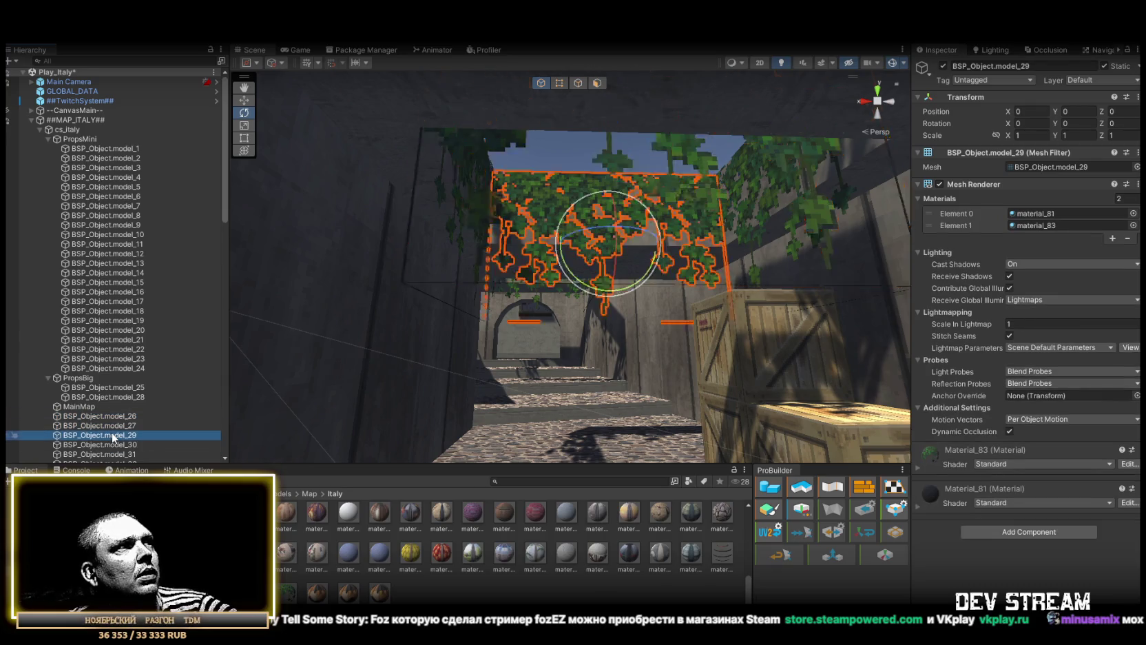
# - Move model_26 and model_27 into the PropsMini group
pyautogui.click(123, 426)
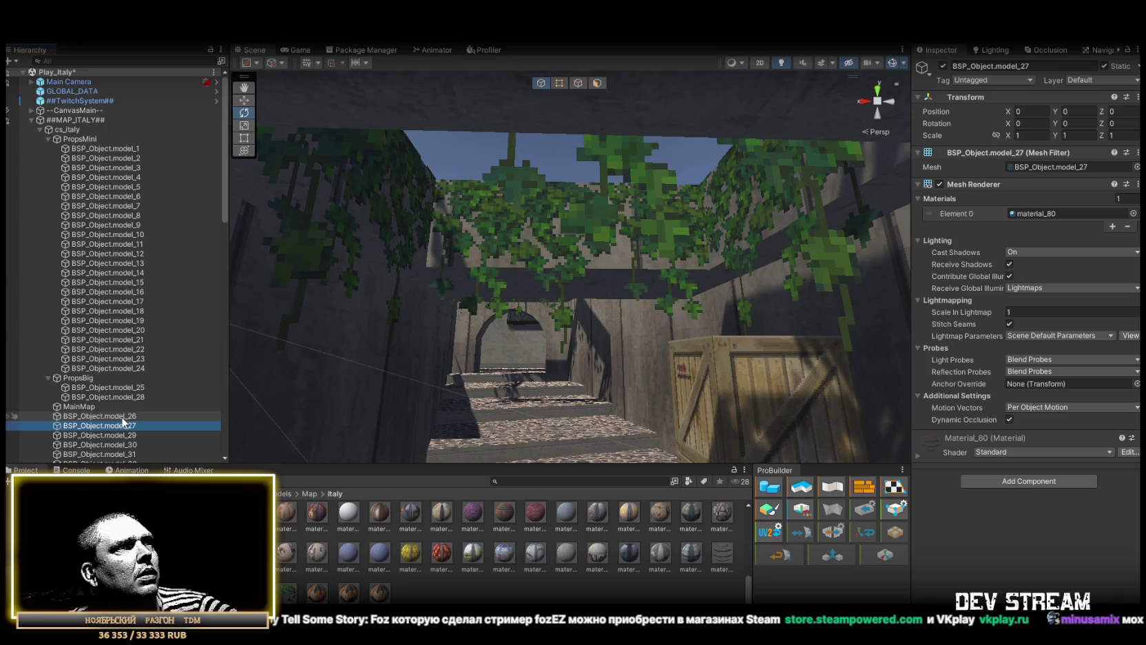
pyautogui.keyDown('shift'); pyautogui.click(123, 416); pyautogui.keyUp('shift')
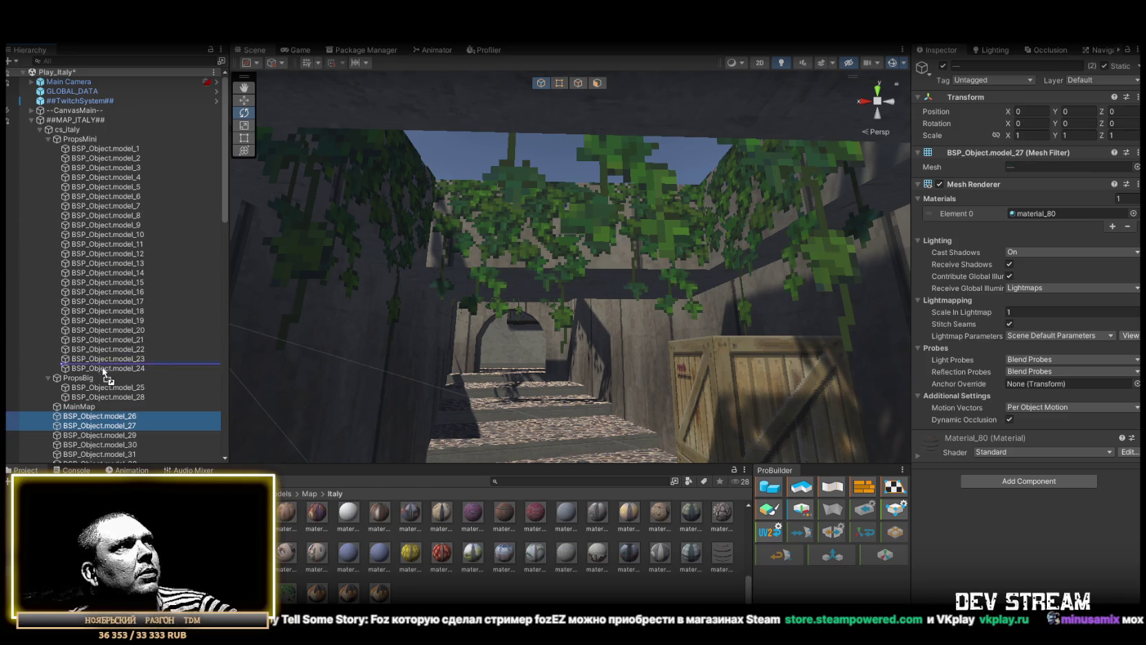
pyautogui.moveTo(108, 377); pyautogui.dragTo(109, 378)
# - Frame model_27 and the ivy props model_29 to model_32, moving close to model_32
pyautogui.doubleClick(132, 385)
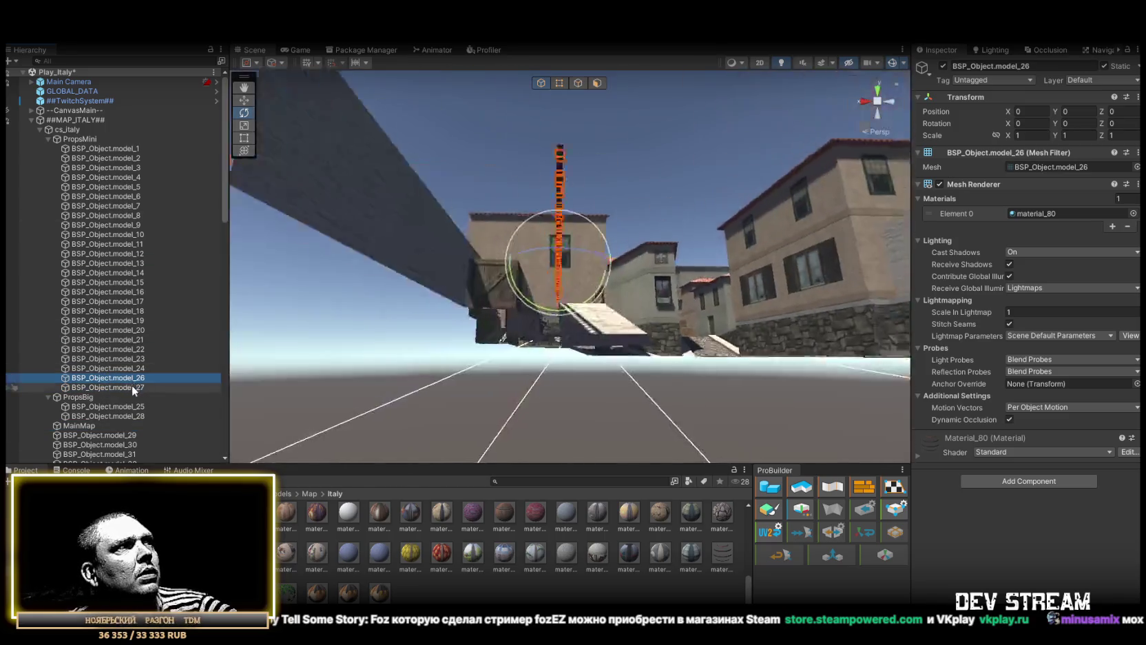
pyautogui.doubleClick(122, 434)
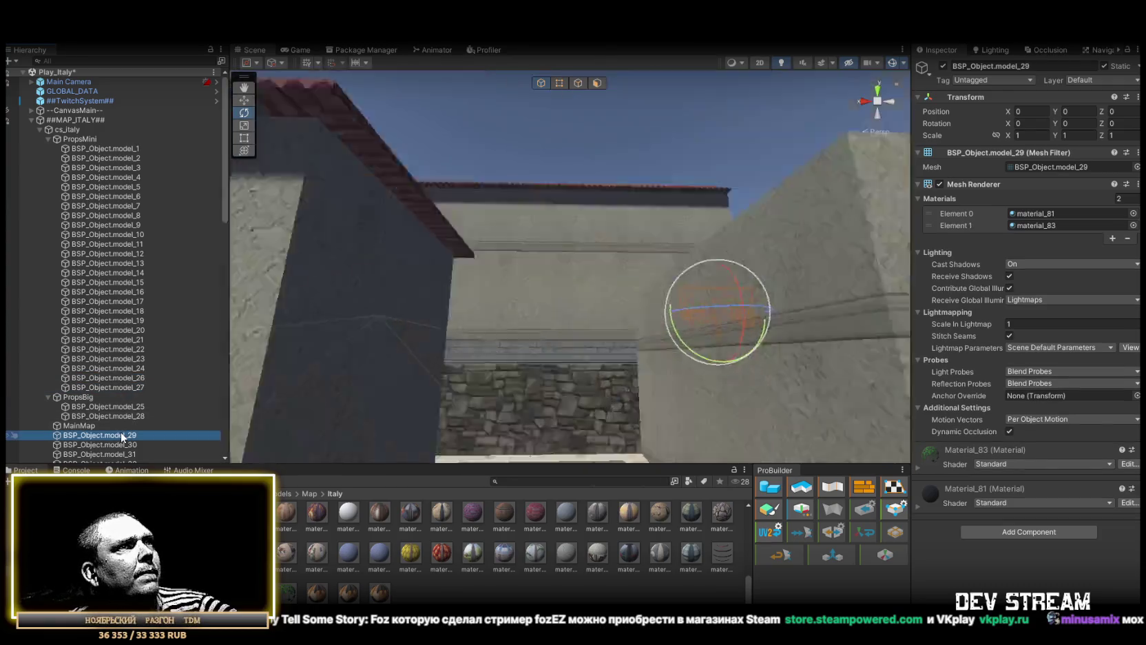
pyautogui.doubleClick(123, 445)
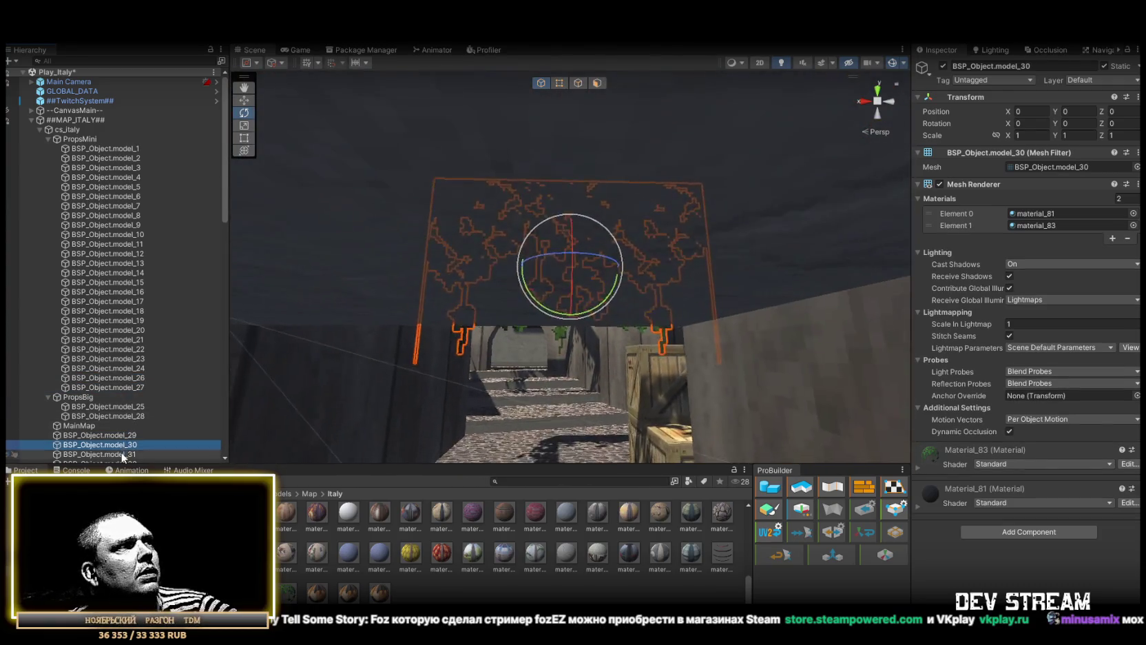
pyautogui.doubleClick(124, 453)
pyautogui.scroll(-3, 127, 446)
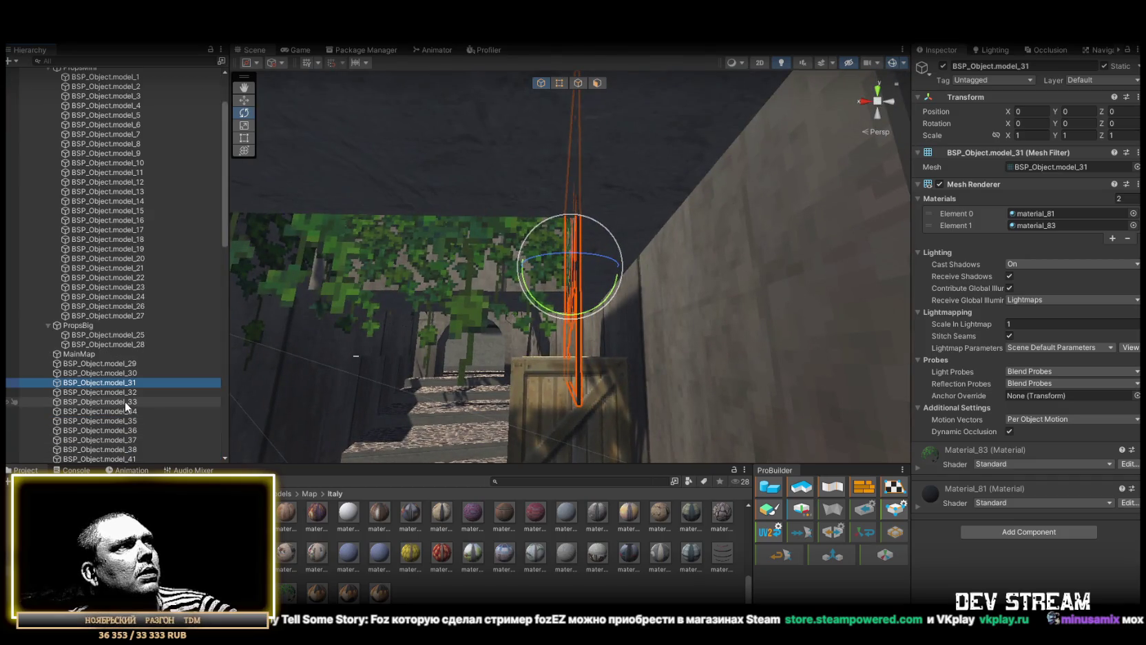
pyautogui.doubleClick(123, 394)
pyautogui.moveTo(620, 386); pyautogui.dragTo(790, 397)
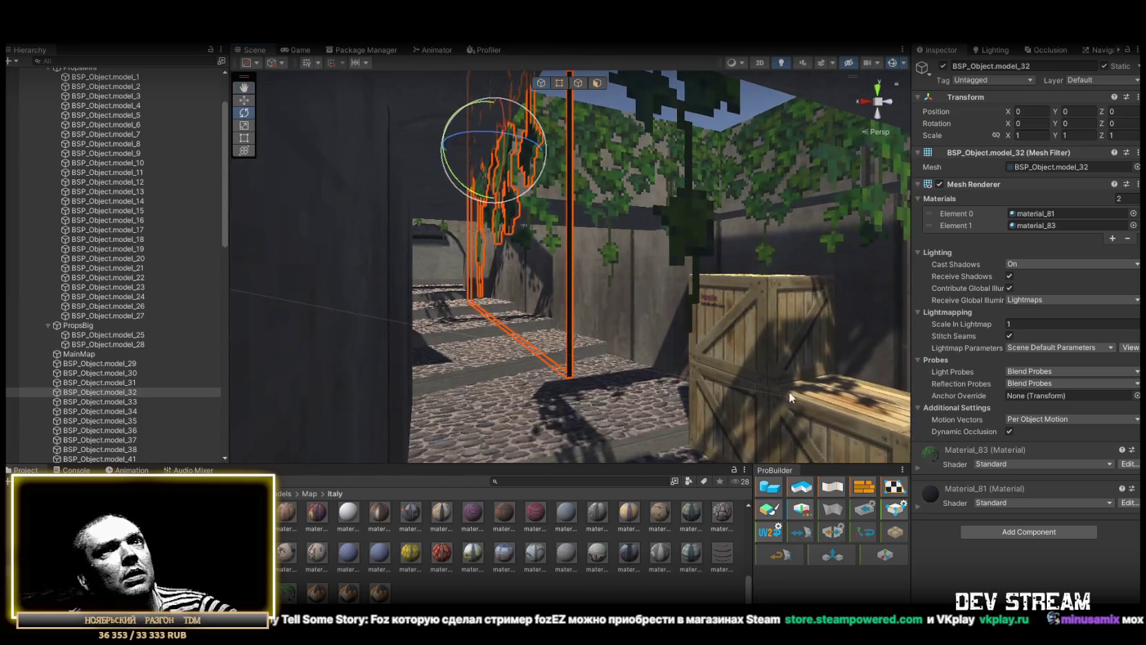
# - Switch Material_81 to Cutout rendering and raise its Alpha Cutoff from 0.5 to 1
pyautogui.doubleClick(1038, 212)
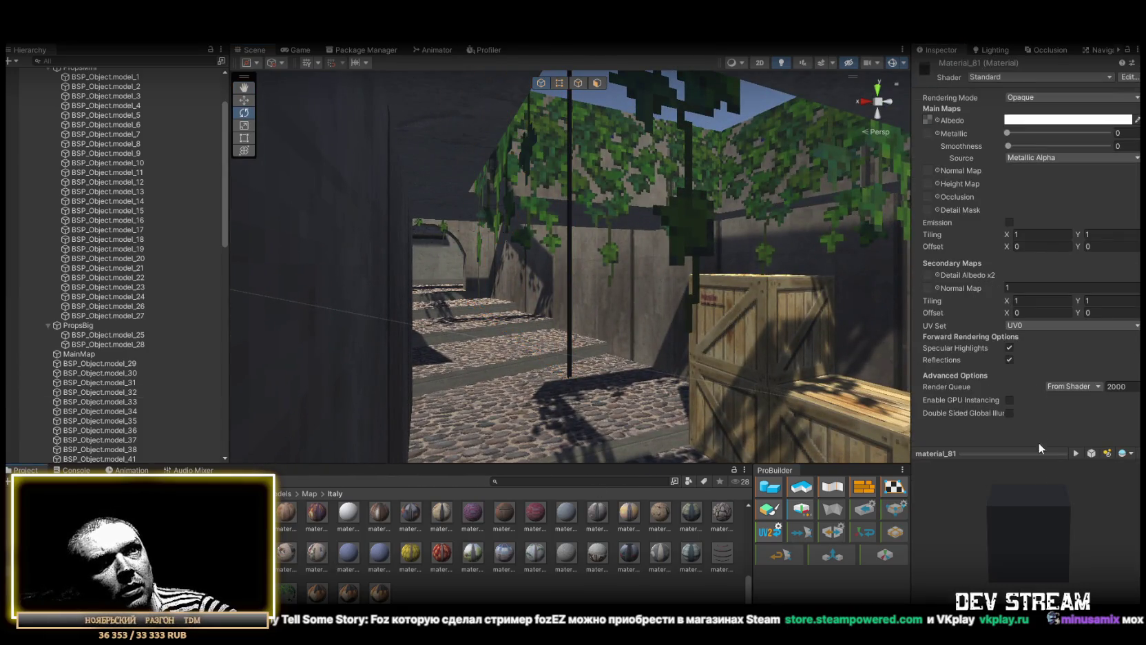
pyautogui.moveTo(960, 462); pyautogui.dragTo(995, 501)
pyautogui.click(1059, 96)
pyautogui.click(1051, 123)
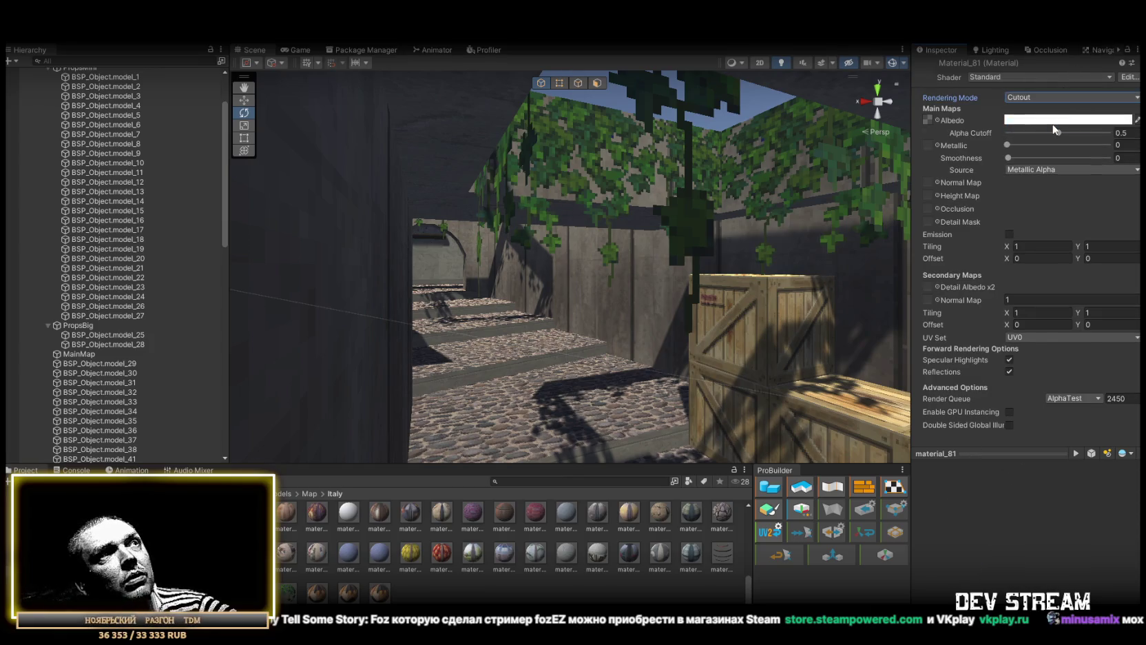
pyautogui.moveTo(697, 217)
pyautogui.mouseDown()
pyautogui.moveTo(690, 192)
pyautogui.moveTo(744, 165)
pyautogui.moveTo(1078, 120)
pyautogui.moveTo(953, 137)
pyautogui.moveTo(1042, 140)
pyautogui.mouseUp()
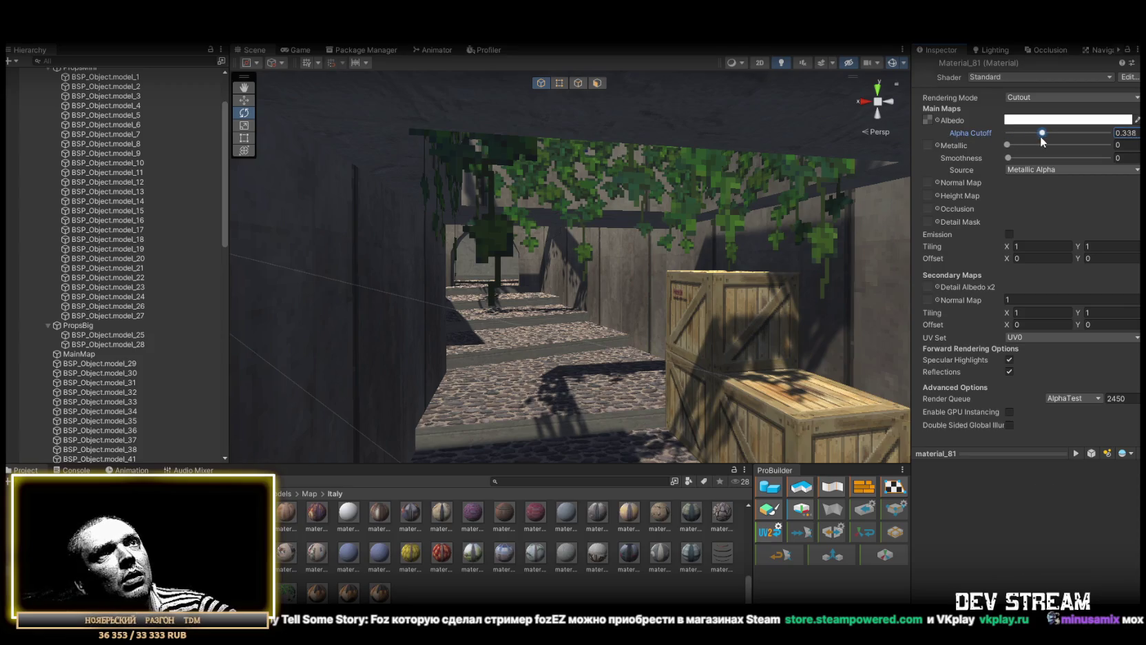
pyautogui.moveTo(1137, 142)
pyautogui.mouseDown()
pyautogui.moveTo(945, 130)
pyautogui.moveTo(1115, 145)
pyautogui.moveTo(975, 137)
pyautogui.moveTo(1108, 133)
pyautogui.mouseUp()
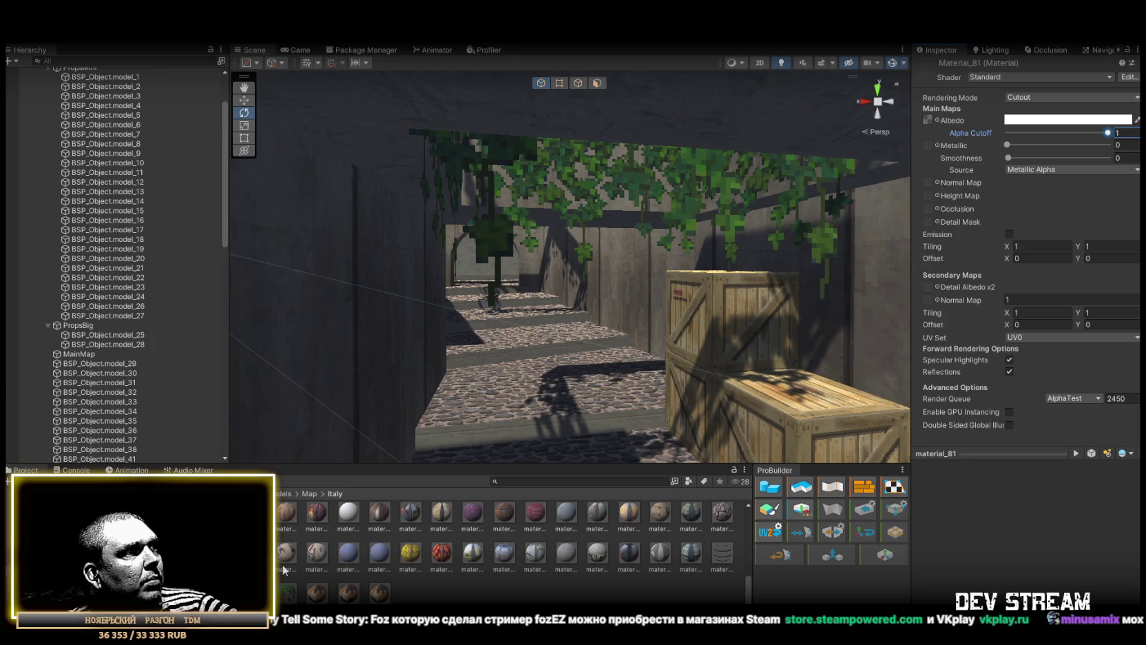
pyautogui.doubleClick(112, 363)
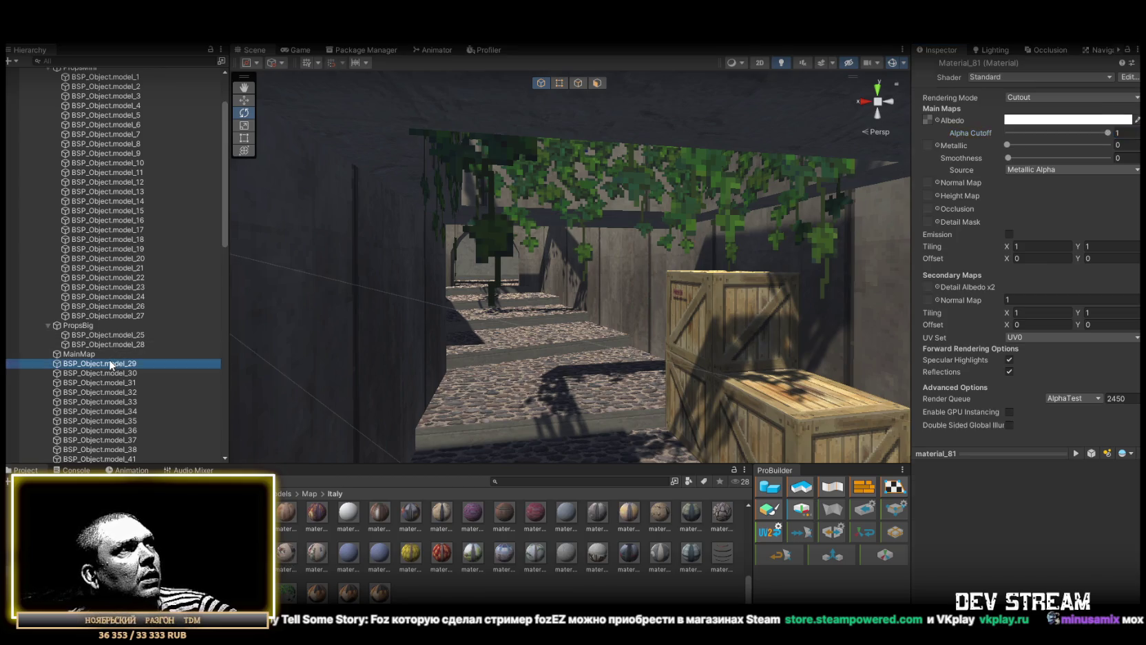
# - Frame model_33, model_35, model_36 and the railing model_37 to review them
pyautogui.doubleClick(123, 401)
pyautogui.doubleClick(127, 420)
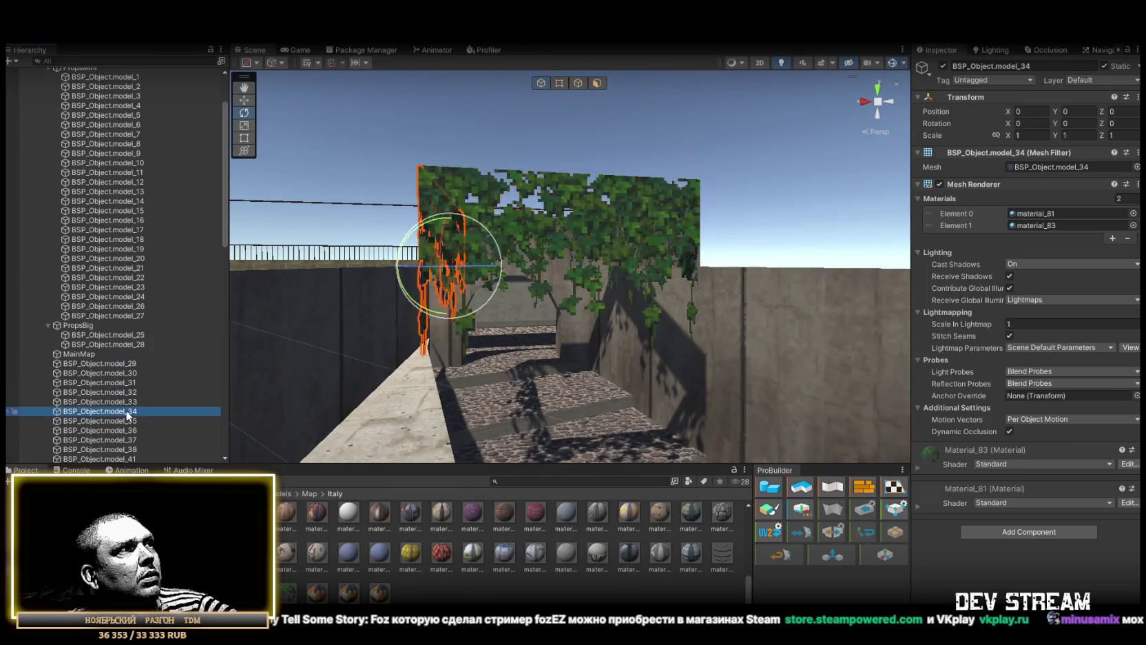
pyautogui.doubleClick(131, 429)
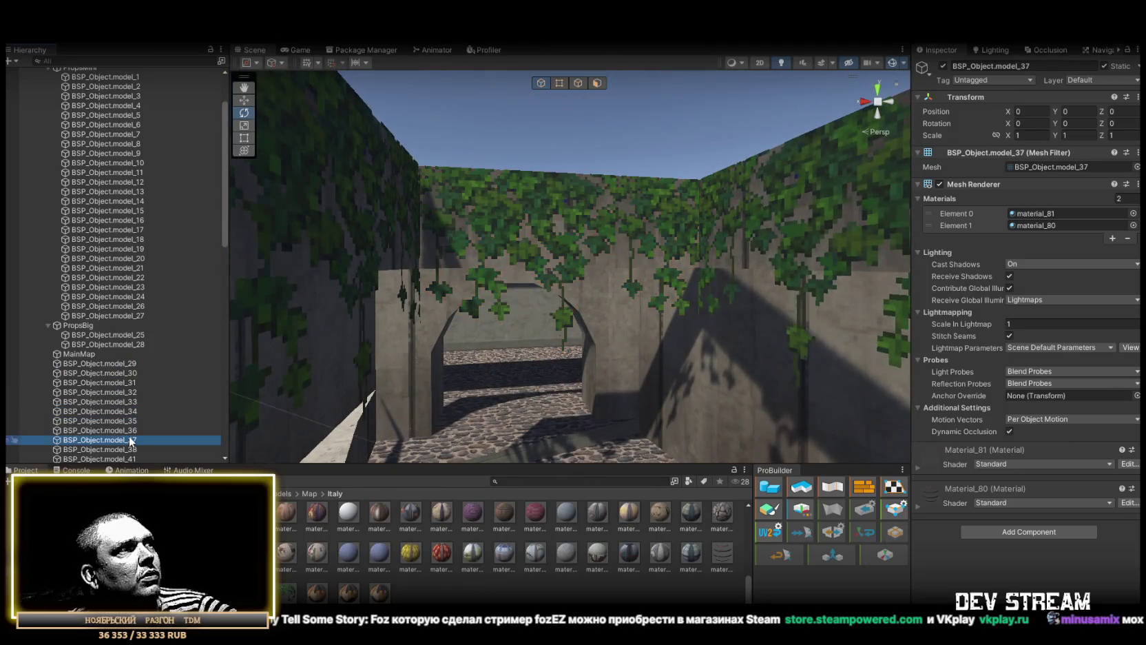
pyautogui.doubleClick(128, 439)
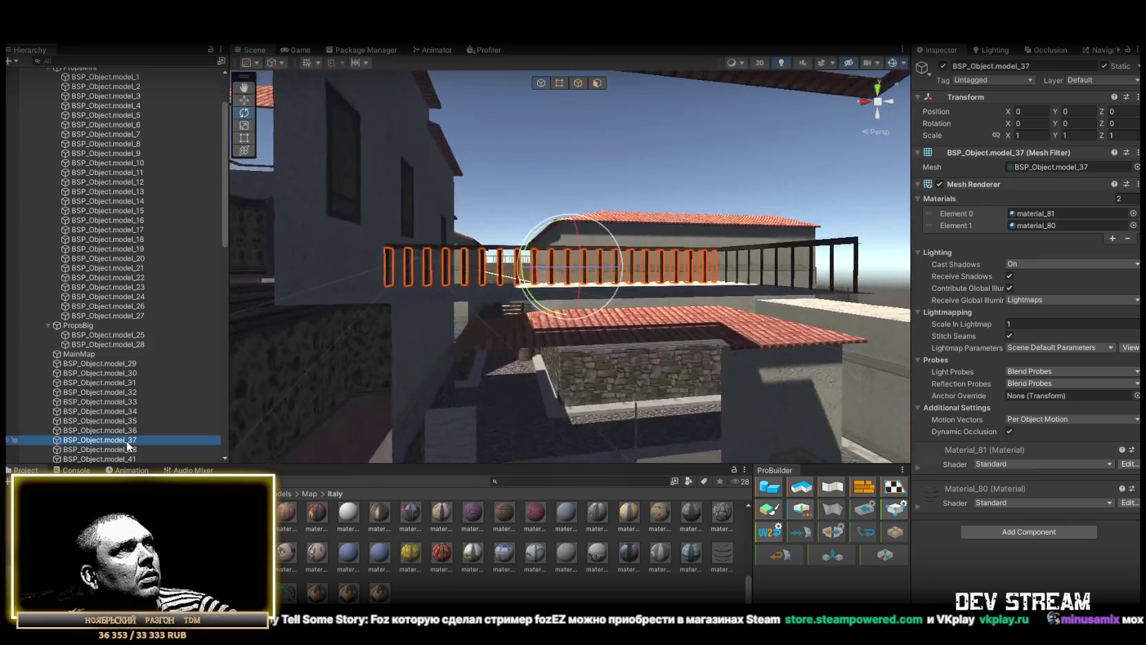
# - Place model_29 through model_36 inside PropsMini right after model_27
pyautogui.click(131, 430)
pyautogui.keyDown('shift'); pyautogui.click(118, 363); pyautogui.keyUp('shift')
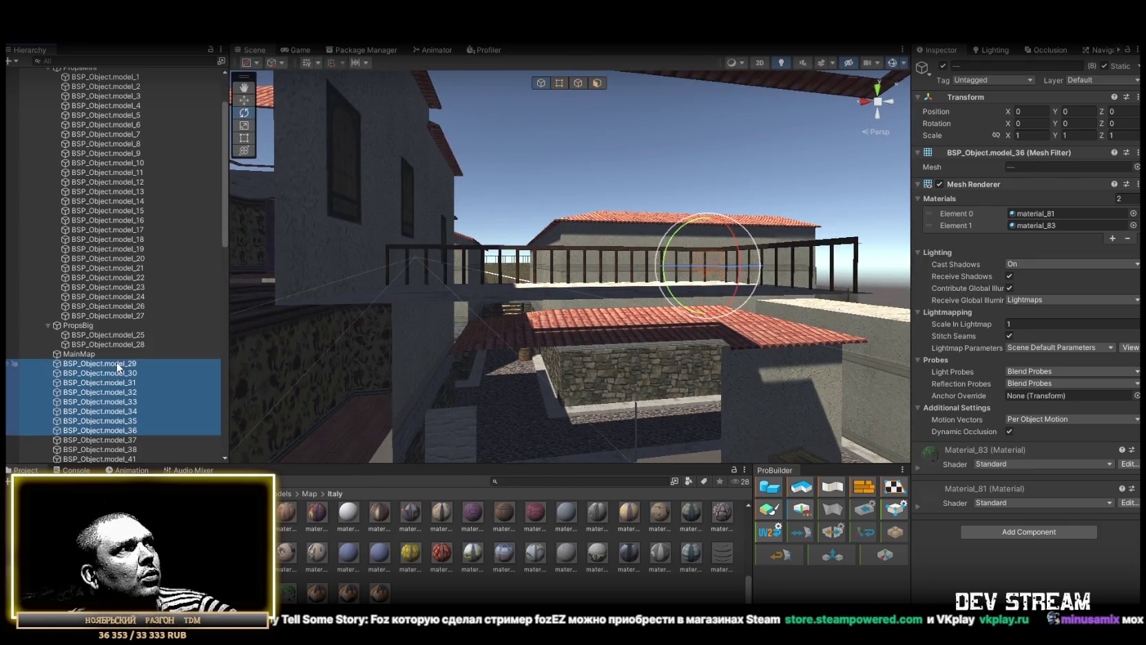
pyautogui.moveTo(99, 326); pyautogui.dragTo(98, 326)
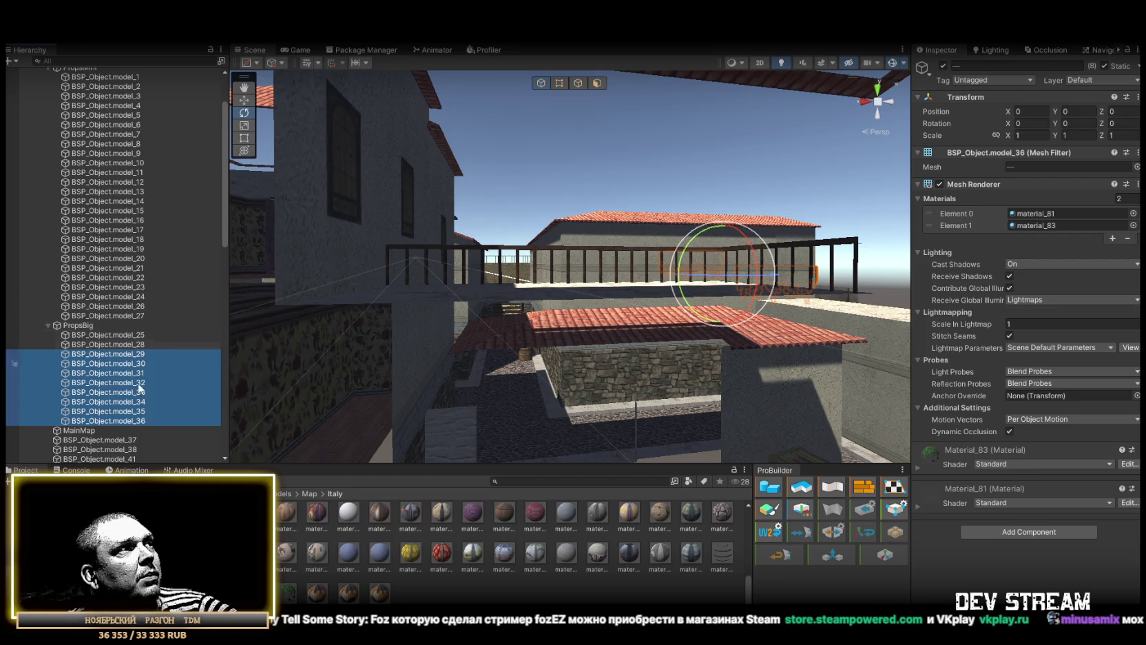
pyautogui.scroll(-3, 133, 432)
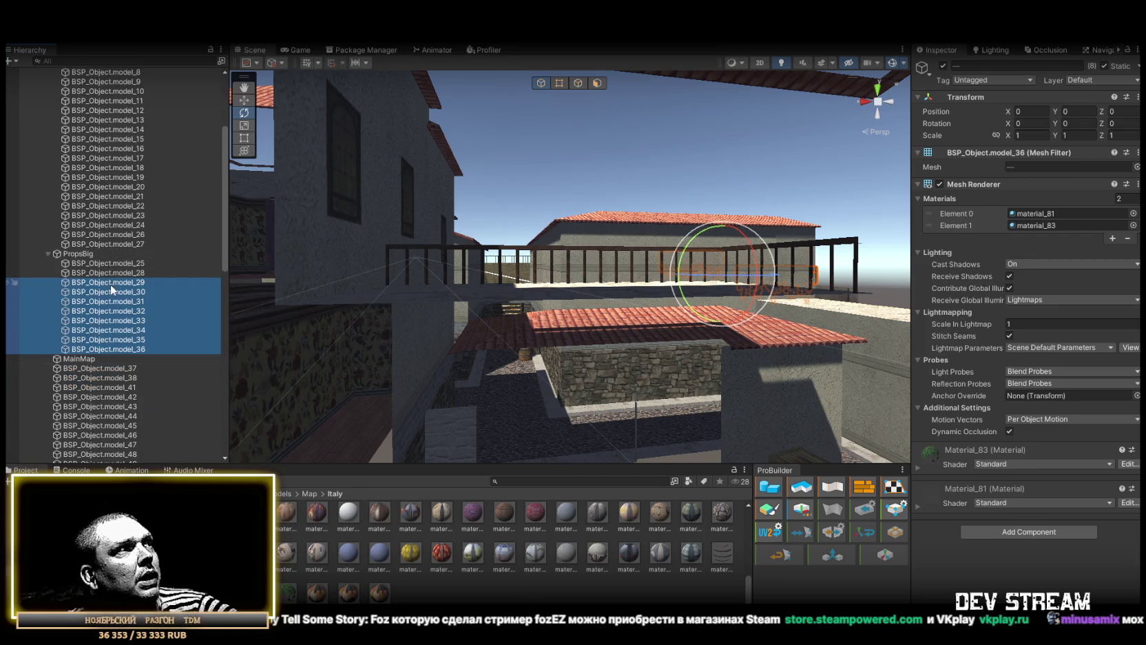
pyautogui.moveTo(110, 255); pyautogui.dragTo(111, 255)
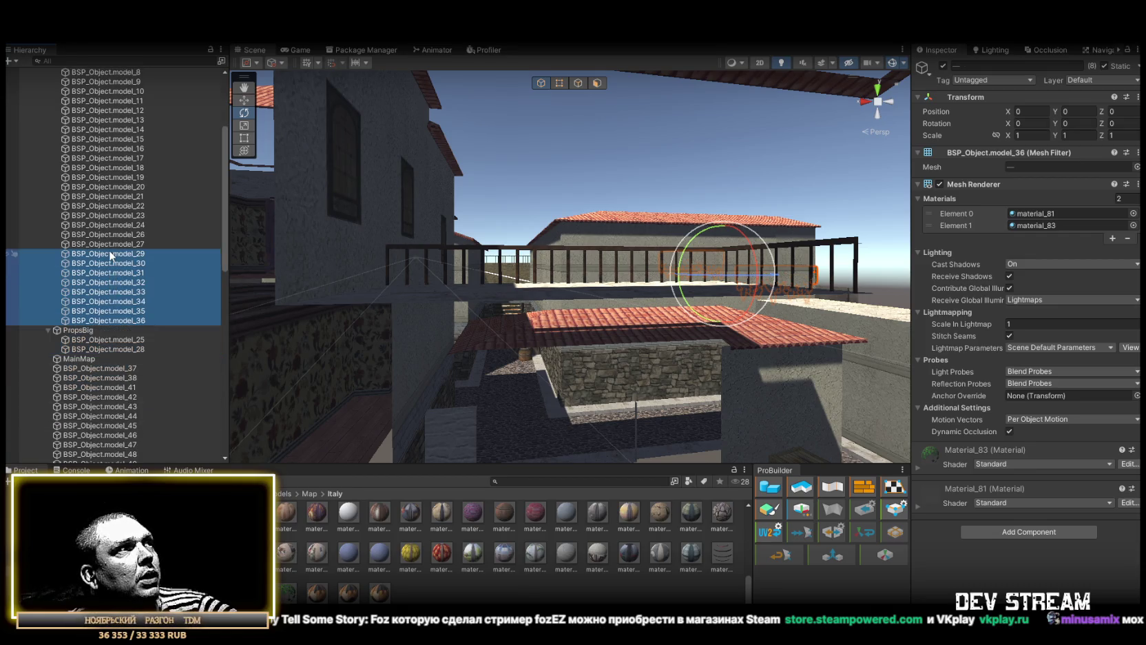
pyautogui.click(117, 369)
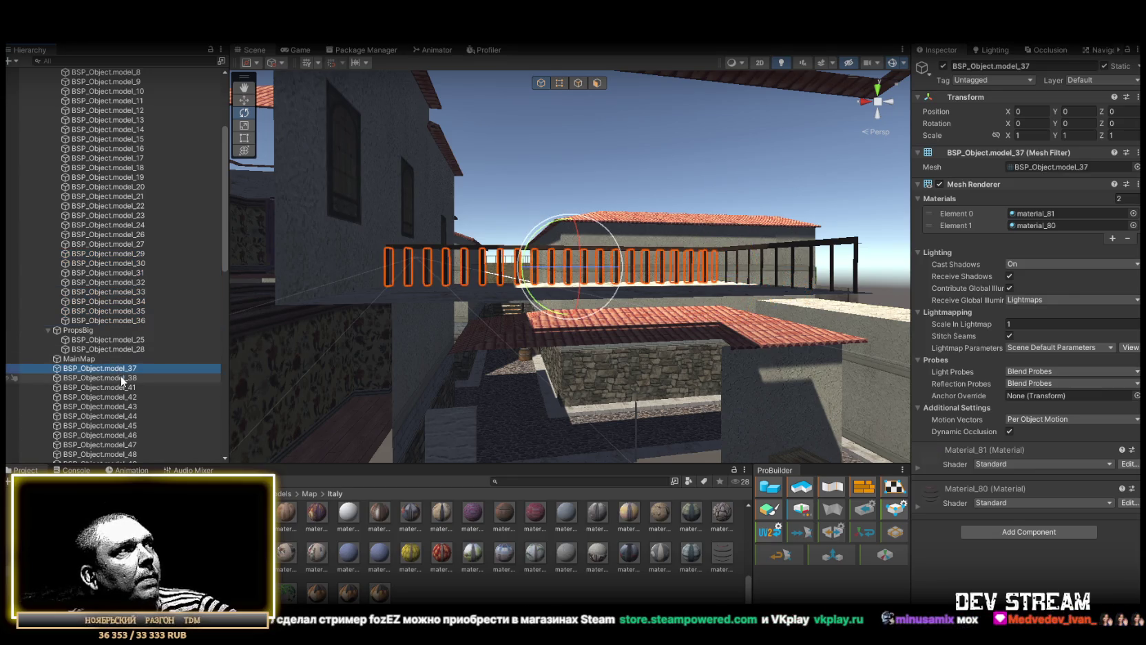
# - Frame model_38 and model_41, orbiting to view model_41 from several sides
pyautogui.doubleClick(121, 377)
pyautogui.doubleClick(124, 387)
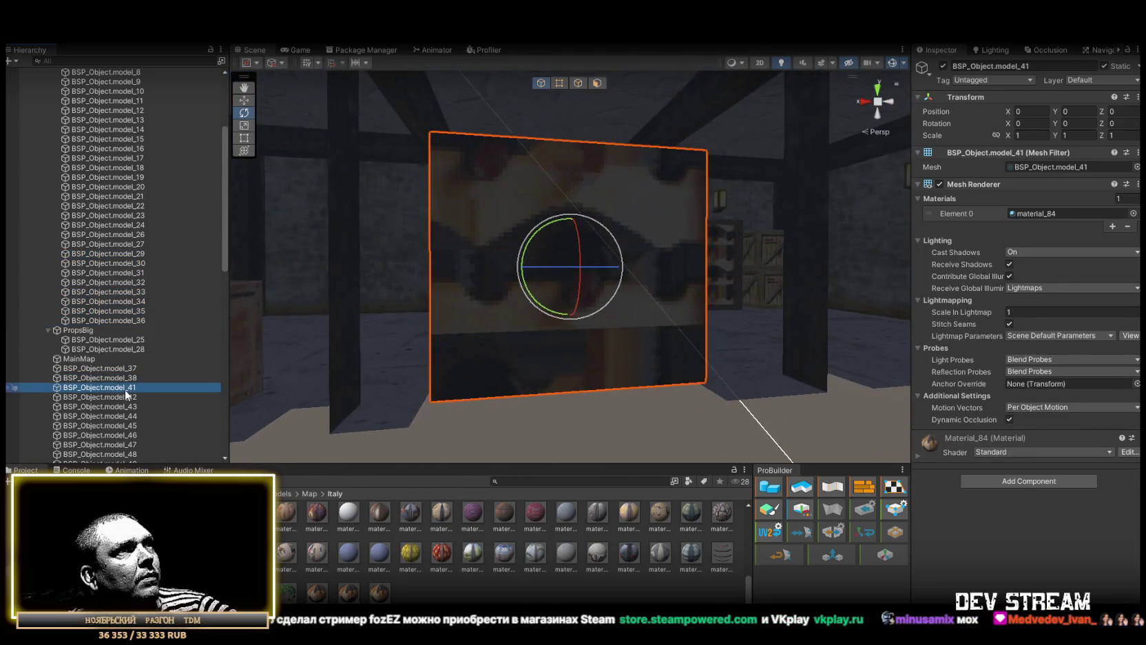
pyautogui.moveTo(482, 324)
pyautogui.keyDown('alt'); pyautogui.mouseDown()
pyautogui.moveTo(688, 386)
pyautogui.moveTo(1044, 465)
pyautogui.moveTo(1099, 459)
pyautogui.moveTo(1035, 456)
pyautogui.moveTo(1002, 428)
pyautogui.moveTo(1060, 417)
pyautogui.moveTo(85, 434)
pyautogui.moveTo(190, 432)
pyautogui.moveTo(145, 421)
pyautogui.moveTo(1054, 442)
pyautogui.moveTo(966, 390)
pyautogui.mouseUp(); pyautogui.keyUp('alt')
pyautogui.moveTo(604, 271)
pyautogui.keyDown('alt'); pyautogui.mouseDown()
pyautogui.moveTo(863, 406)
pyautogui.moveTo(775, 369)
pyautogui.moveTo(723, 323)
pyautogui.moveTo(692, 340)
pyautogui.mouseUp(); pyautogui.keyUp('alt')
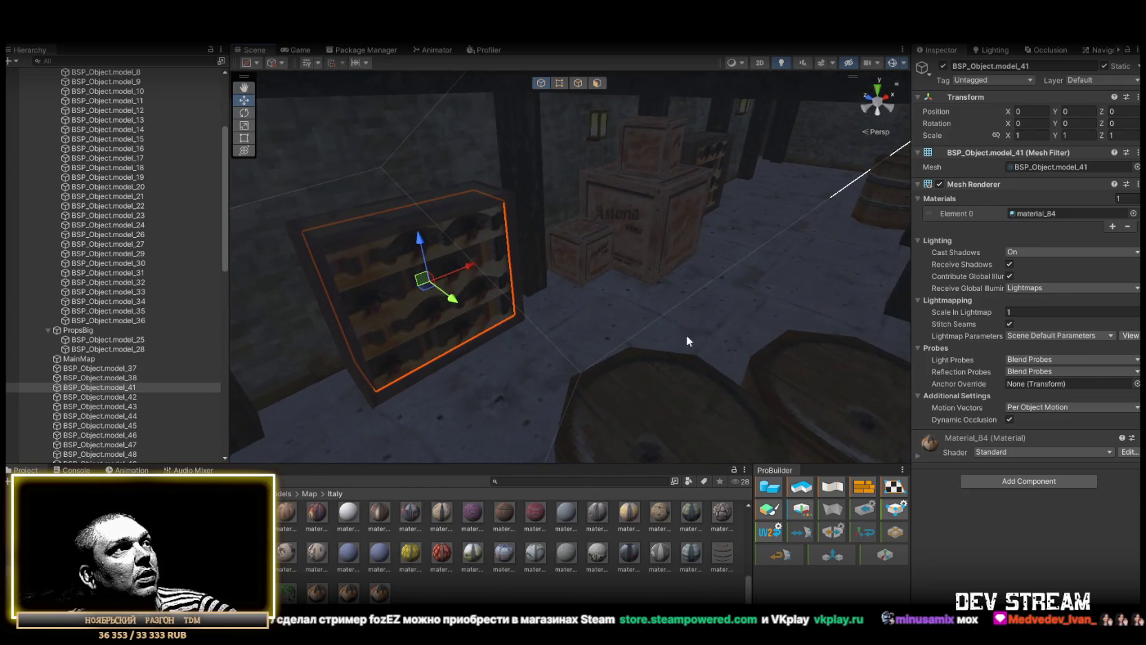
# - Move the railings model_37 and model_38 into PropsMini below model_36
pyautogui.doubleClick(124, 377)
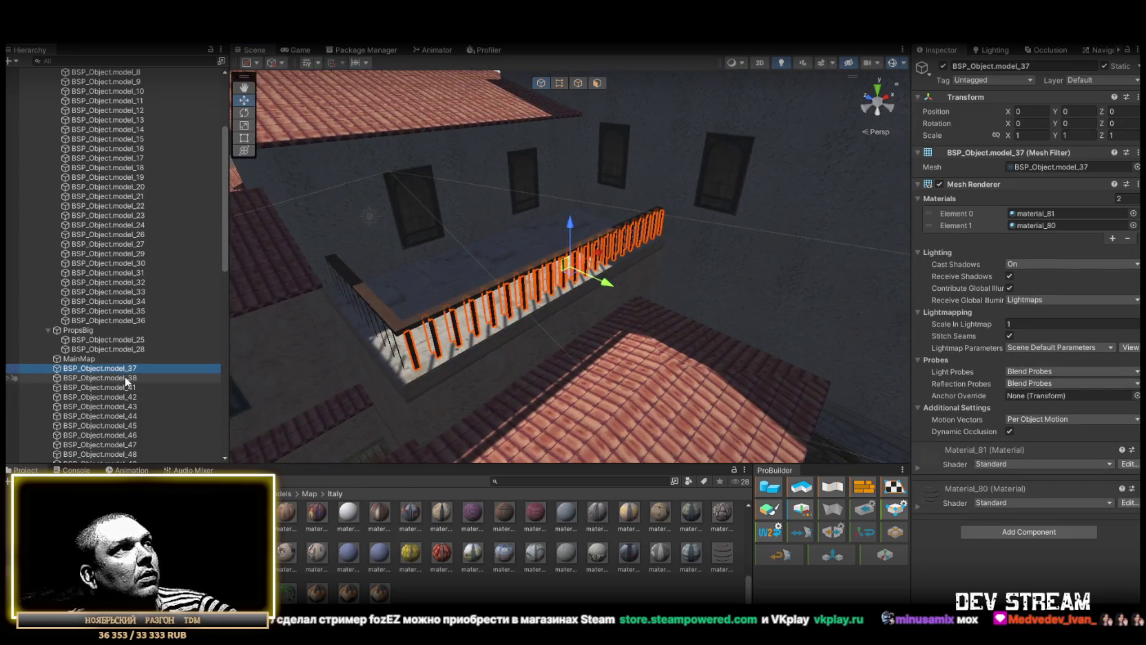
pyautogui.keyDown('ctrl'); pyautogui.click(123, 367); pyautogui.keyUp('ctrl')
pyautogui.moveTo(124, 364); pyautogui.dragTo(121, 327)
pyautogui.doubleClick(126, 396)
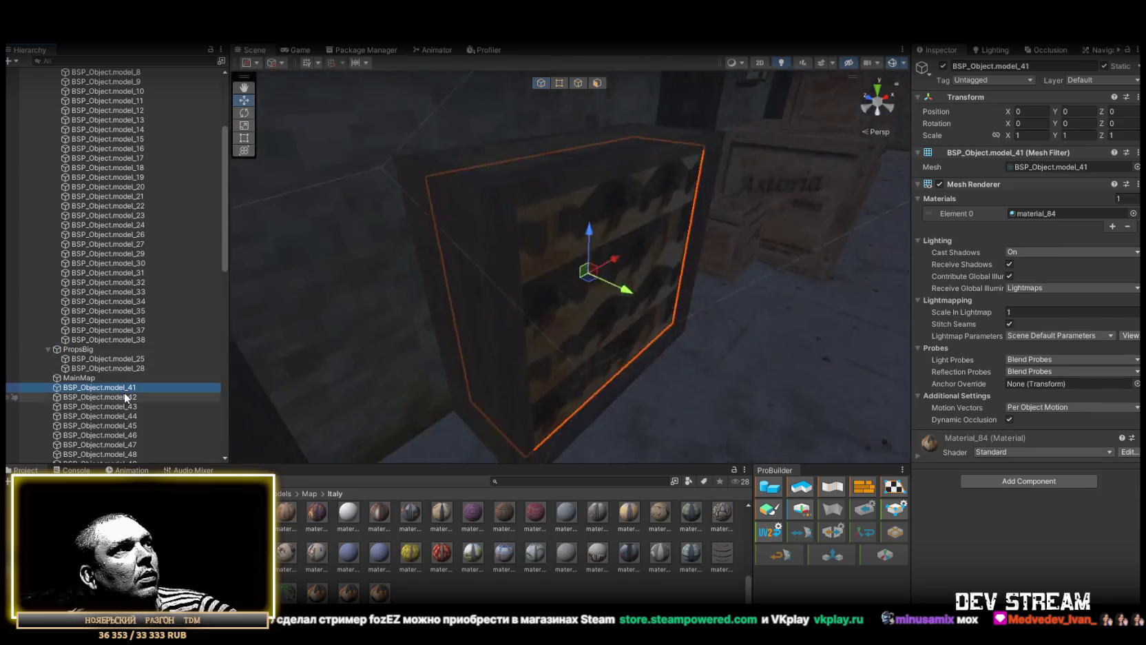
# - Frame the wine-rack props model_43 through model_52 one by one
pyautogui.doubleClick(130, 406)
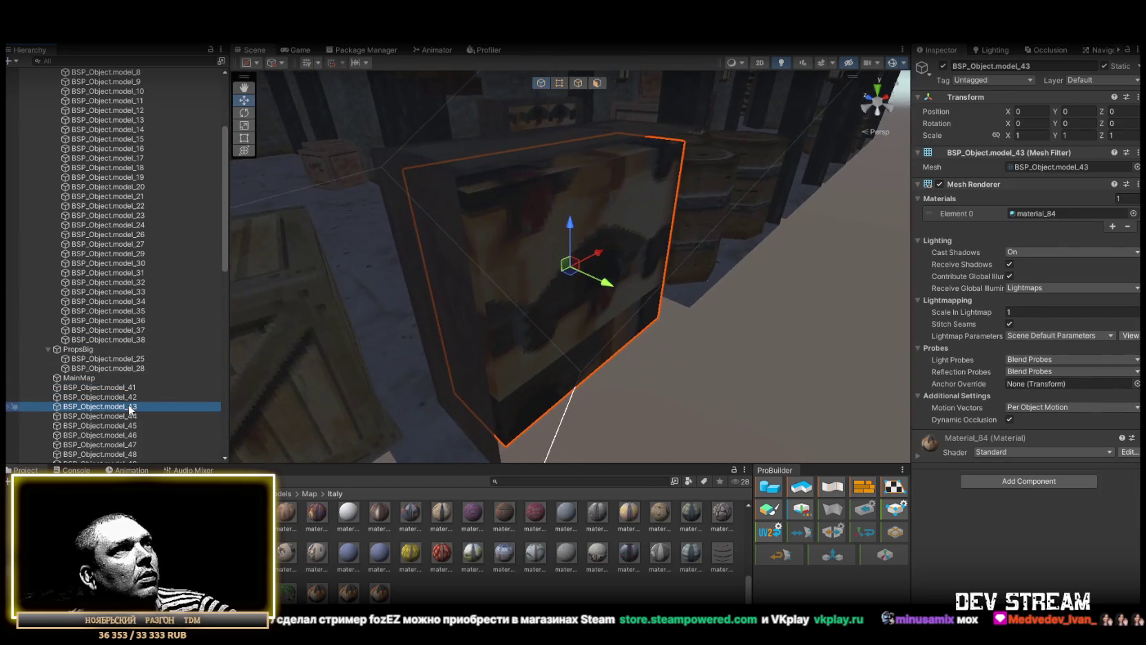
pyautogui.doubleClick(130, 416)
pyautogui.doubleClick(128, 435)
pyautogui.moveTo(543, 270)
pyautogui.mouseDown()
pyautogui.moveTo(686, 261)
pyautogui.moveTo(530, 172)
pyautogui.mouseUp()
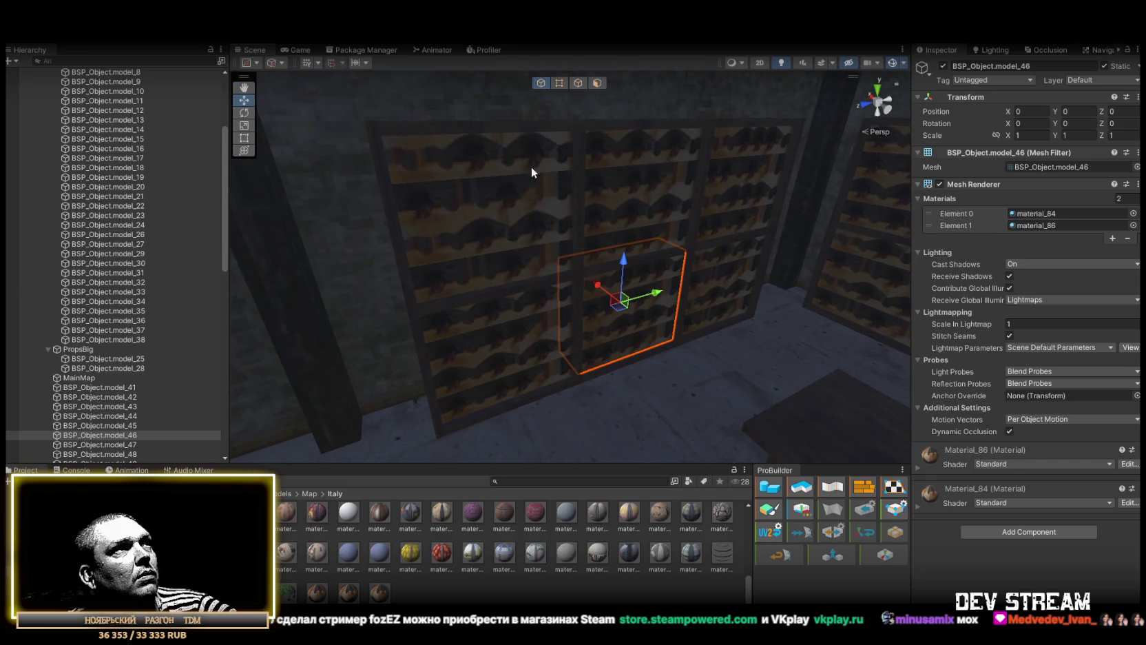
pyautogui.doubleClick(131, 454)
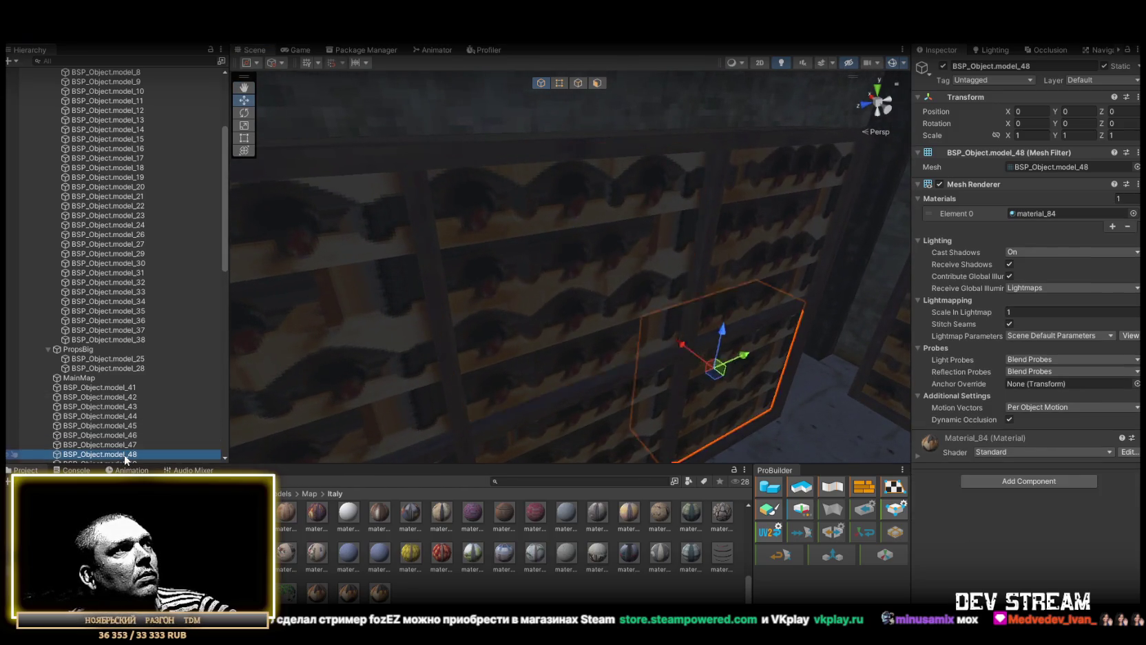
pyautogui.scroll(-3, 137, 412)
pyautogui.doubleClick(124, 356)
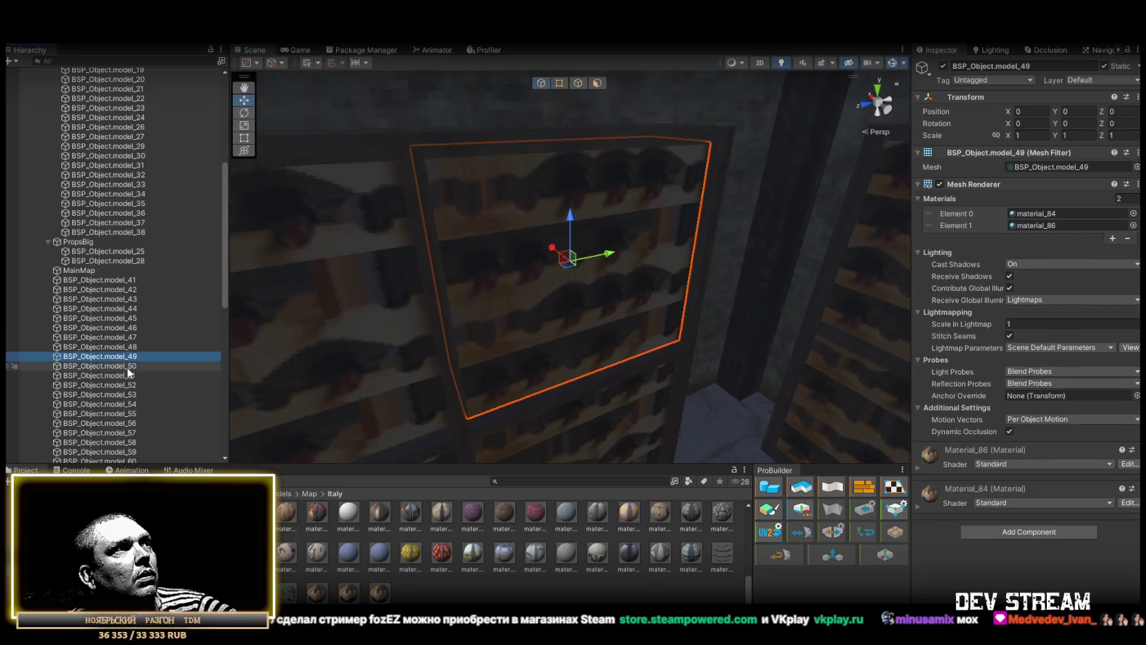
pyautogui.doubleClick(128, 366)
pyautogui.doubleClick(126, 375)
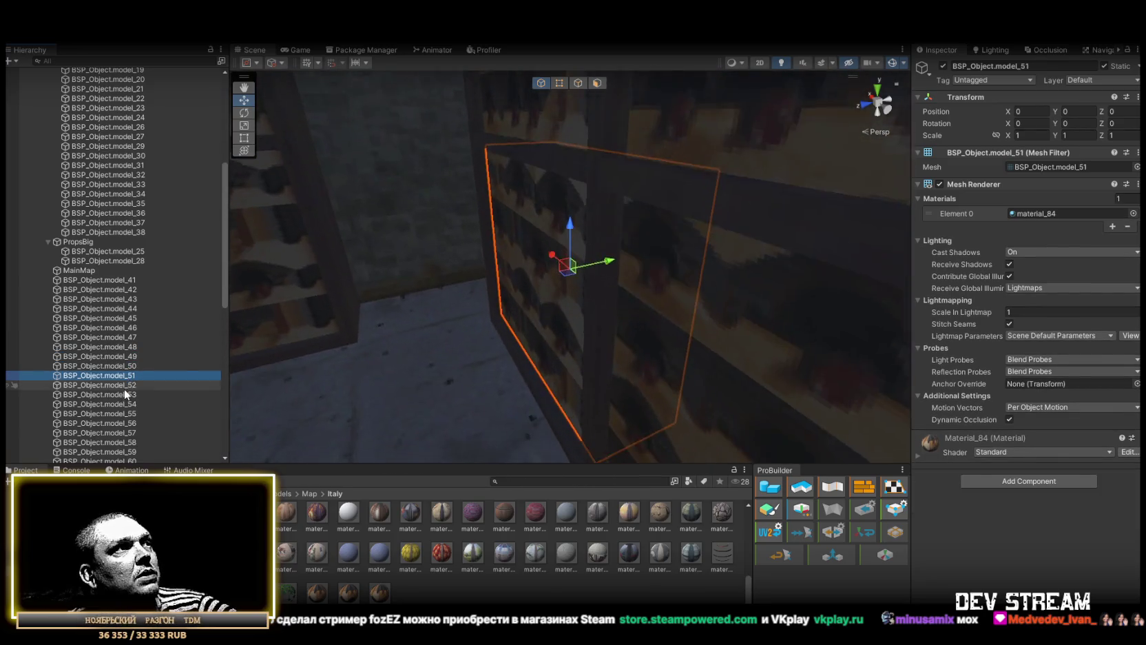
pyautogui.doubleClick(123, 387)
# - Frame model_53 through model_65 in turn, then return to model_61
pyautogui.doubleClick(123, 394)
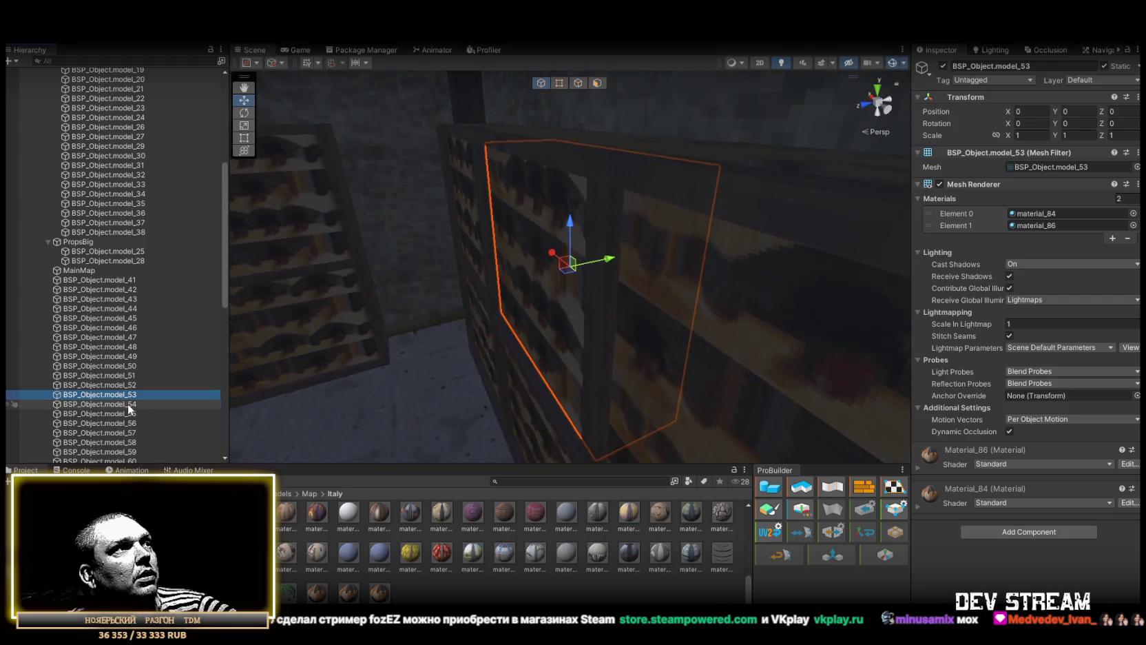
pyautogui.doubleClick(127, 403)
pyautogui.doubleClick(124, 413)
pyautogui.doubleClick(128, 423)
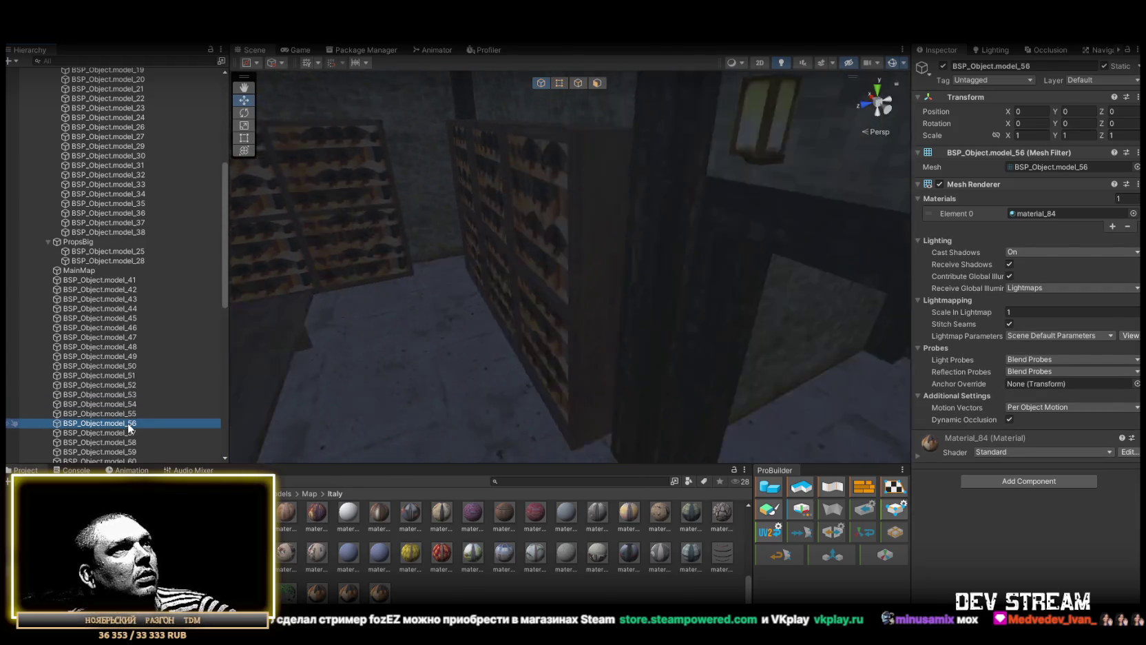
pyautogui.doubleClick(126, 433)
pyautogui.doubleClick(126, 442)
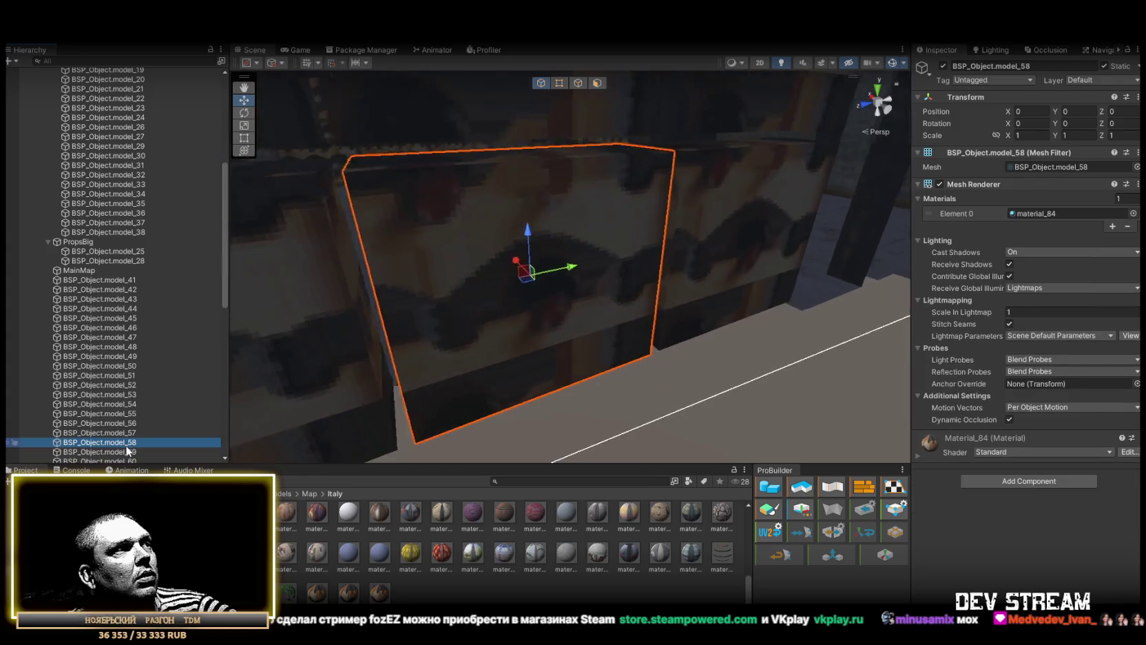
pyautogui.doubleClick(126, 451)
pyautogui.scroll(-4, 126, 392)
pyautogui.doubleClick(124, 354)
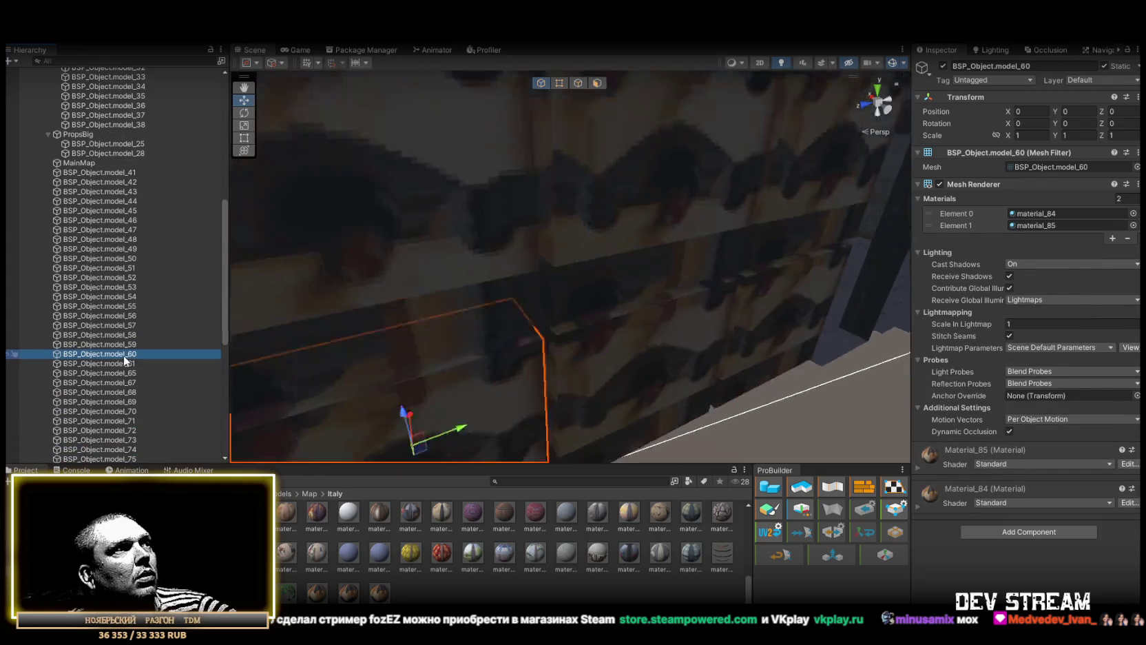
pyautogui.doubleClick(123, 364)
pyautogui.doubleClick(126, 372)
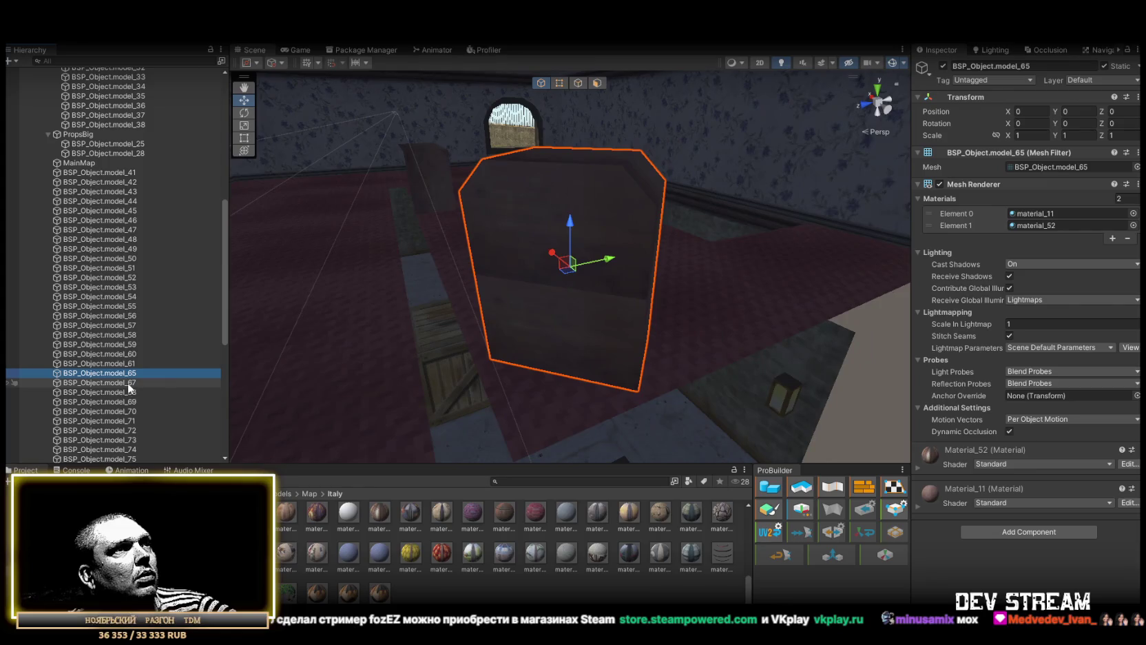
pyautogui.doubleClick(118, 363)
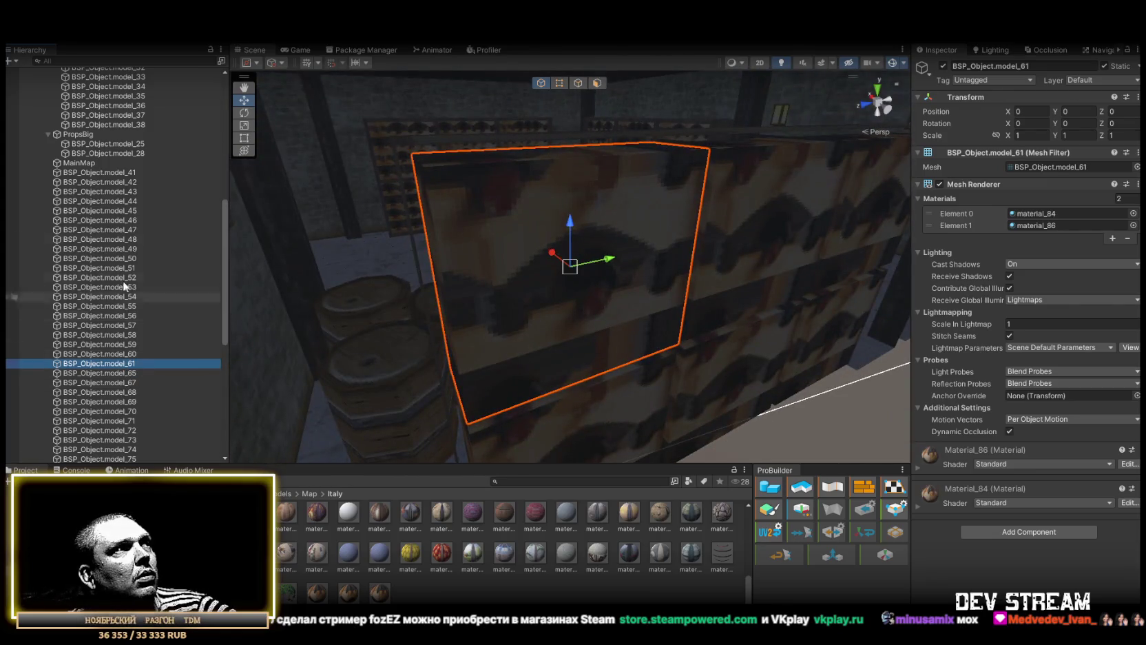
# - Wrap model_41 through model_61 in a new empty parent named VineProps
pyautogui.keyDown('shift'); pyautogui.click(114, 174); pyautogui.keyUp('shift')
pyautogui.scroll(5, 121, 228)
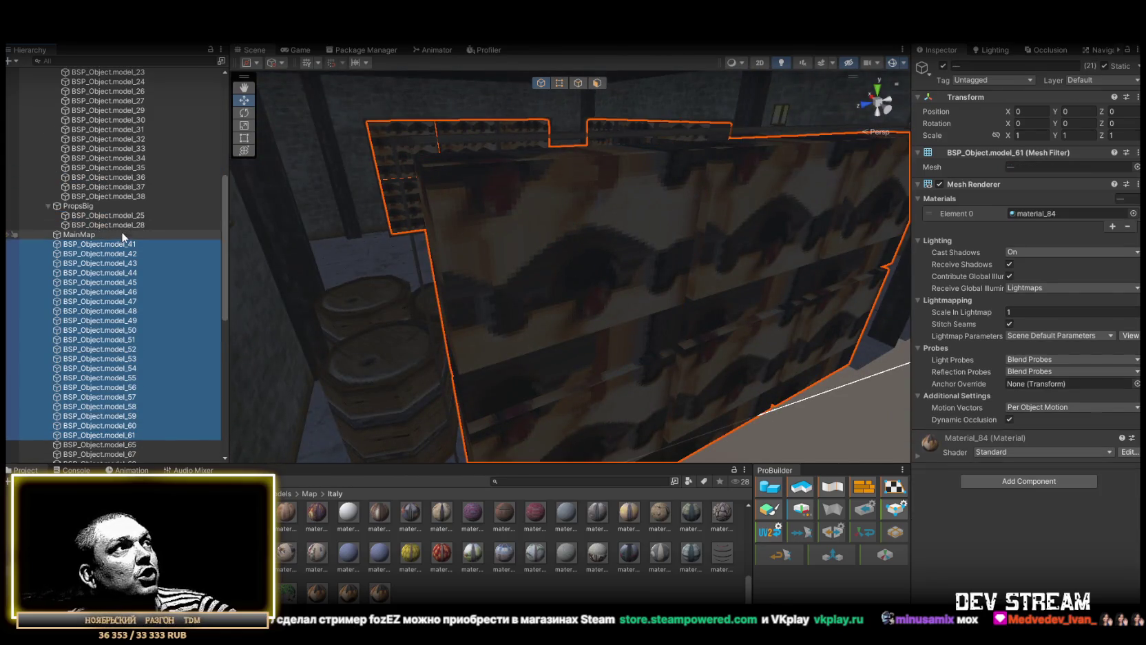
pyautogui.rightClick(116, 247)
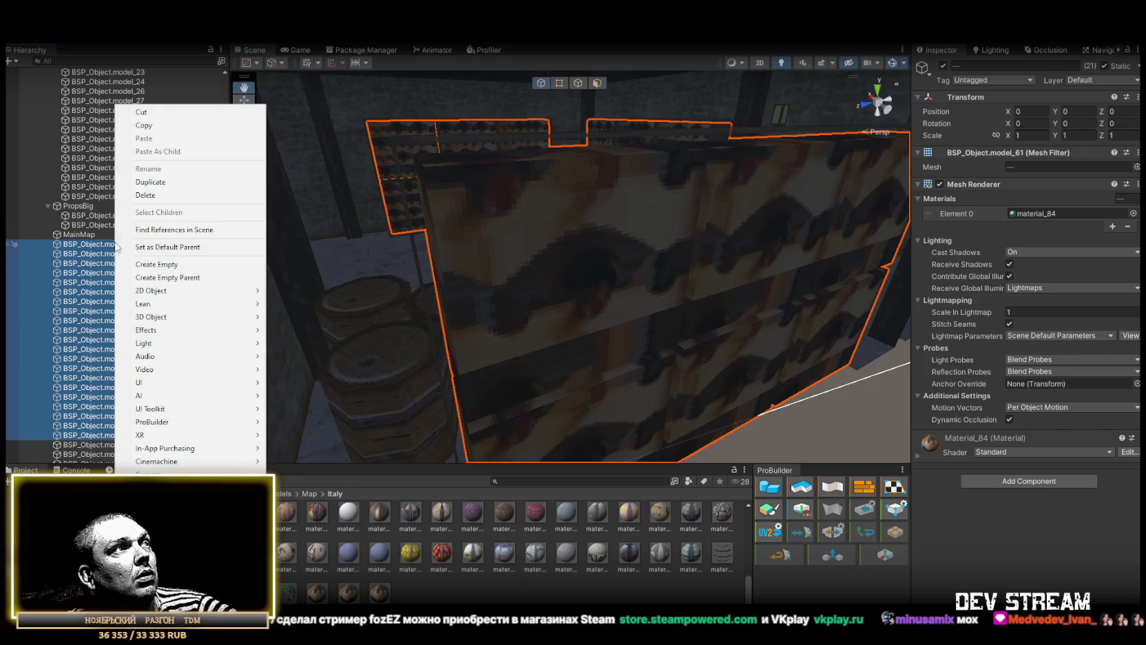
pyautogui.click(192, 278)
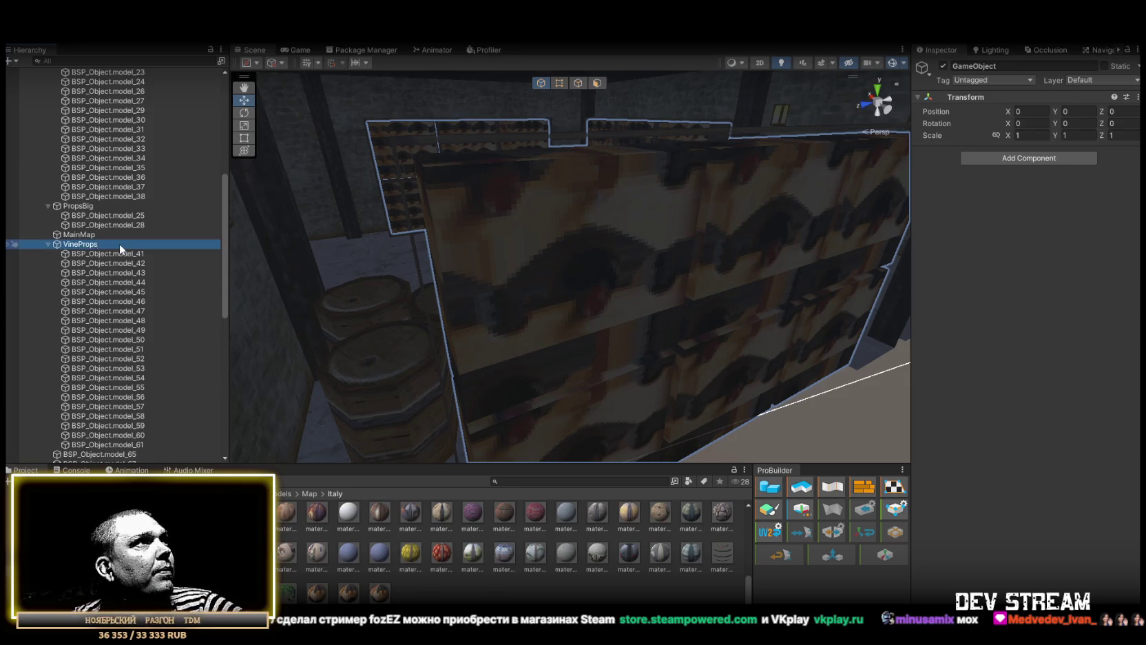
# - Collapse the PropsMini and VineProps groups and frame model_65
pyautogui.scroll(10, 50, 206)
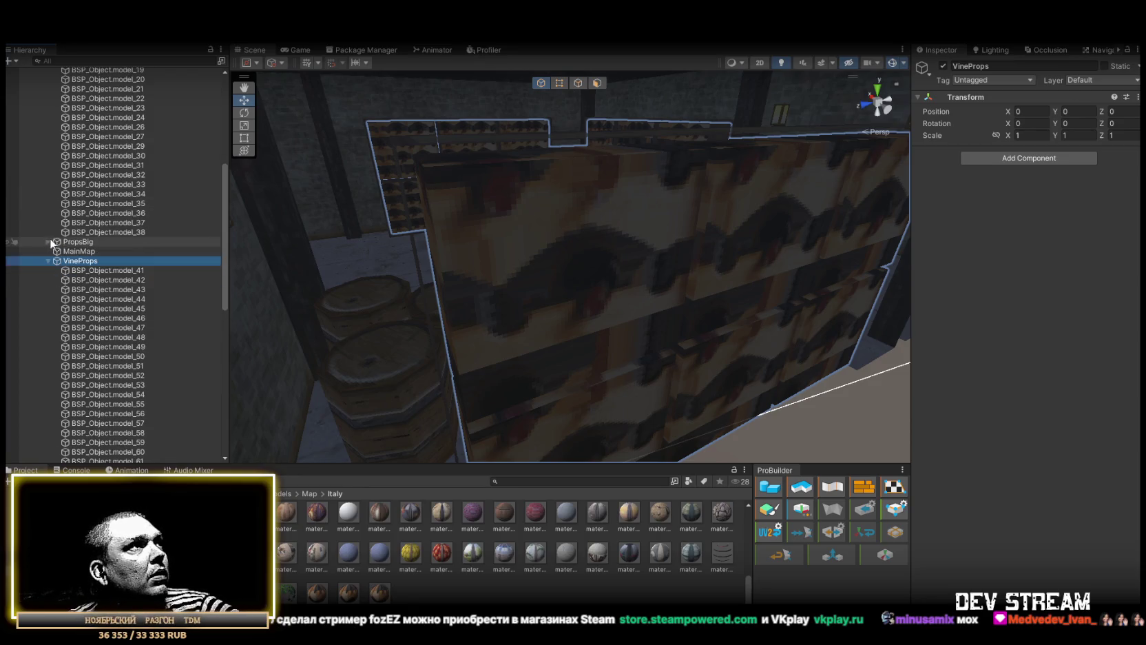
pyautogui.click(47, 139)
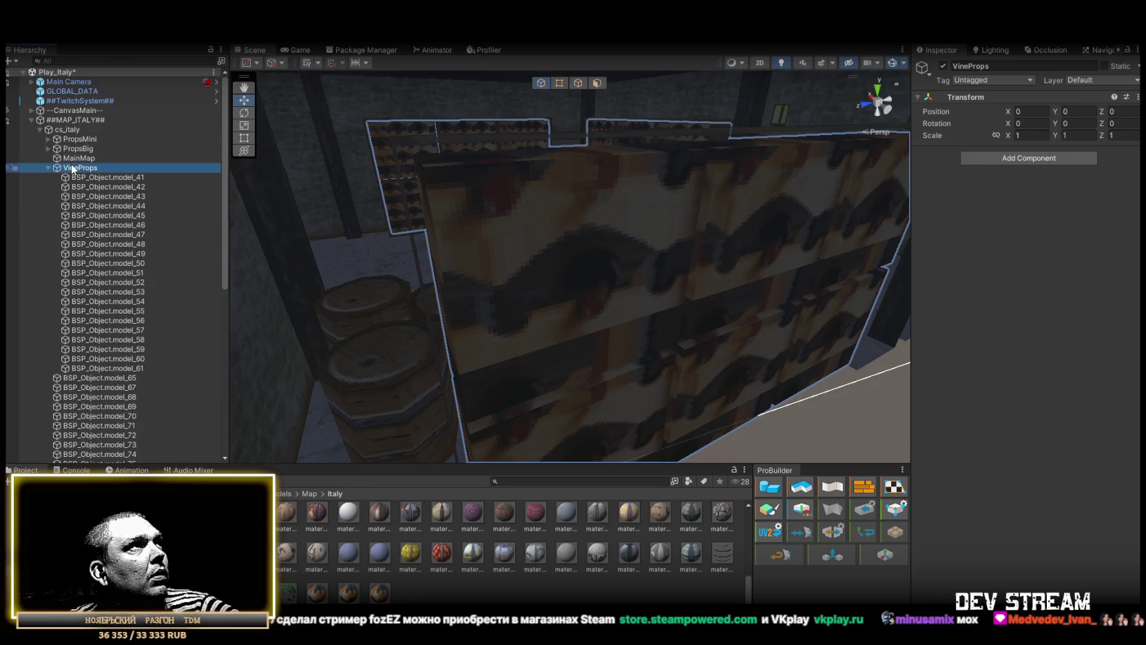
pyautogui.moveTo(68, 151); pyautogui.dragTo(68, 172)
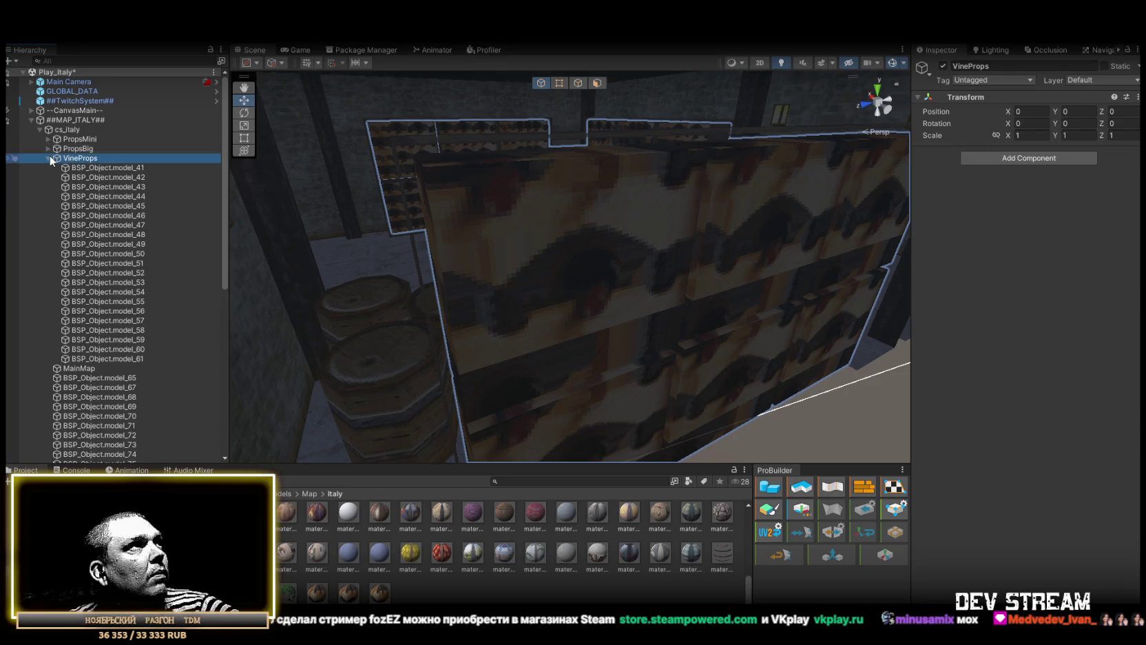
pyautogui.click(107, 177)
pyautogui.doubleClick(107, 177)
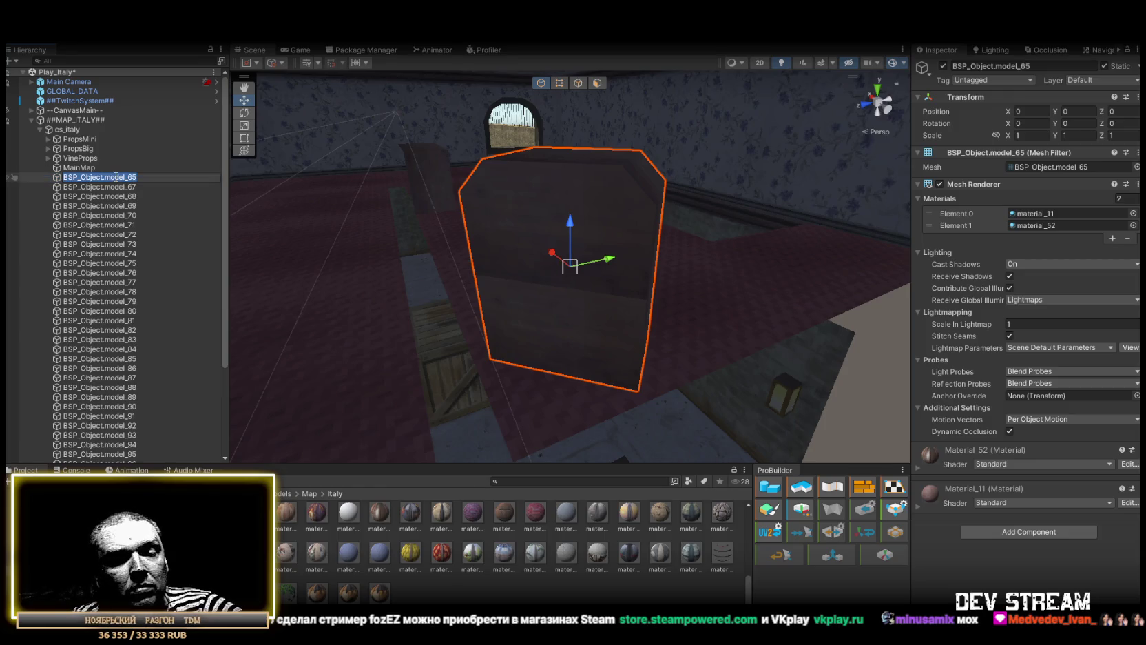
# - Finish renaming model_65 to Radio and review model_67 through model_73
pyautogui.write('Radio')
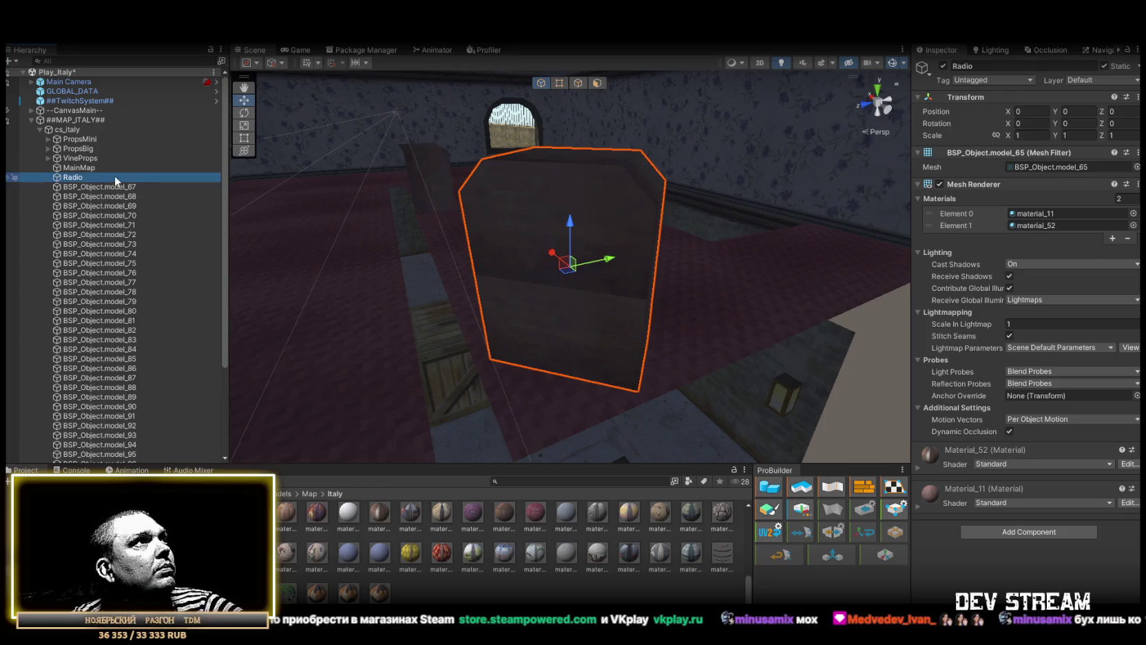
pyautogui.doubleClick(100, 187)
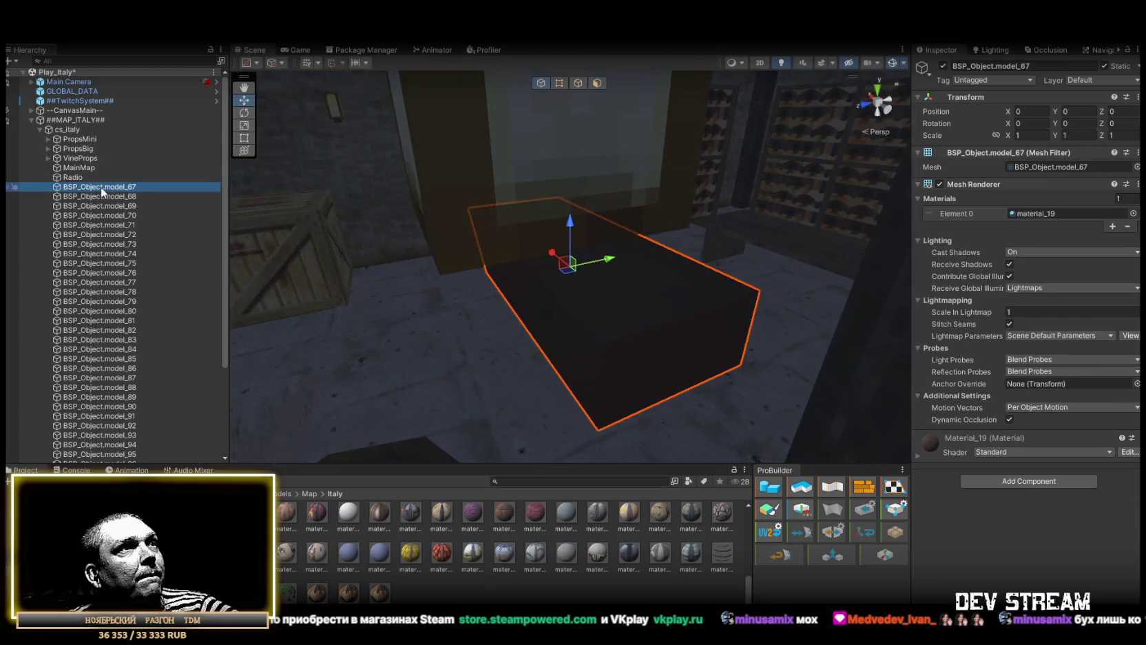
pyautogui.moveTo(482, 275)
pyautogui.mouseDown()
pyautogui.moveTo(910, 54)
pyautogui.moveTo(918, 98)
pyautogui.moveTo(987, 126)
pyautogui.mouseUp()
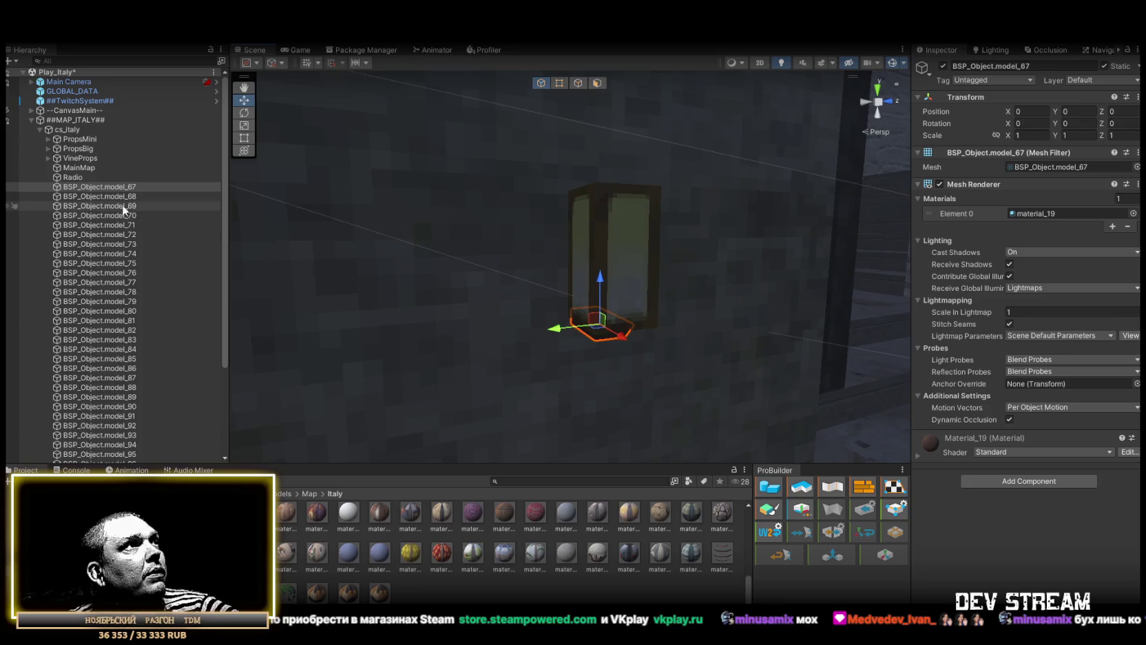
pyautogui.doubleClick(121, 206)
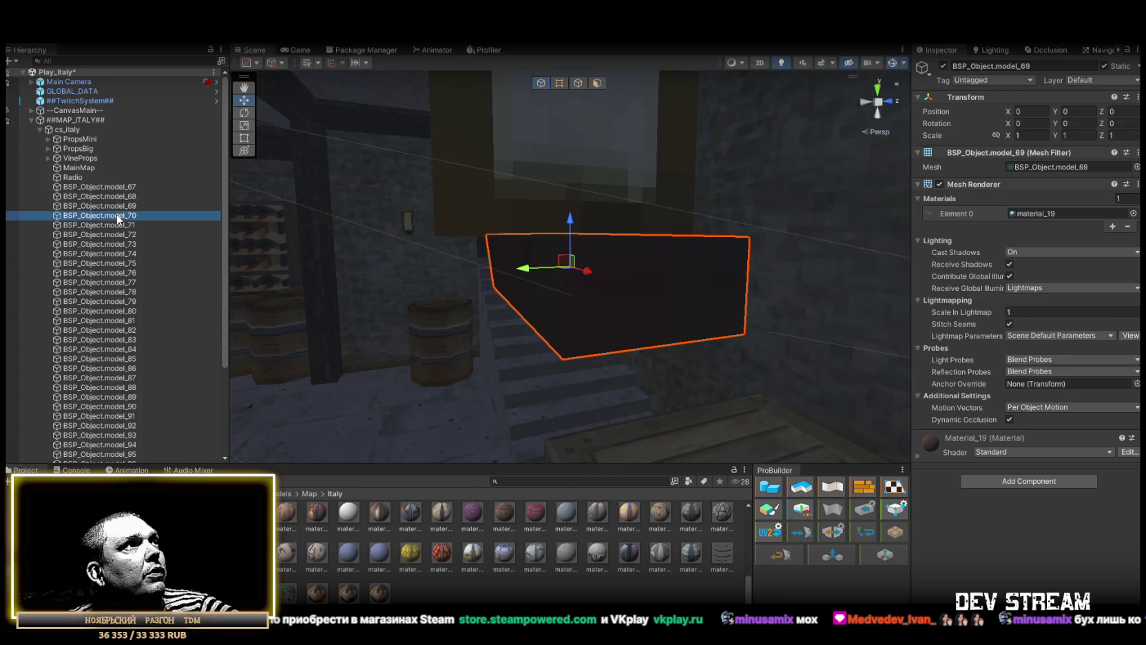
pyautogui.doubleClick(116, 225)
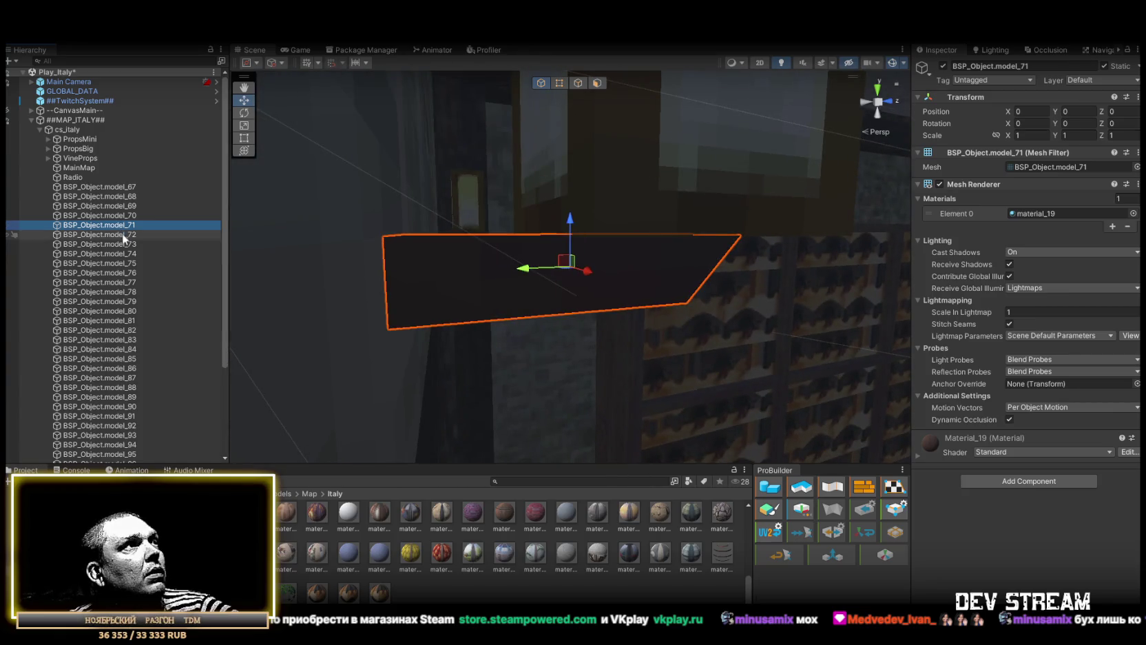
pyautogui.doubleClick(123, 235)
pyautogui.doubleClick(124, 244)
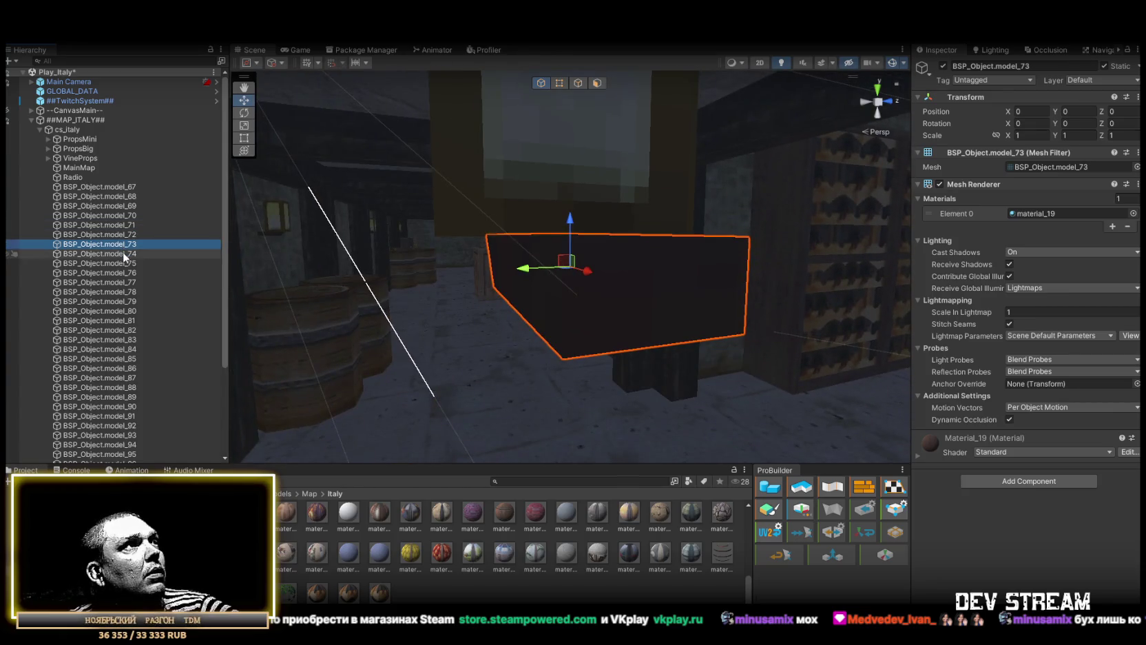
# - Review model_74 through model_80 in the scene
pyautogui.doubleClick(123, 254)
pyautogui.doubleClick(122, 263)
pyautogui.doubleClick(121, 274)
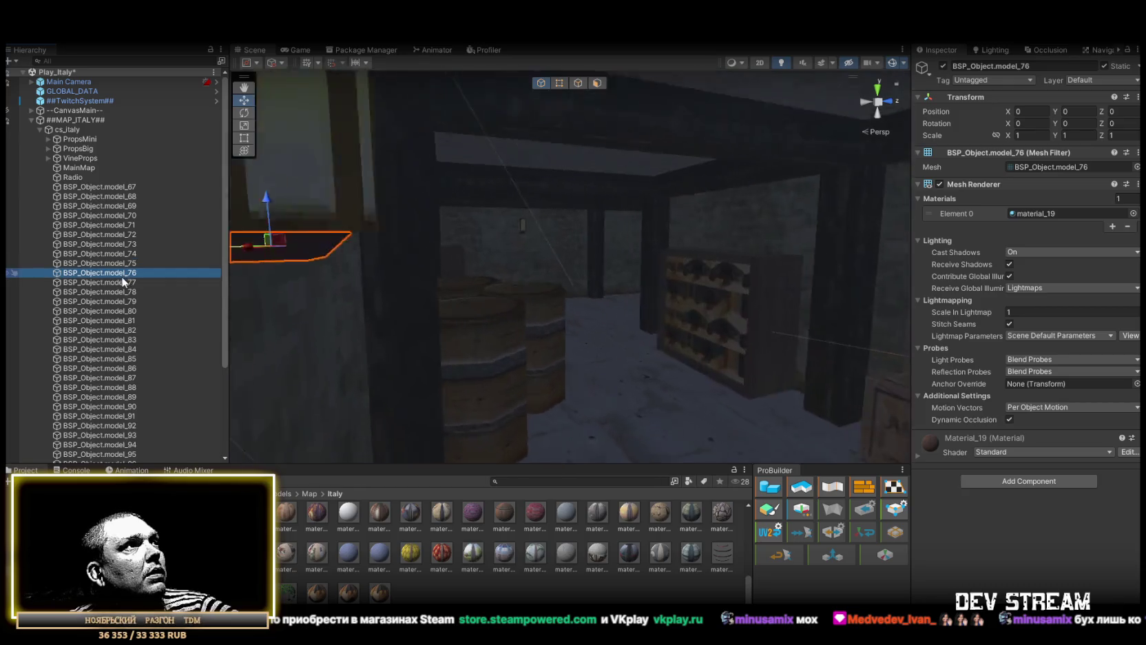
pyautogui.doubleClick(122, 283)
pyautogui.doubleClick(123, 292)
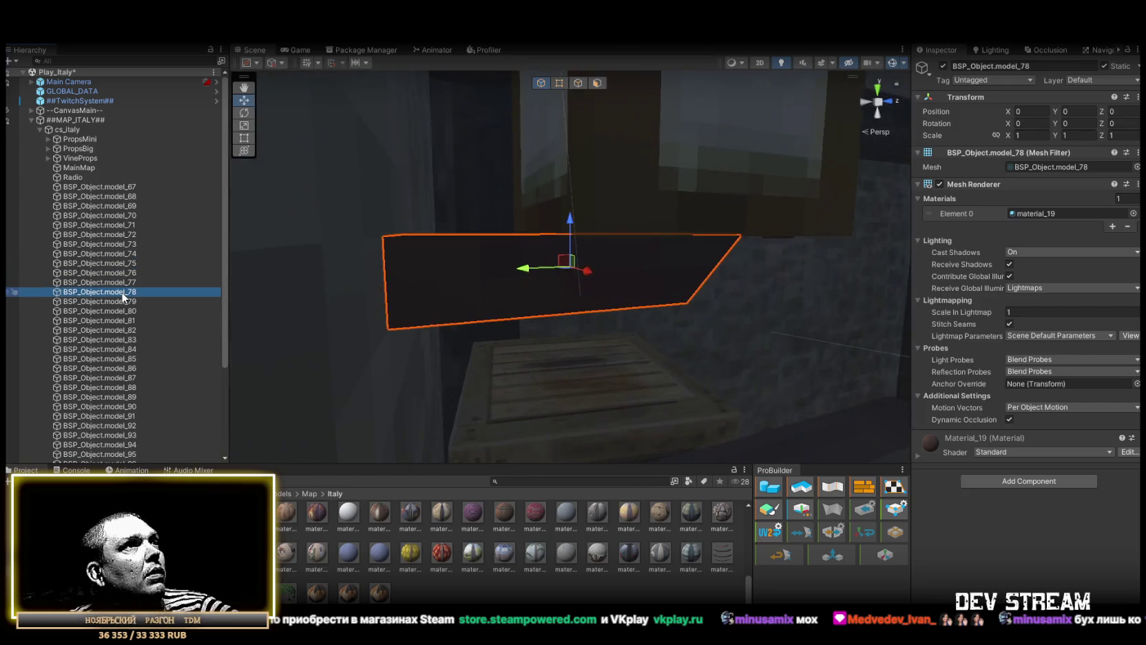
pyautogui.doubleClick(121, 301)
pyautogui.doubleClick(120, 310)
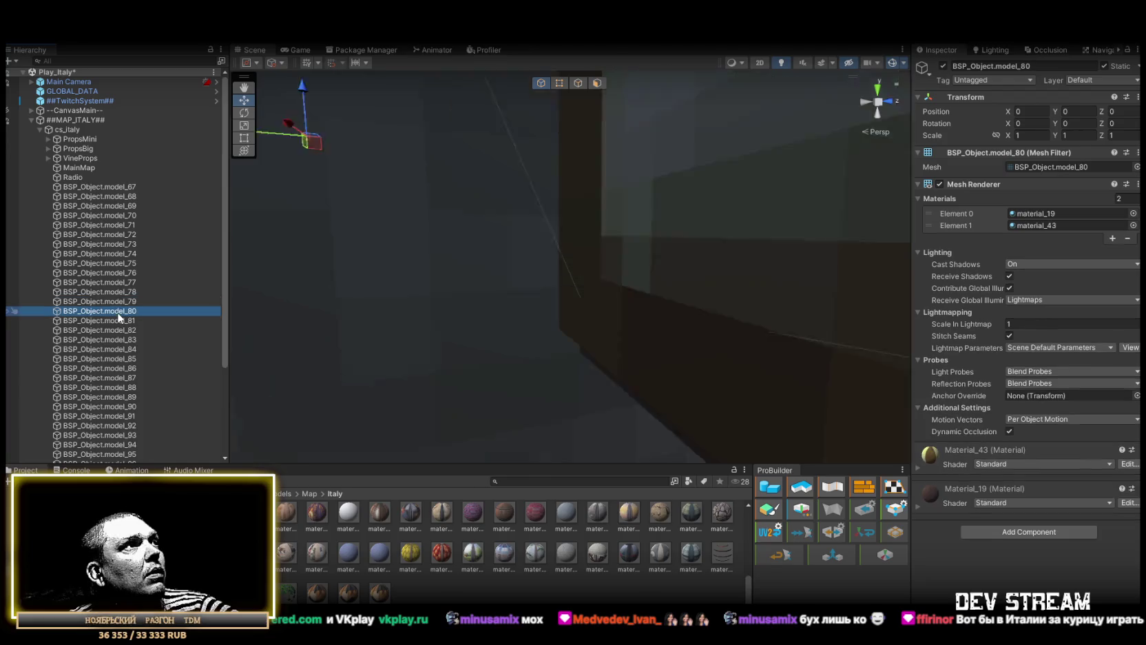
# - Move model_67 through model_79 into PropsMini and collapse the group
pyautogui.click(115, 302)
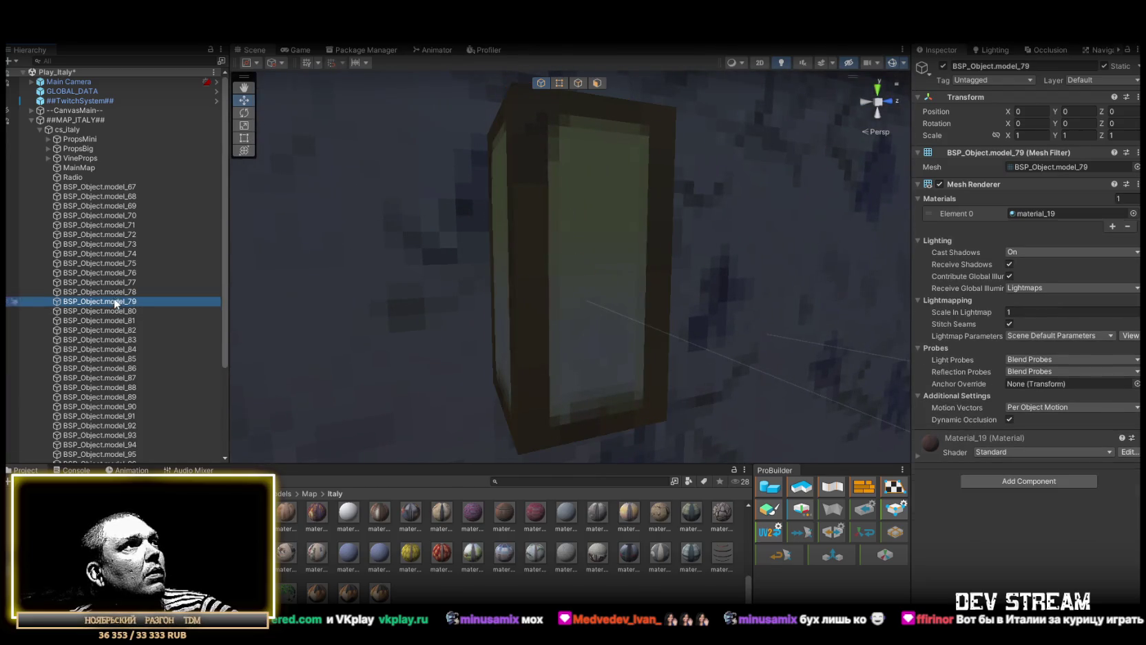
pyautogui.keyDown('shift'); pyautogui.click(113, 188); pyautogui.keyUp('shift')
pyautogui.moveTo(78, 142); pyautogui.dragTo(78, 143)
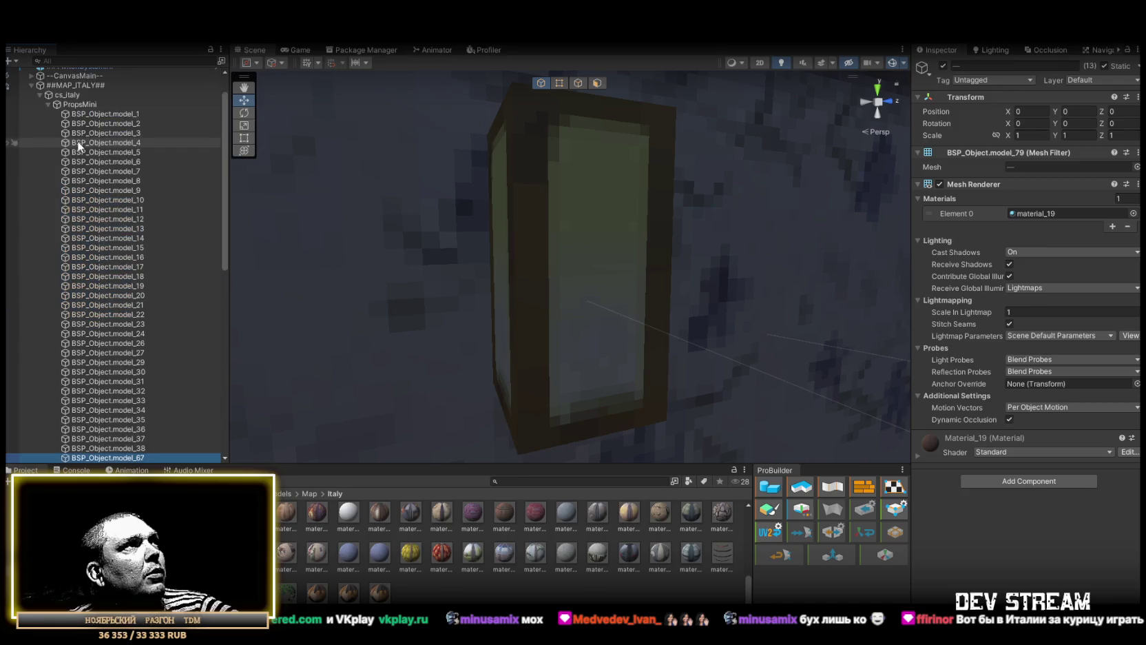
pyautogui.click(48, 104)
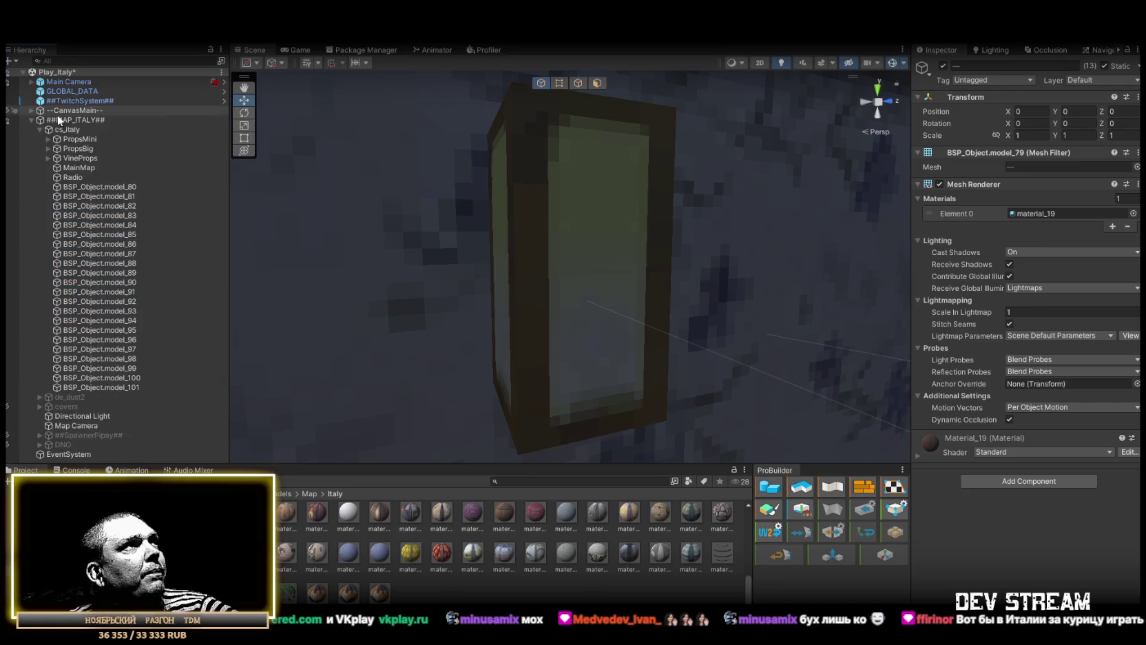
pyautogui.click(110, 196)
pyautogui.doubleClick(116, 205)
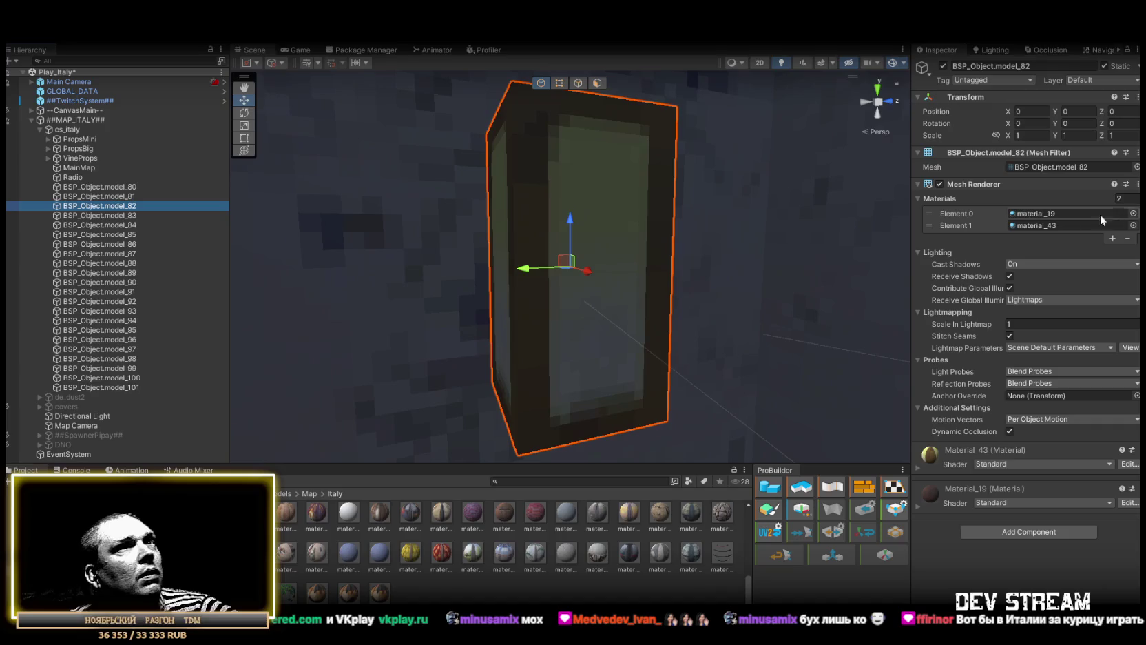
# - Enable emission on Material_43 using its albedo texture so the model_81/82 lamps glow
pyautogui.click(1036, 223)
pyautogui.click(1036, 214)
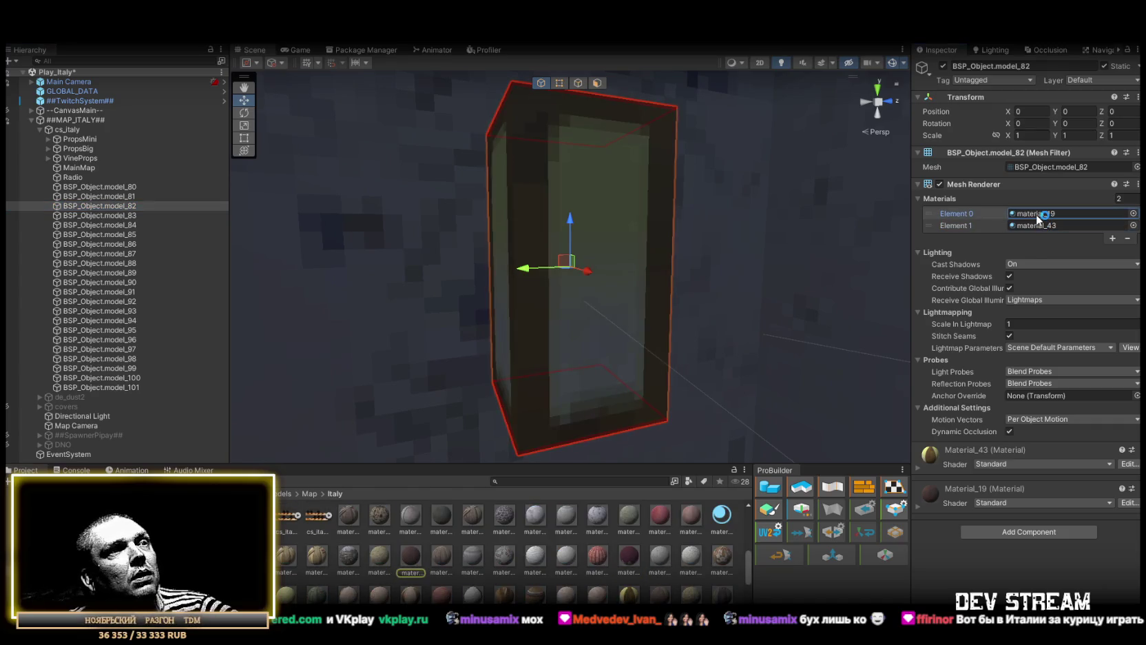
pyautogui.click(1034, 226)
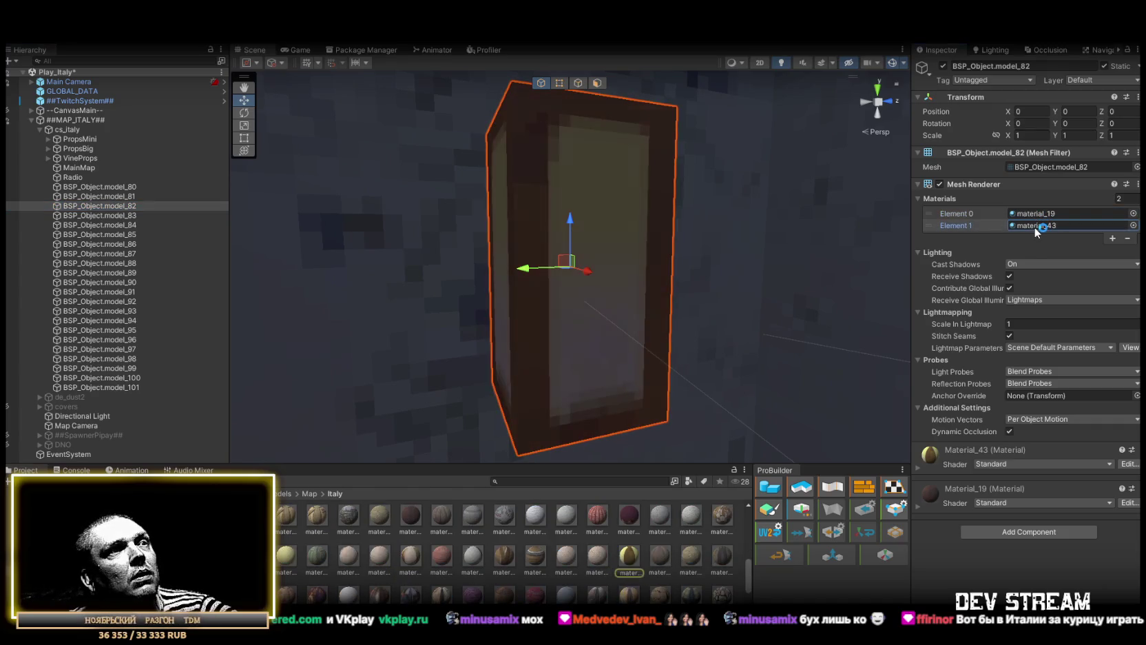
pyautogui.click(629, 553)
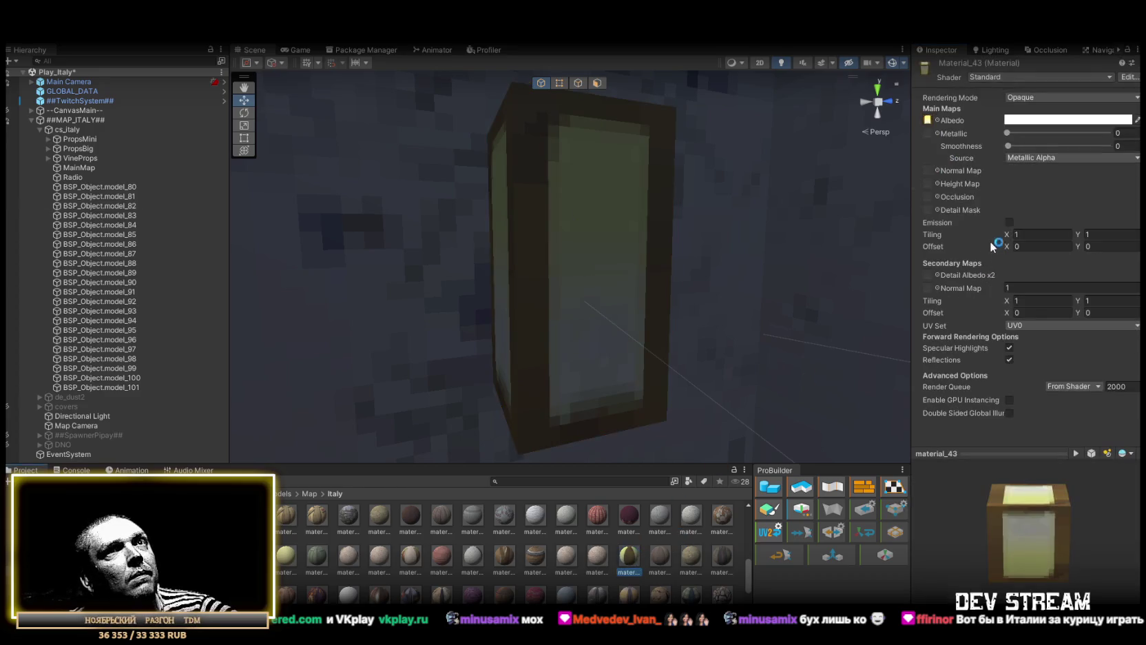
pyautogui.click(927, 120)
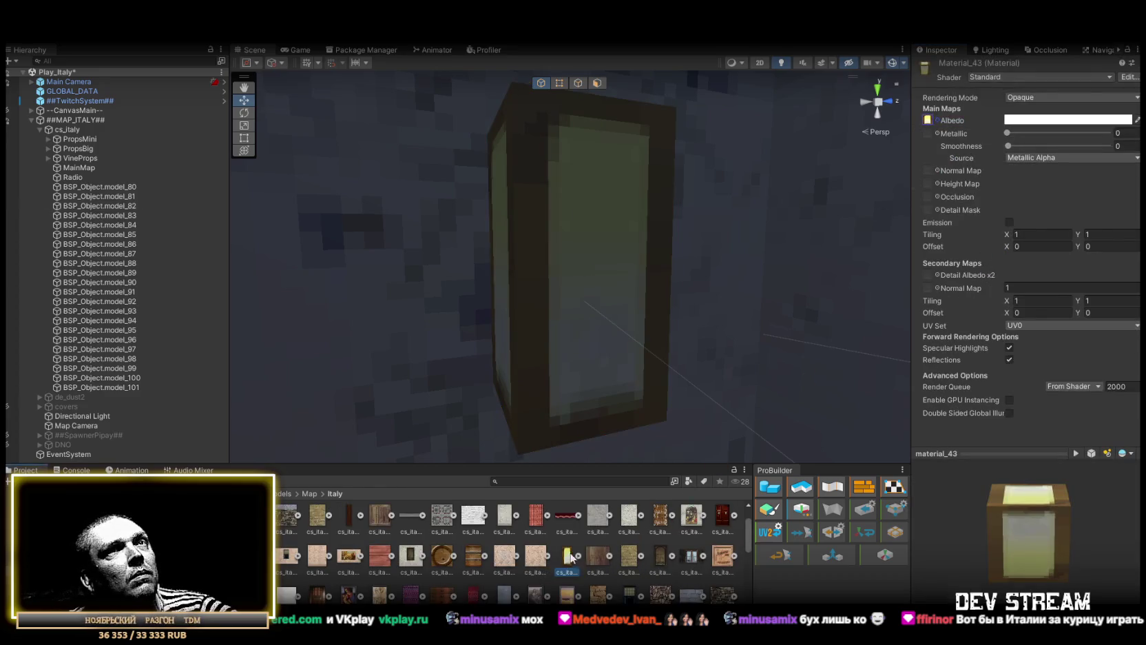
pyautogui.click(1010, 223)
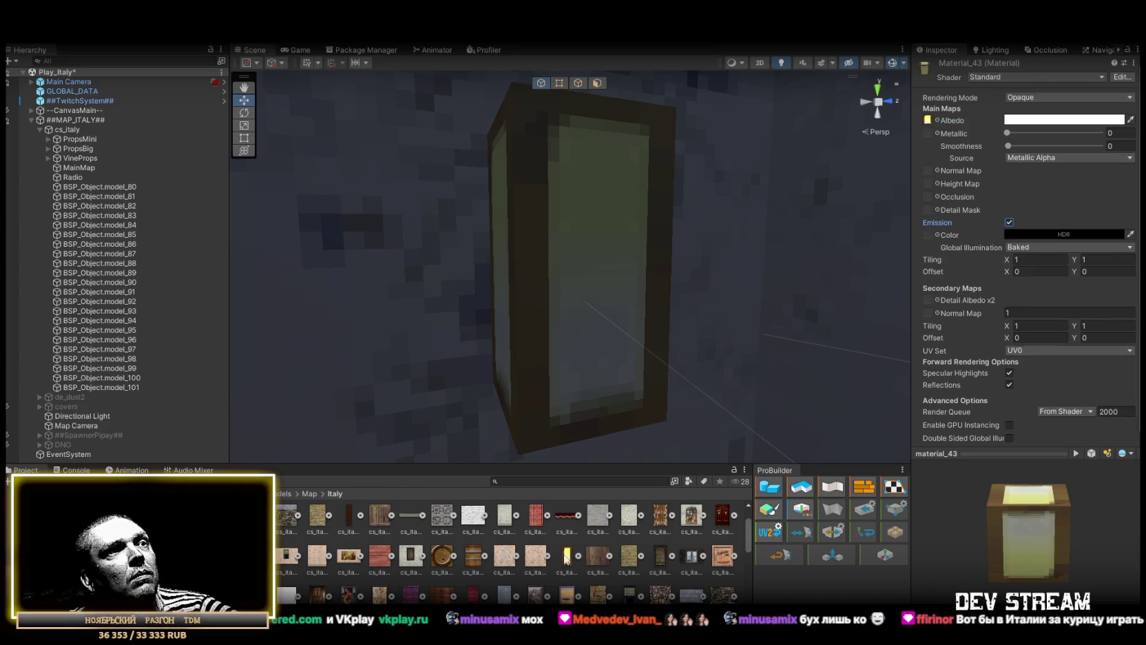
pyautogui.moveTo(934, 239); pyautogui.dragTo(935, 238)
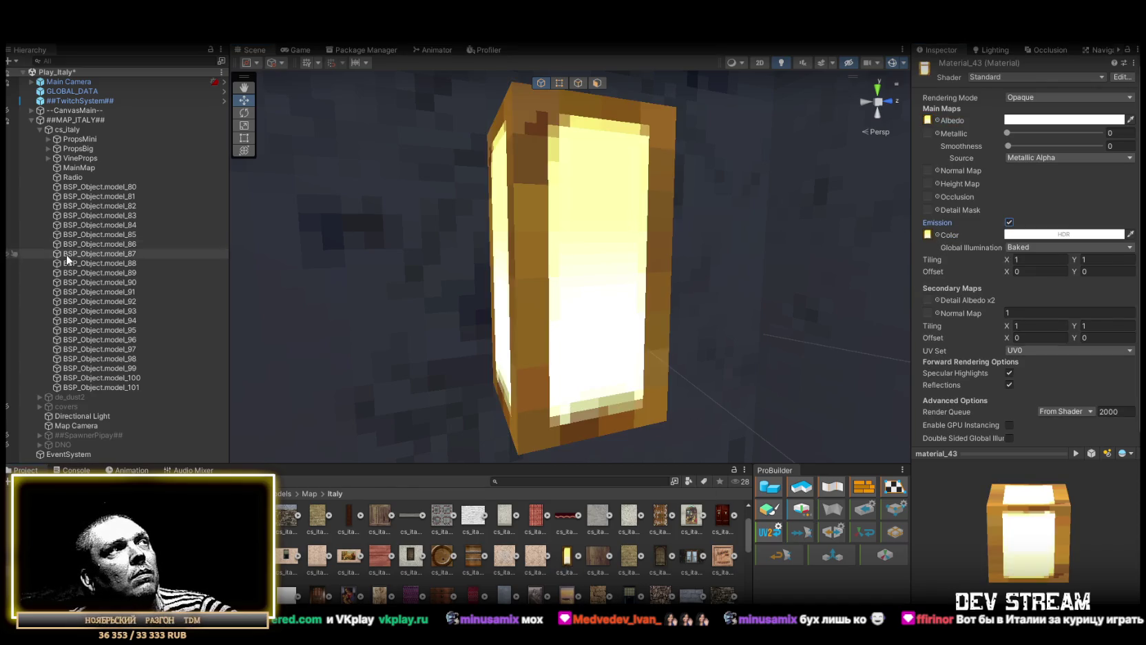
pyautogui.doubleClick(111, 186)
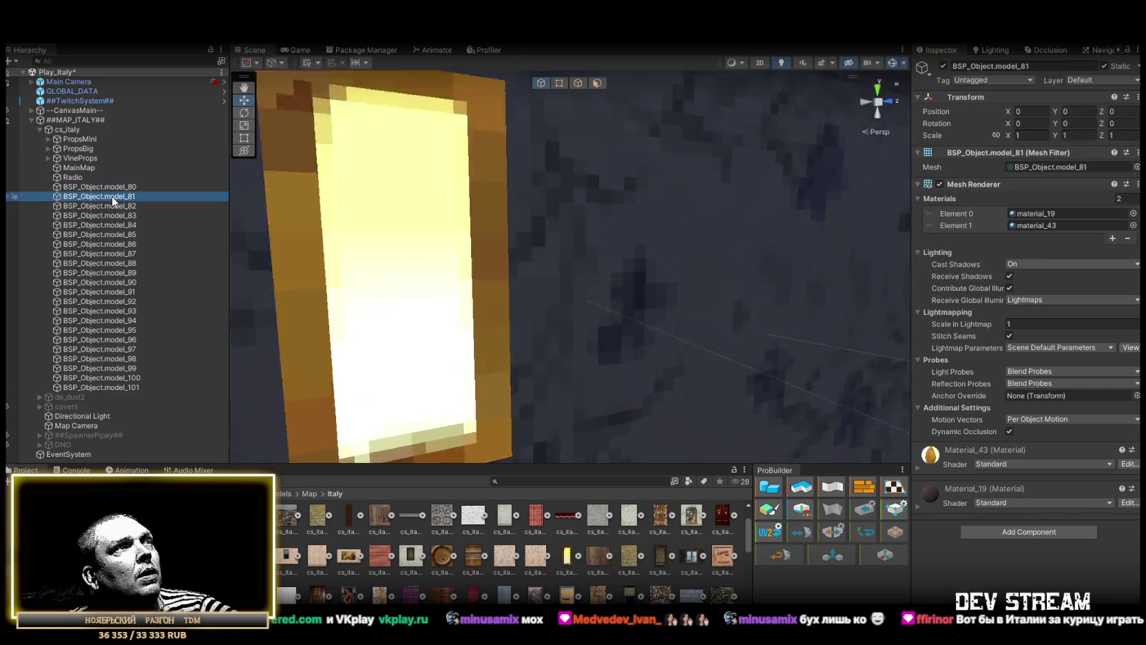
# - Frame the lamp objects model_85 through model_89 one by one, orbiting around the glowing lamp
pyautogui.doubleClick(113, 206)
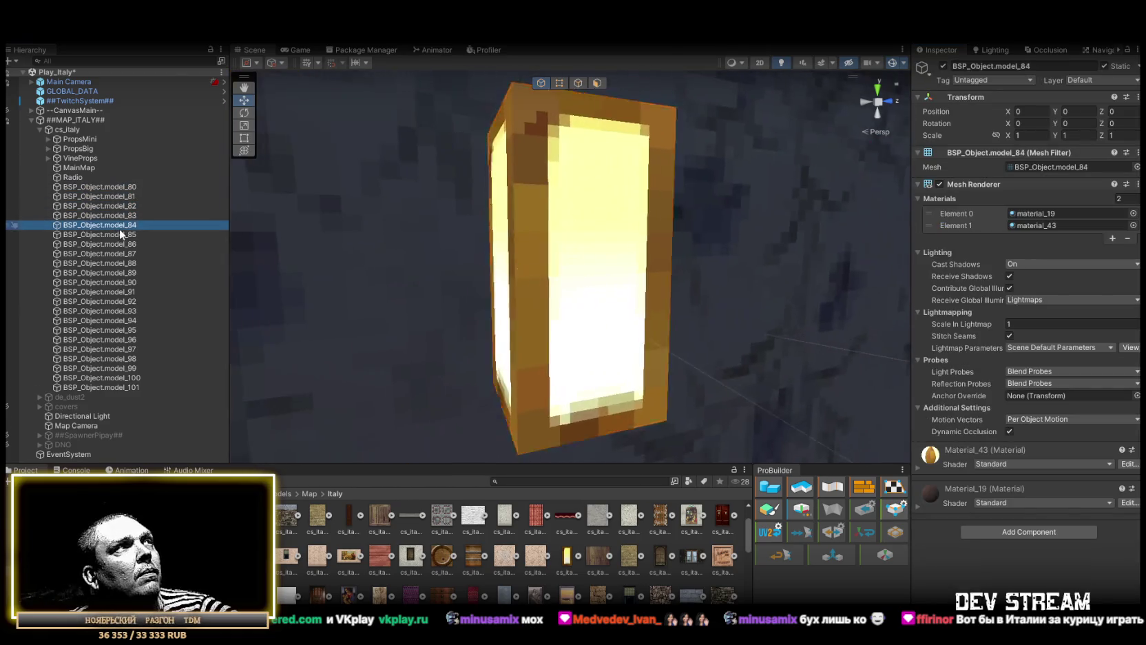
pyautogui.doubleClick(122, 235)
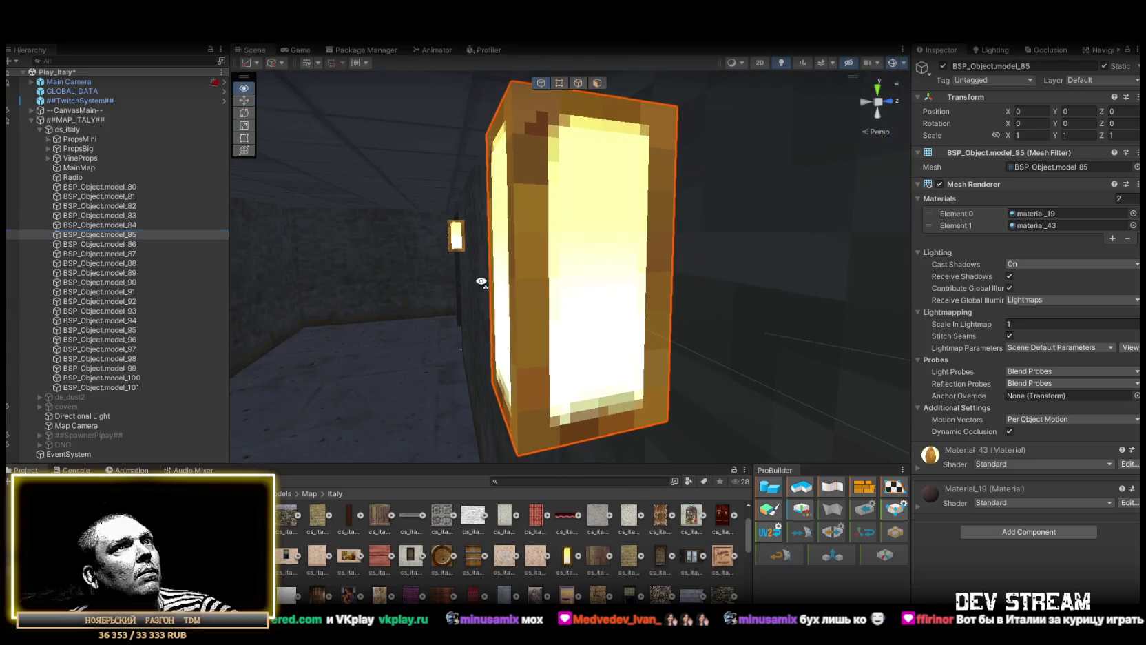
pyautogui.scroll(-10, 484, 284)
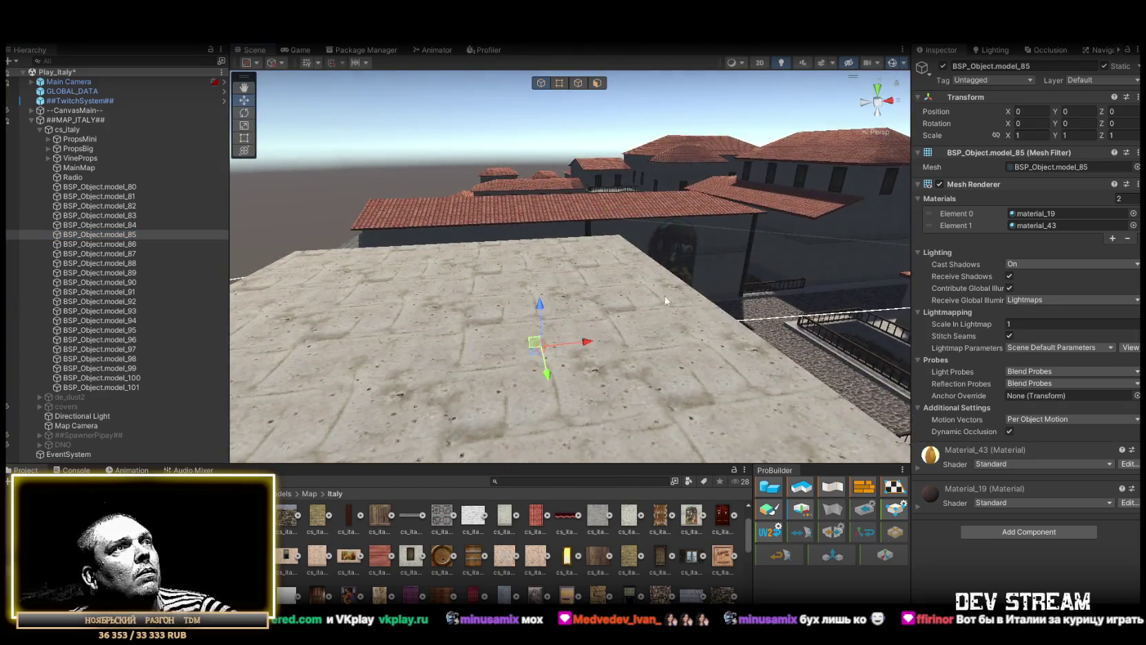
pyautogui.scroll(10, 677, 299)
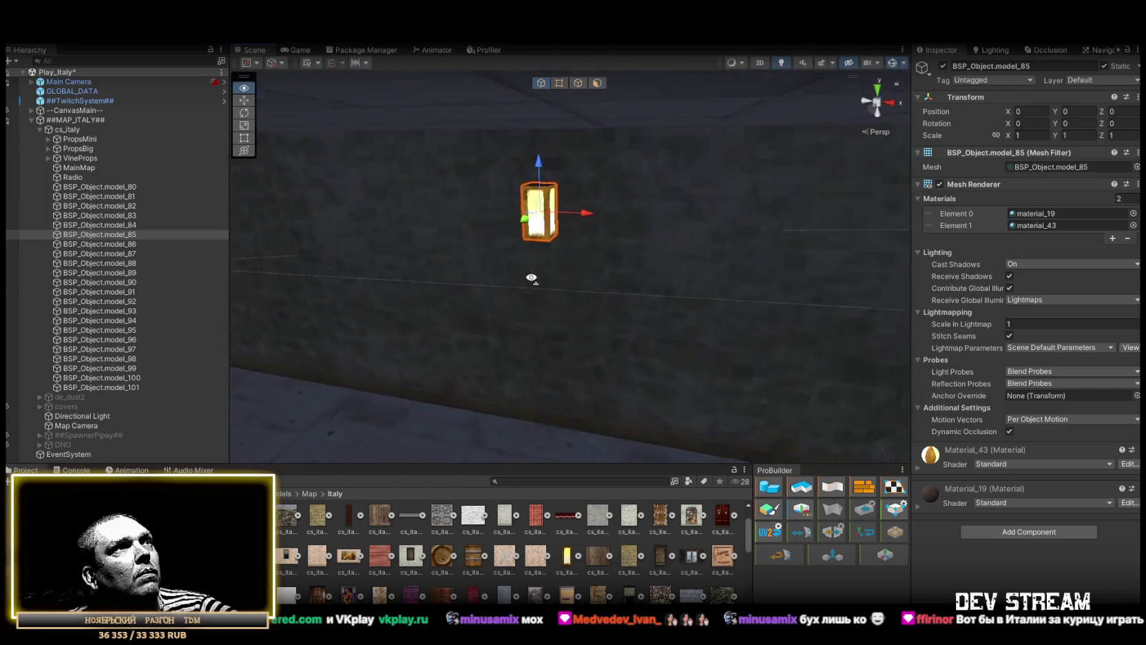
pyautogui.moveTo(533, 283); pyautogui.dragTo(204, 265)
pyautogui.doubleClick(111, 253)
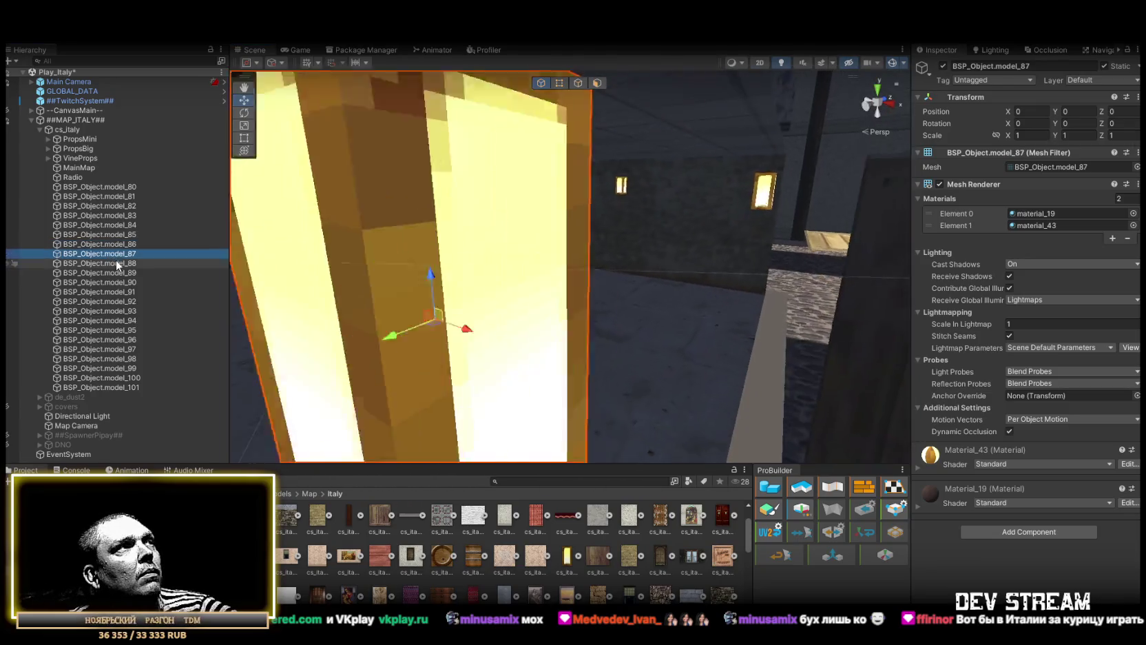
pyautogui.doubleClick(119, 263)
pyautogui.doubleClick(121, 273)
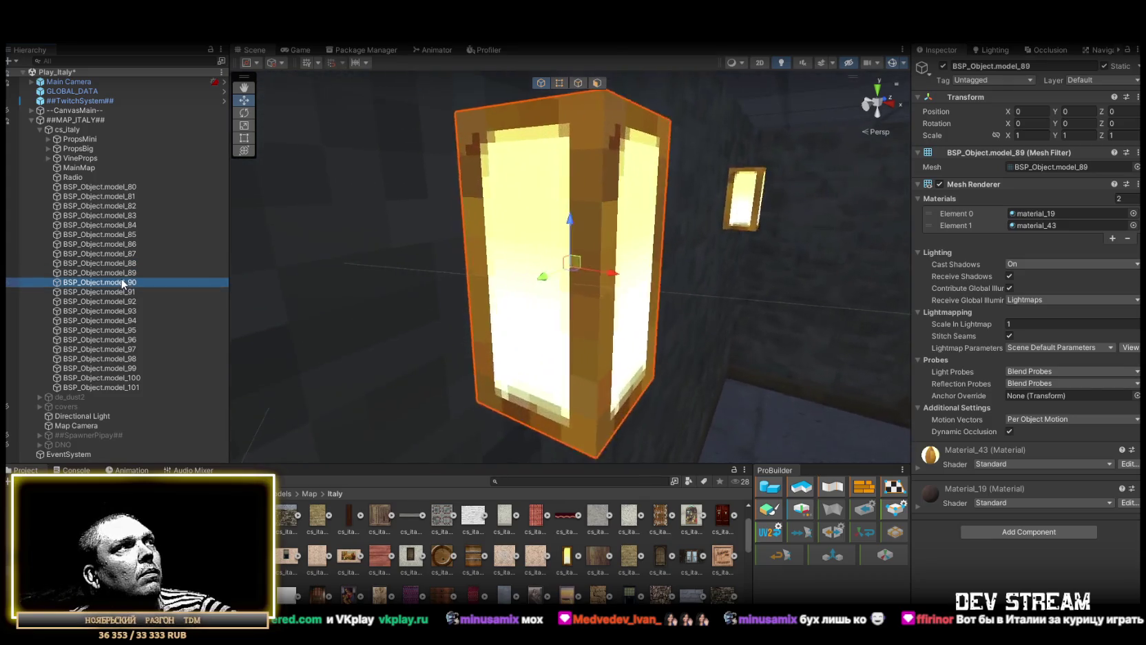
# - Inspect model_90 to model_93, then select the lamp pieces model_80 through model_90
pyautogui.click(124, 282)
pyautogui.doubleClick(127, 291)
pyautogui.doubleClick(130, 301)
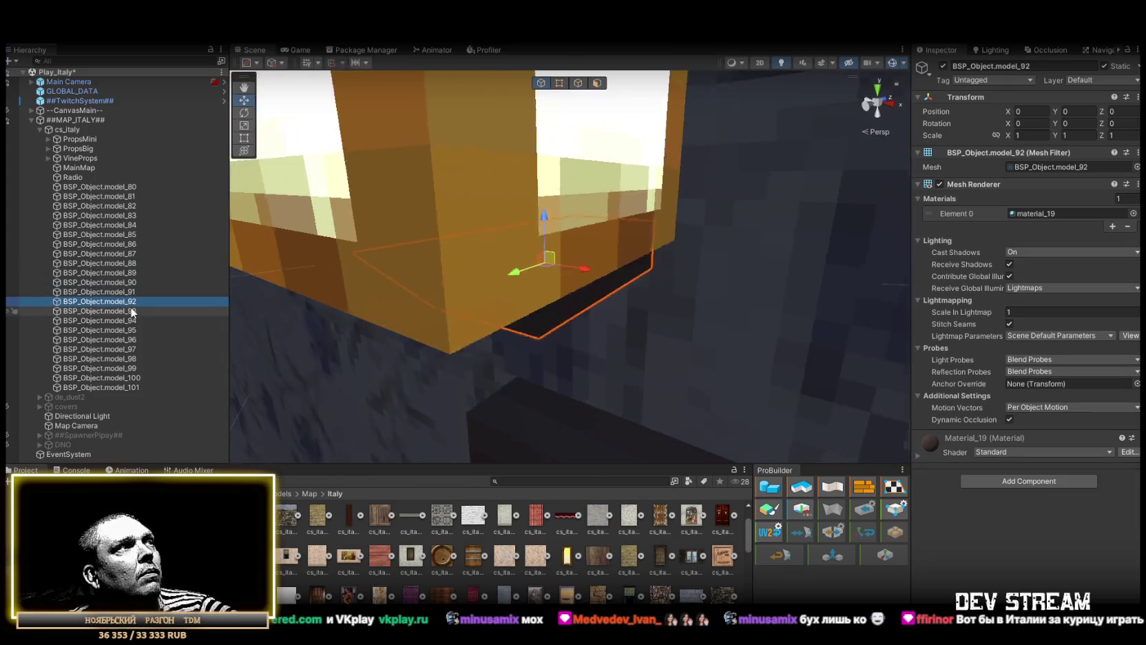
pyautogui.doubleClick(128, 311)
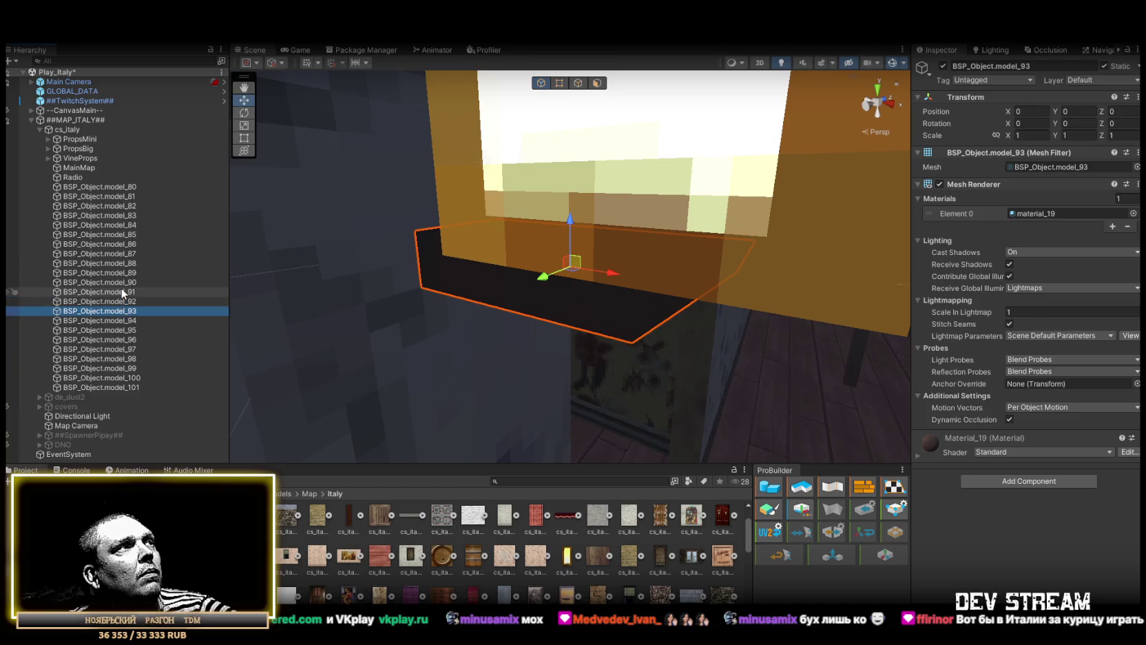
pyautogui.doubleClick(123, 292)
pyautogui.doubleClick(120, 282)
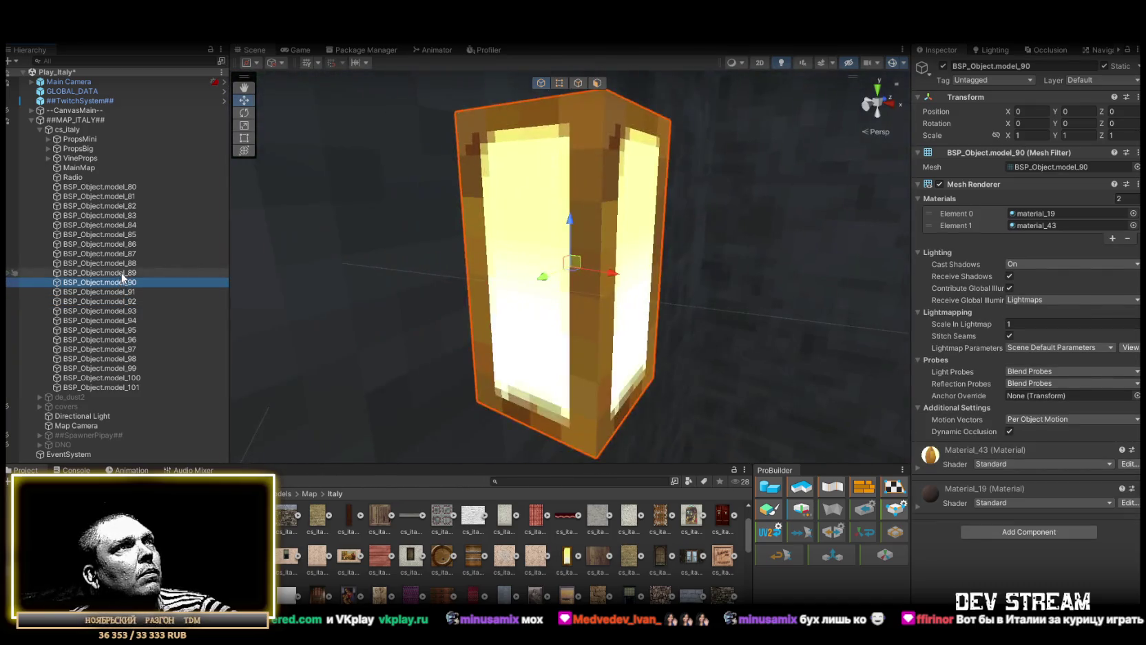
pyautogui.keyDown('shift'); pyautogui.click(112, 188); pyautogui.keyUp('shift')
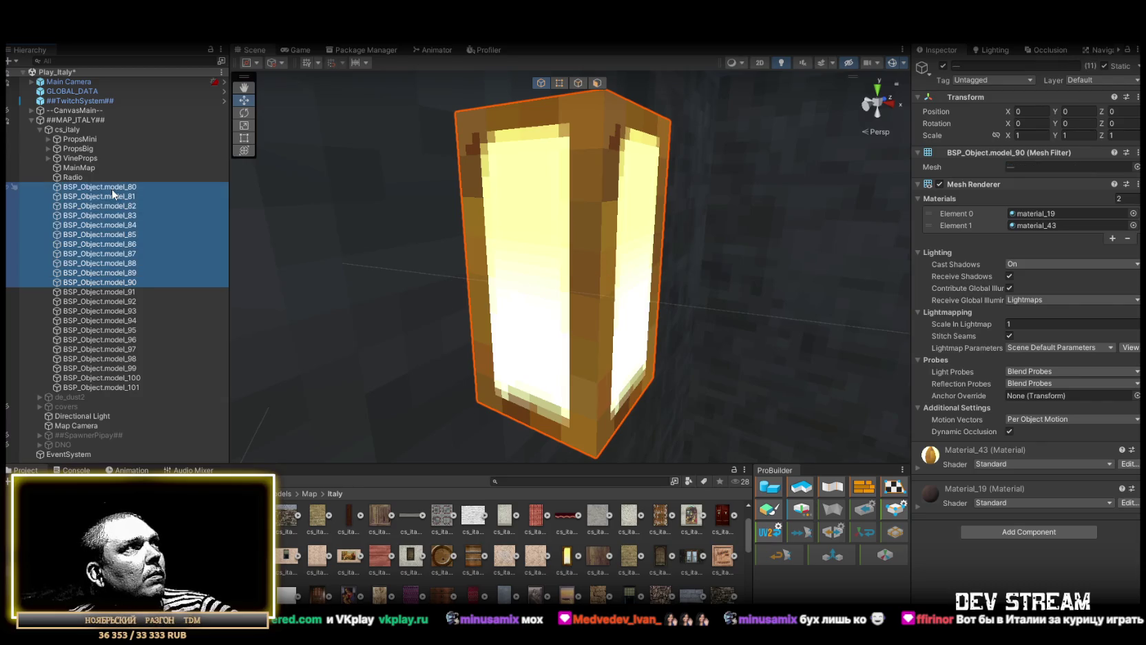
# - Group the selected lamp objects under a new empty parent named PropsLight
pyautogui.rightClick(111, 188)
pyautogui.click(171, 276)
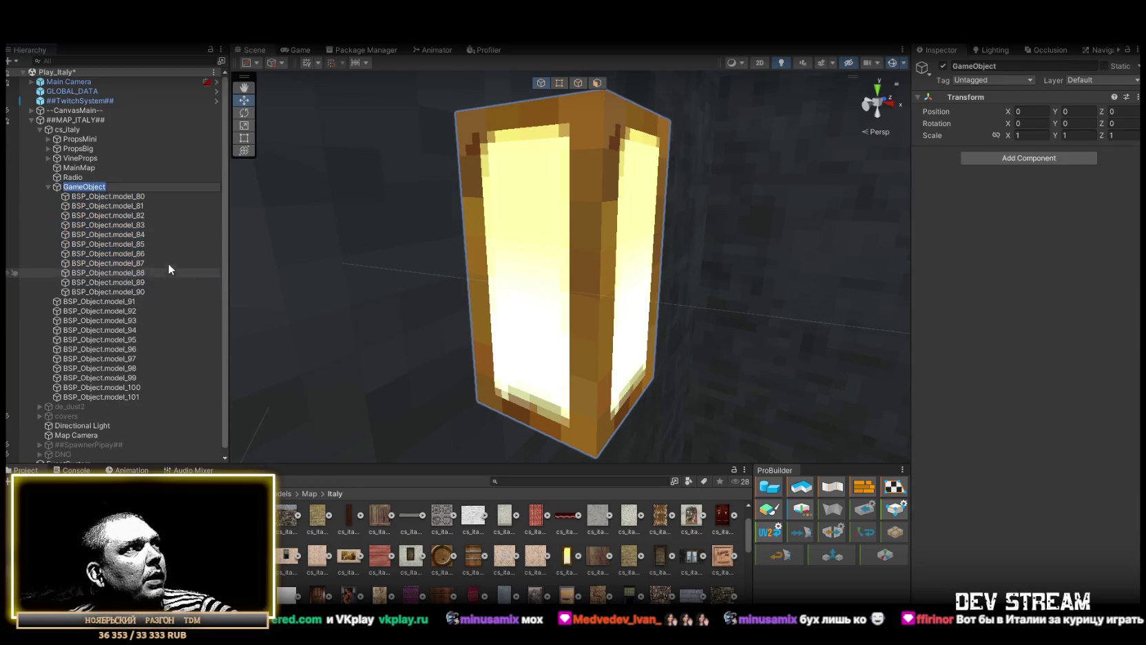
pyautogui.write('PropsLight')
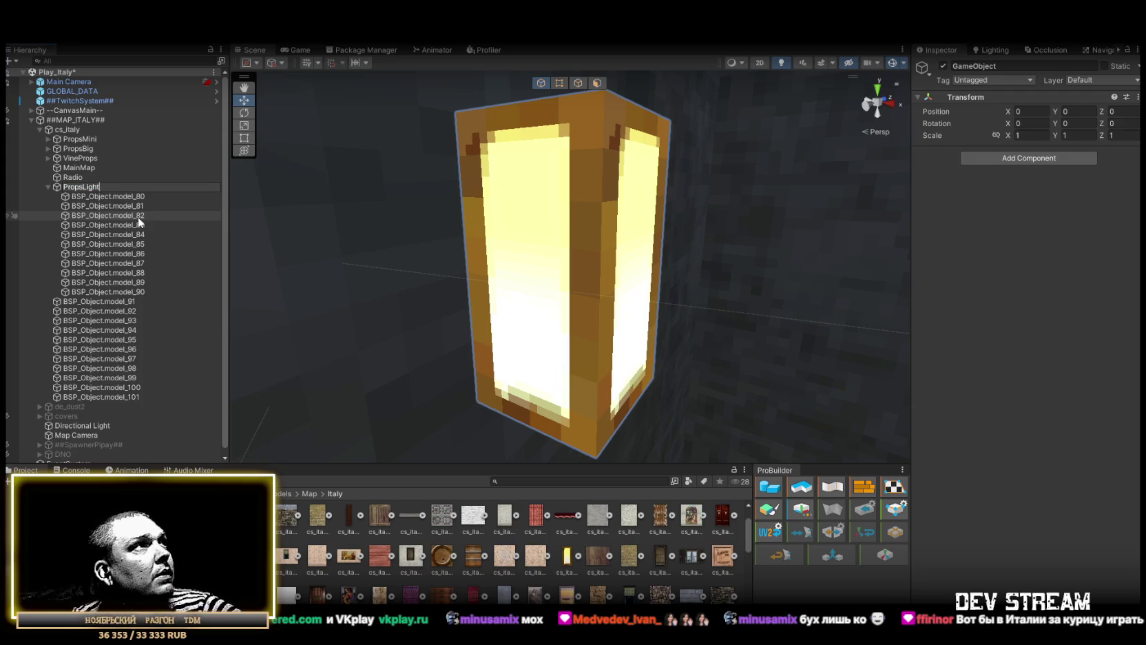
pyautogui.press('Return')
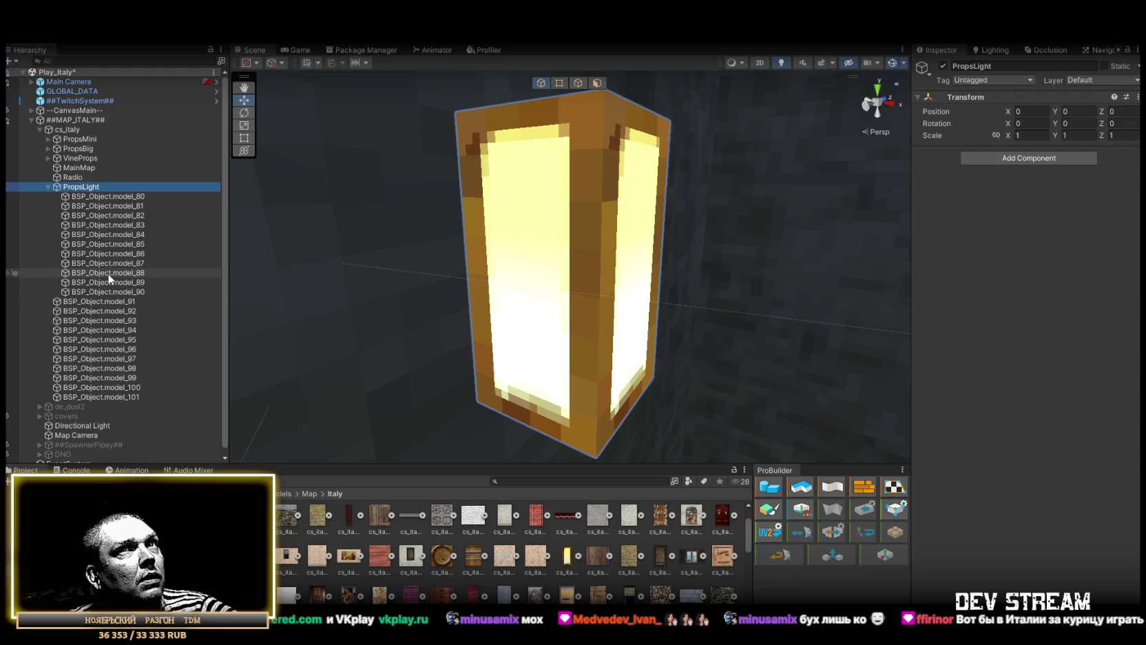
# - Check model_88's materials and frame model_91 through model_95 one at a time
pyautogui.click(109, 274)
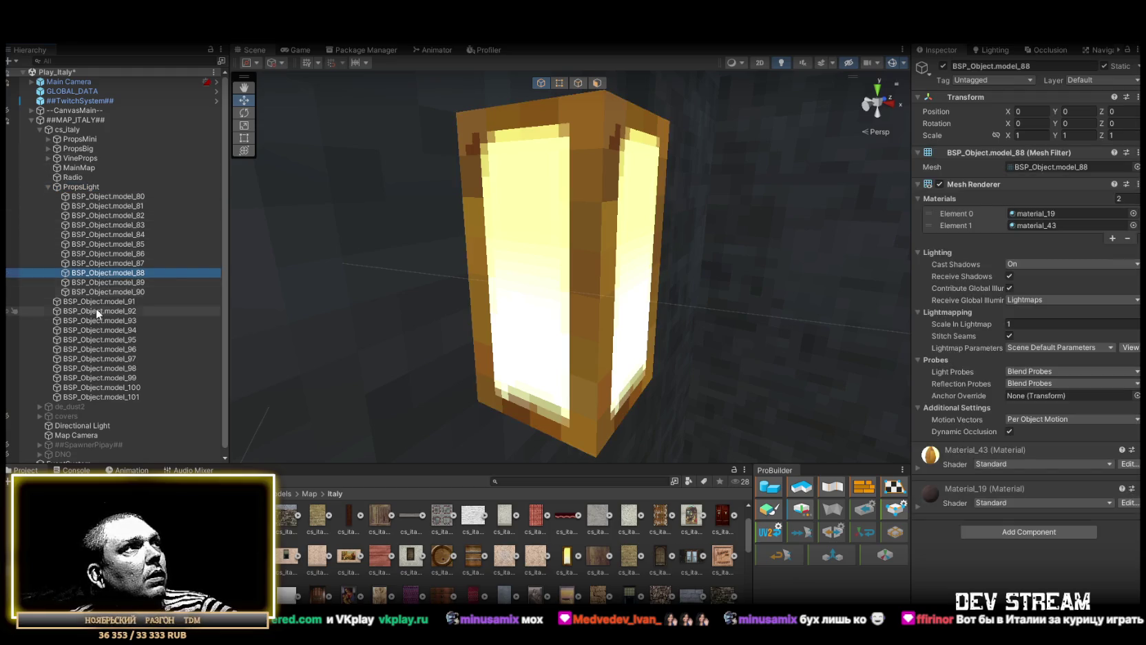
pyautogui.click(100, 301)
pyautogui.press('f')
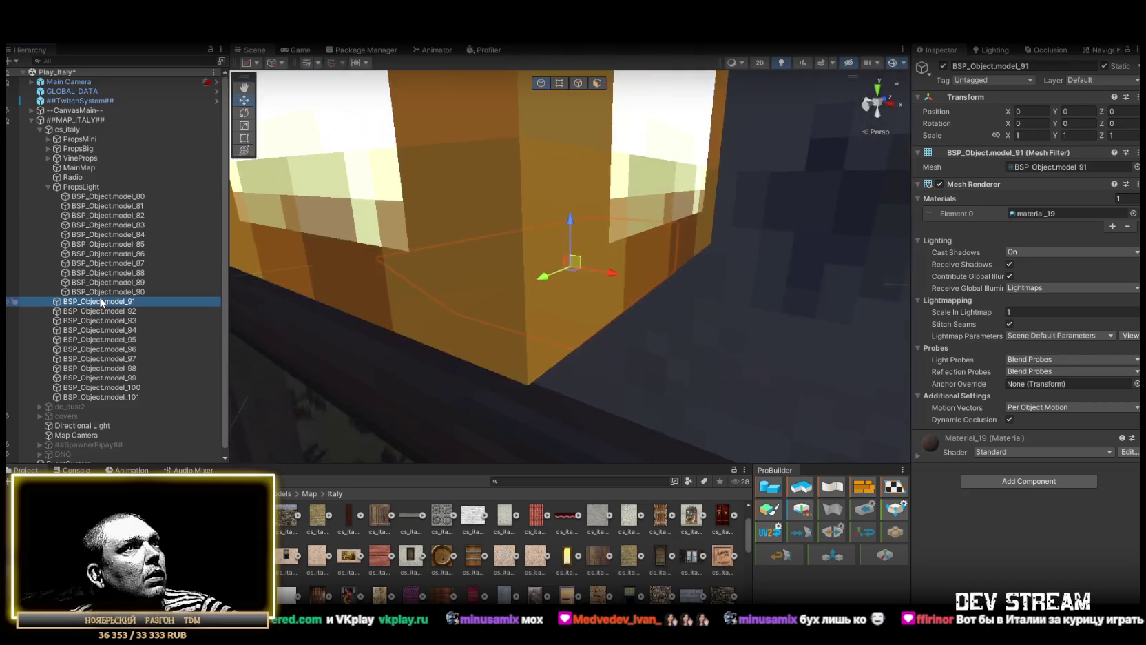
pyautogui.click(100, 311)
pyautogui.press('f')
pyautogui.click(102, 321)
pyautogui.press('f')
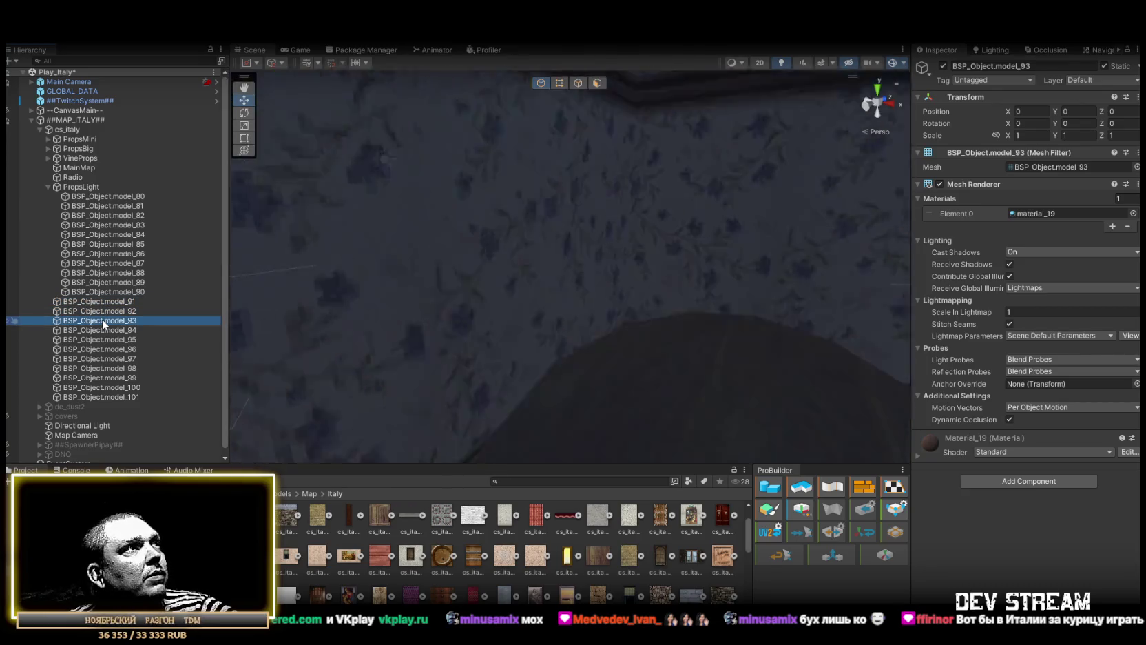
pyautogui.click(105, 330)
pyautogui.press('f')
pyautogui.click(105, 338)
pyautogui.press('f')
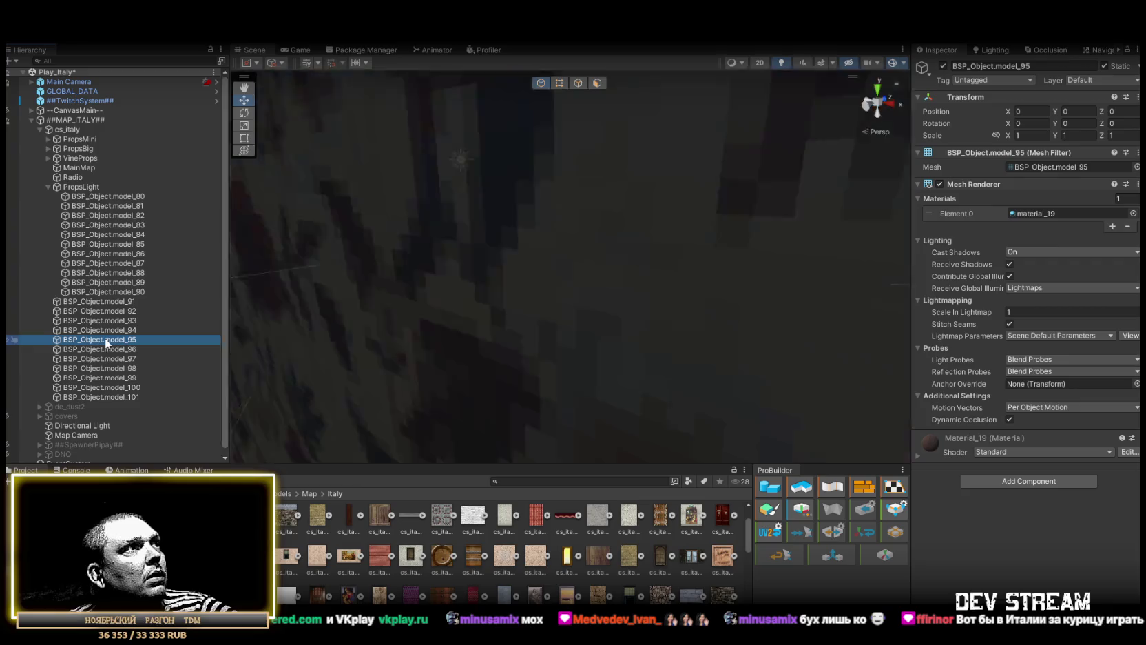
# - Frame model_96 through model_101 one at a time to inspect them
pyautogui.click(106, 349)
pyautogui.press('f')
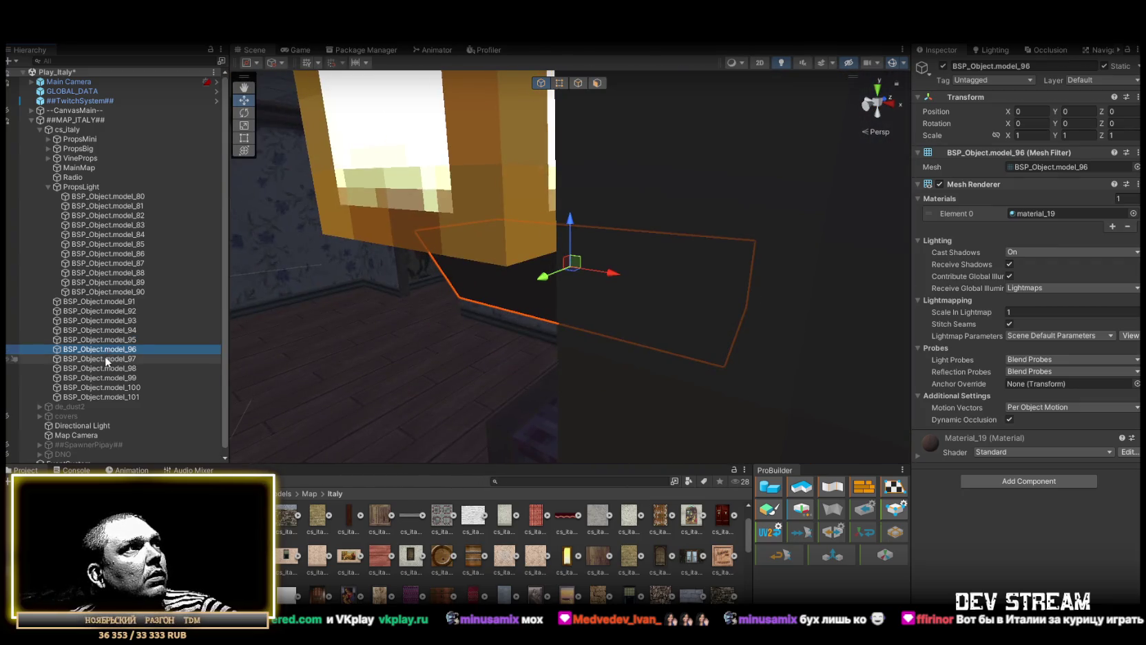
pyautogui.click(106, 358)
pyautogui.press('f')
pyautogui.click(105, 367)
pyautogui.press('f')
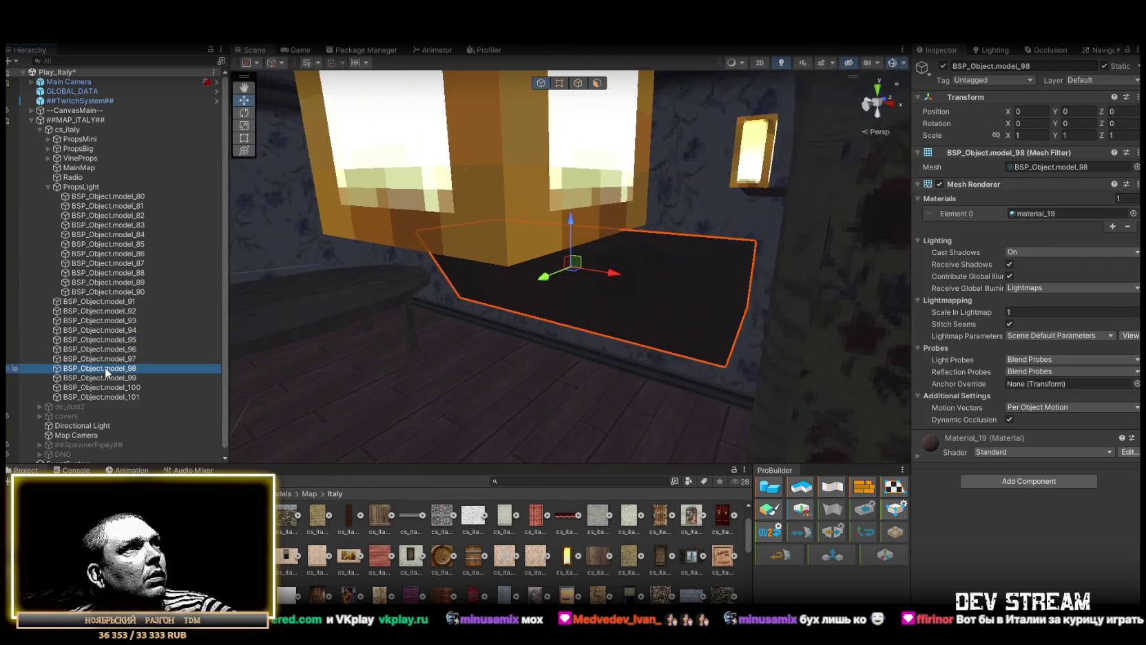
pyautogui.click(107, 378)
pyautogui.press('f')
pyautogui.click(108, 388)
pyautogui.press('f')
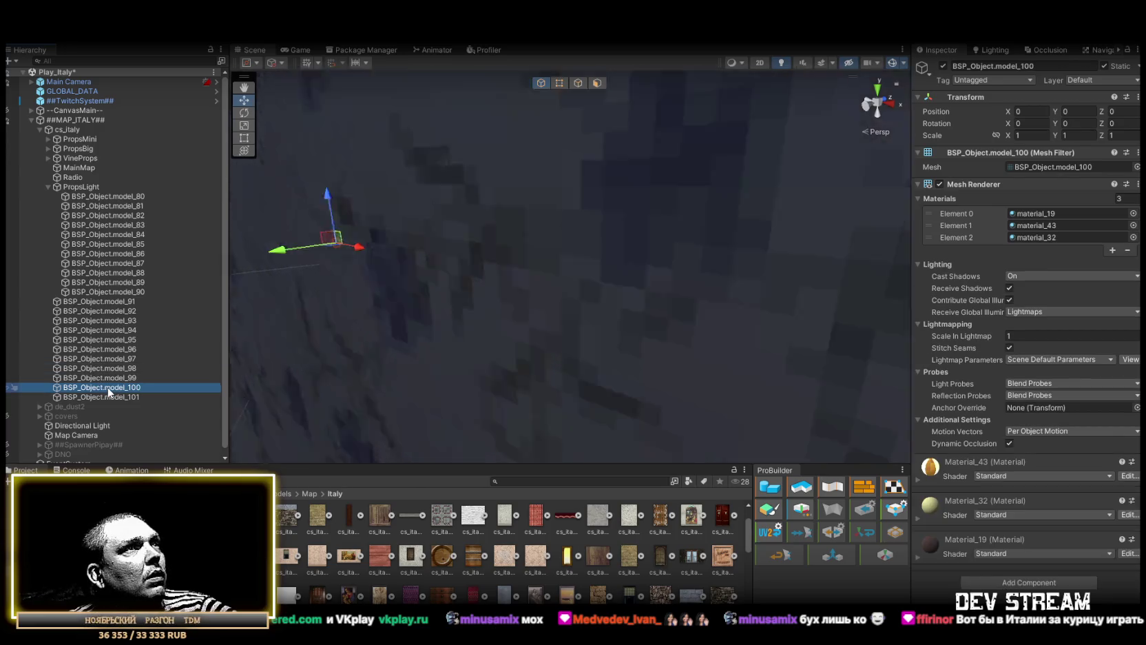
pyautogui.click(108, 397)
pyautogui.press('f')
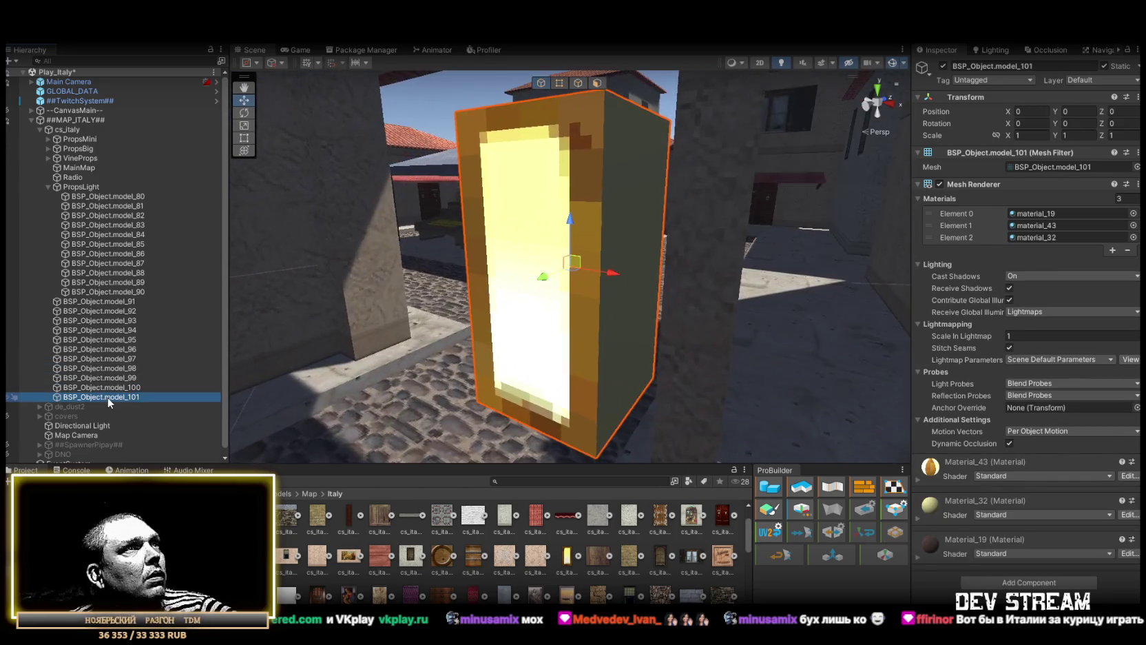
# - Move model_91 through model_99 into the PropsMini group and collapse it
pyautogui.click(107, 379)
pyautogui.keyDown('shift'); pyautogui.click(111, 303); pyautogui.keyUp('shift')
pyautogui.moveTo(108, 305)
pyautogui.mouseDown()
pyautogui.moveTo(86, 141)
pyautogui.moveTo(96, 141)
pyautogui.mouseUp()
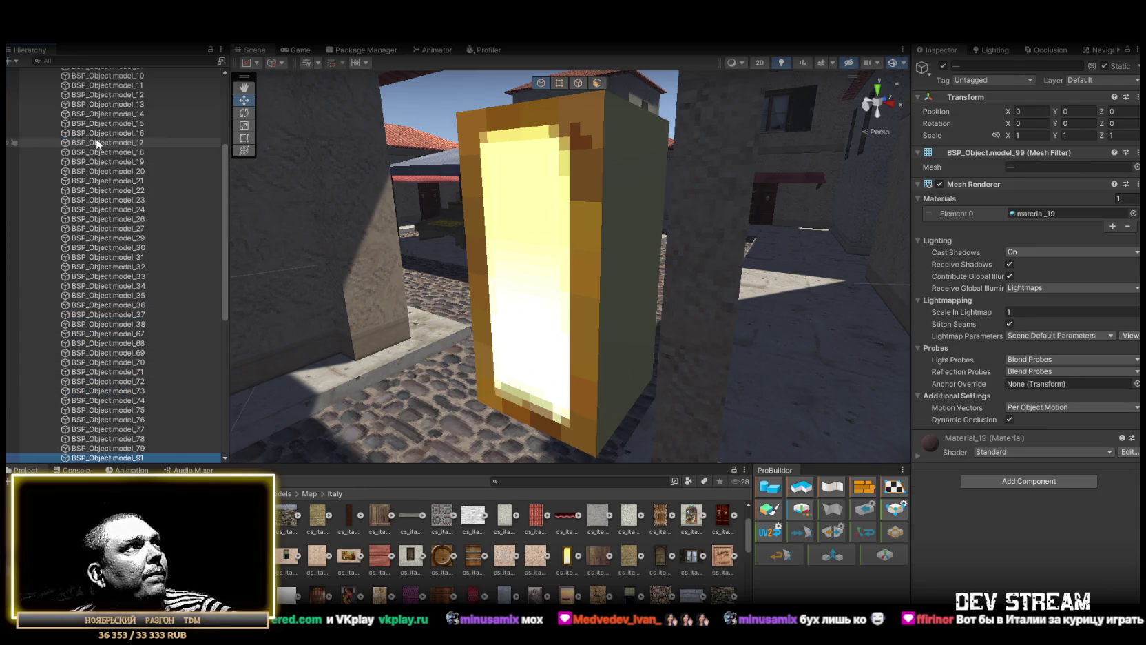
pyautogui.scroll(5, 96, 310)
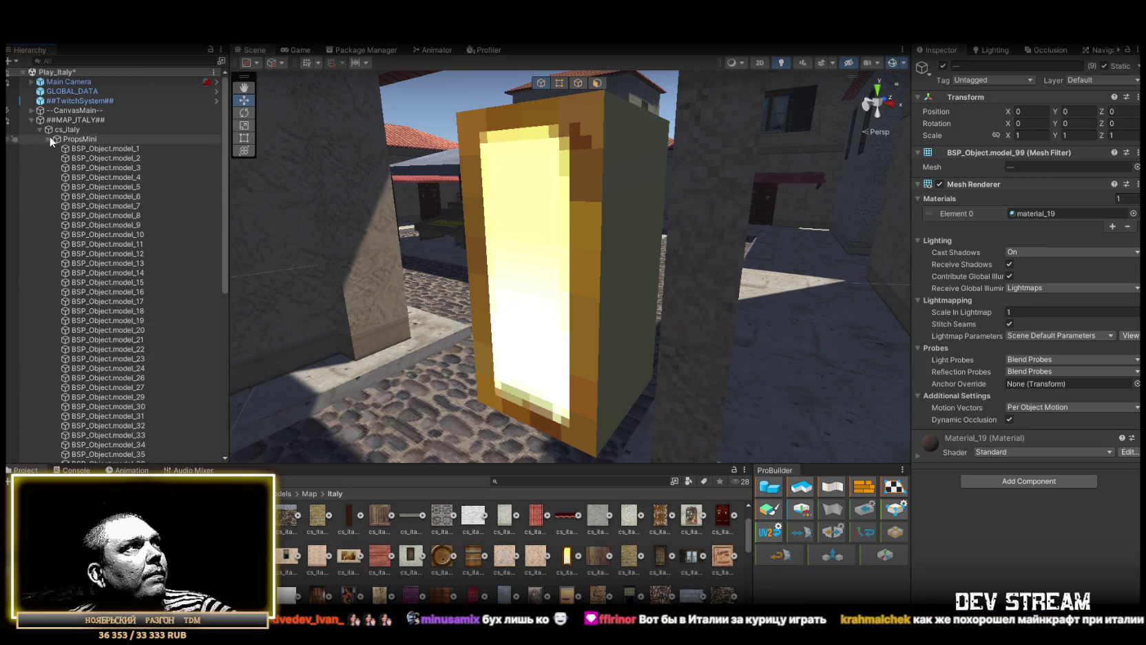
pyautogui.click(50, 138)
# - Move model_100 and model_101 into the PropsLight group
pyautogui.click(103, 301)
pyautogui.keyDown('shift'); pyautogui.click(103, 310); pyautogui.keyUp('shift')
pyautogui.moveTo(102, 305); pyautogui.dragTo(77, 186)
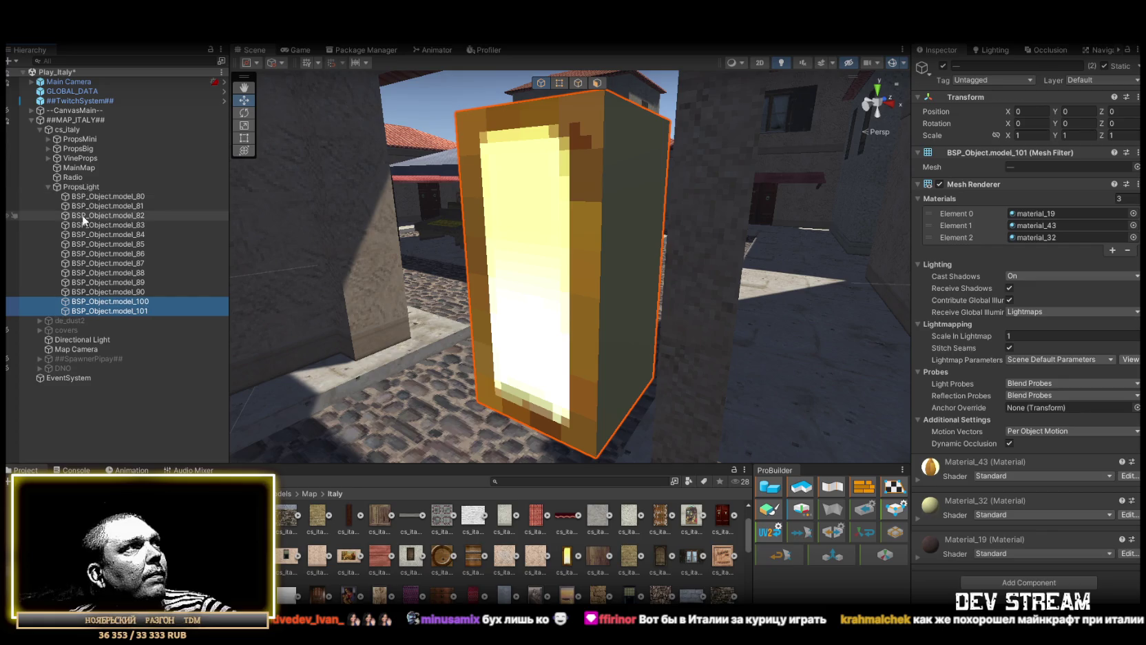
# - Collapse and frame the PropsLight group, then peek into and select VineProps
pyautogui.click(50, 186)
pyautogui.click(78, 168)
pyautogui.doubleClick(79, 168)
pyautogui.click(48, 158)
pyautogui.click(48, 158)
pyautogui.click(77, 159)
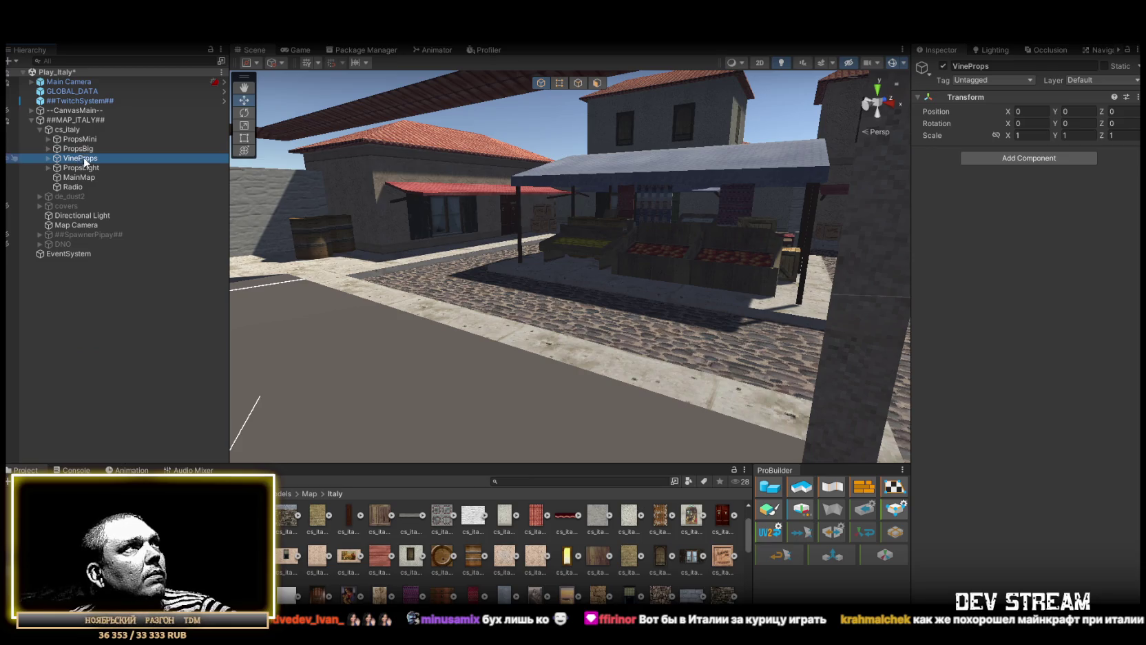
# - Add a Box Collider to the PropsBig doors model_25 and model_28
pyautogui.click(48, 148)
pyautogui.doubleClick(86, 159)
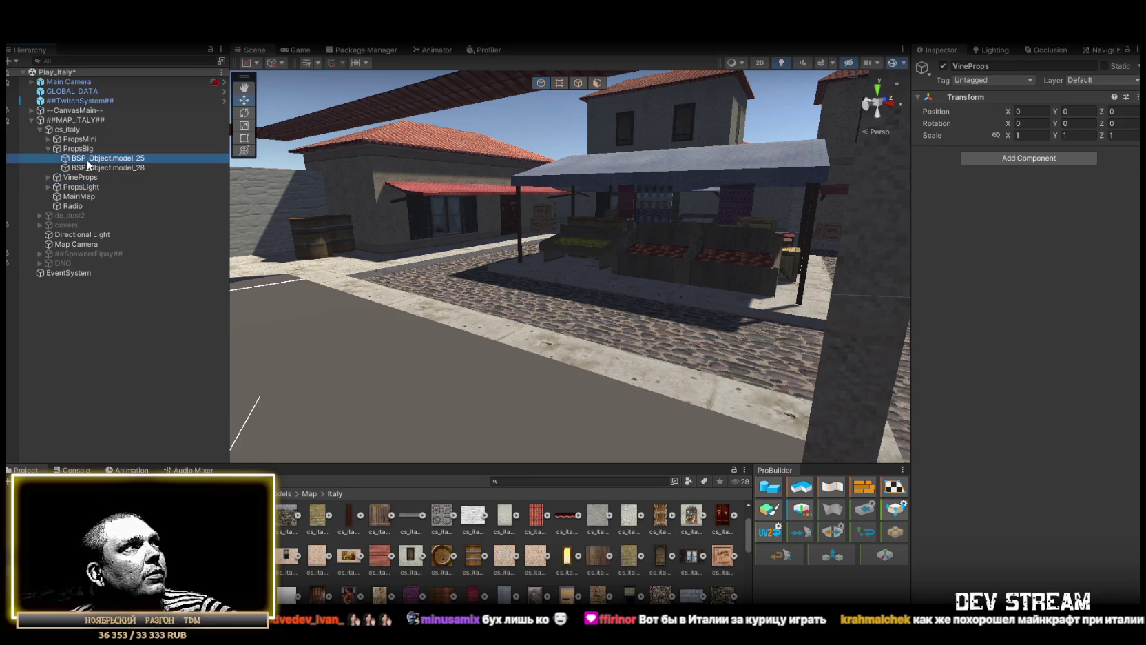
pyautogui.keyDown('shift'); pyautogui.click(101, 166); pyautogui.keyUp('shift')
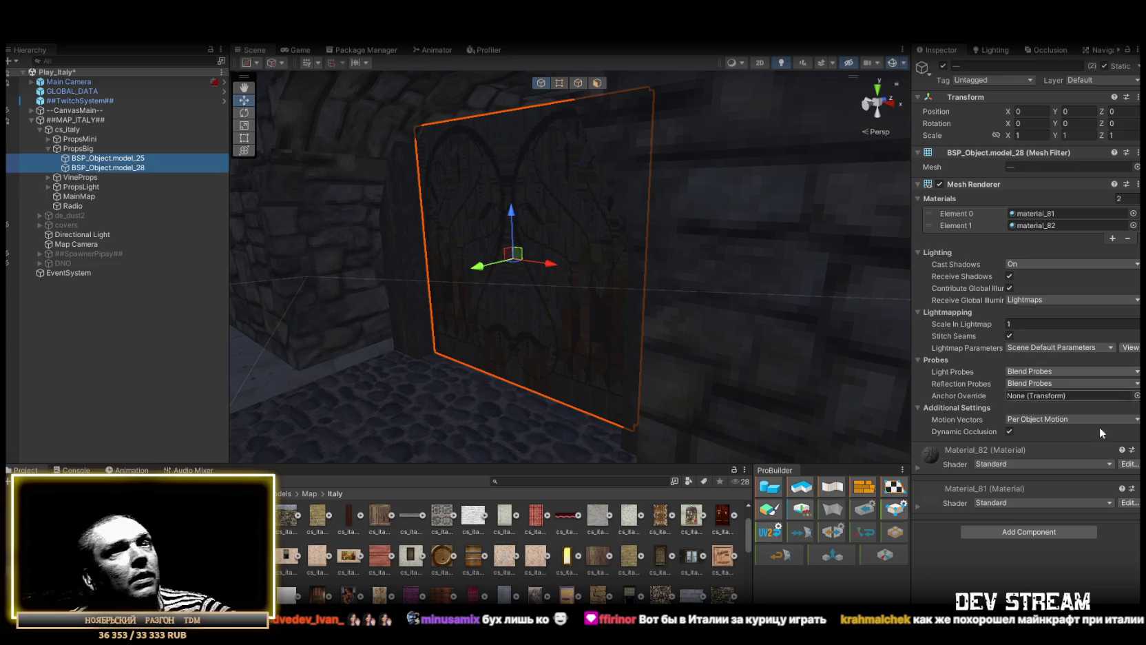
pyautogui.click(1041, 533)
pyautogui.write('box')
pyautogui.press('Return')
pyautogui.moveTo(661, 289)
pyautogui.mouseDown()
pyautogui.moveTo(611, 301)
pyautogui.moveTo(644, 312)
pyautogui.moveTo(387, 288)
pyautogui.moveTo(397, 301)
pyautogui.moveTo(589, 224)
pyautogui.moveTo(588, 266)
pyautogui.moveTo(651, 300)
pyautogui.mouseUp()
pyautogui.click(67, 129)
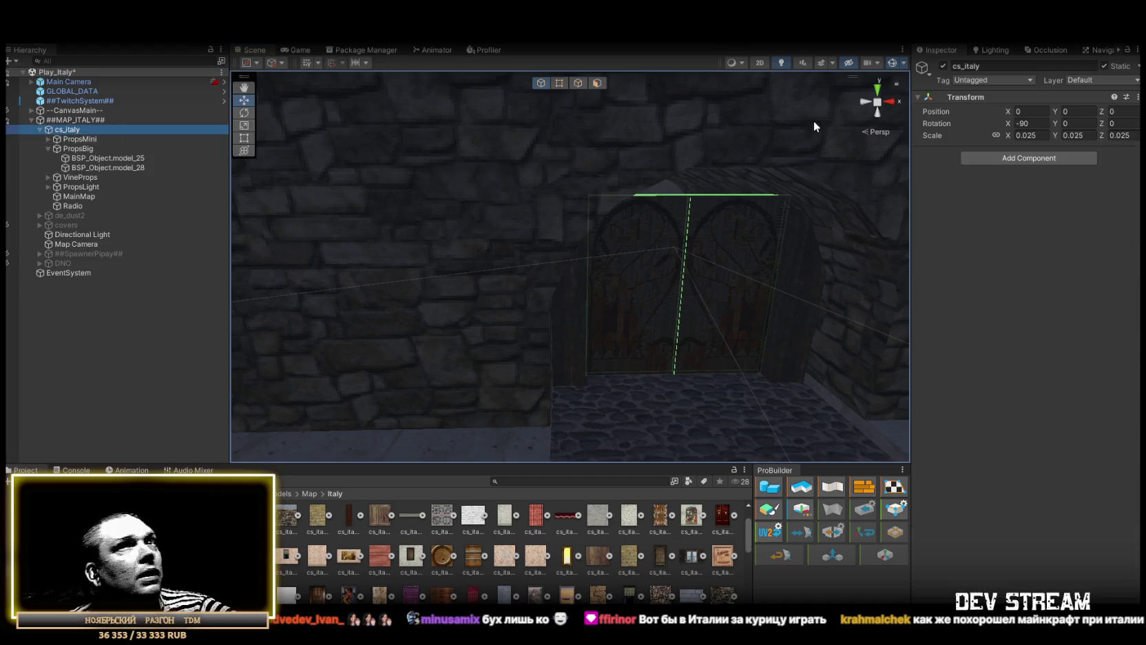
# - Mark cs_italy and all its children as static
pyautogui.click(1104, 66)
pyautogui.press('Return')
pyautogui.moveTo(716, 262); pyautogui.dragTo(780, 255)
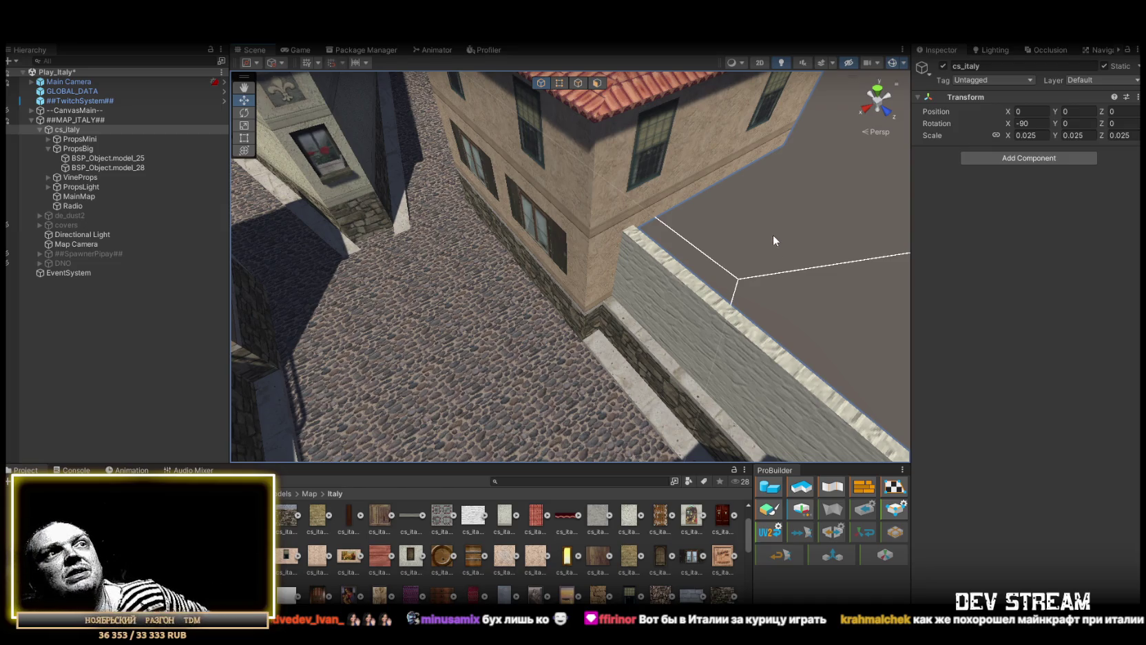
# - Fly over the rooftops, awning roof and cobblestone street, then select MainMap
pyautogui.moveTo(738, 266)
pyautogui.mouseDown()
pyautogui.moveTo(744, 242)
pyautogui.moveTo(528, 281)
pyautogui.moveTo(700, 270)
pyautogui.moveTo(586, 194)
pyautogui.mouseUp()
pyautogui.moveTo(494, 385)
pyautogui.mouseDown()
pyautogui.moveTo(445, 320)
pyautogui.moveTo(685, 327)
pyautogui.moveTo(676, 227)
pyautogui.moveTo(567, 265)
pyautogui.mouseUp()
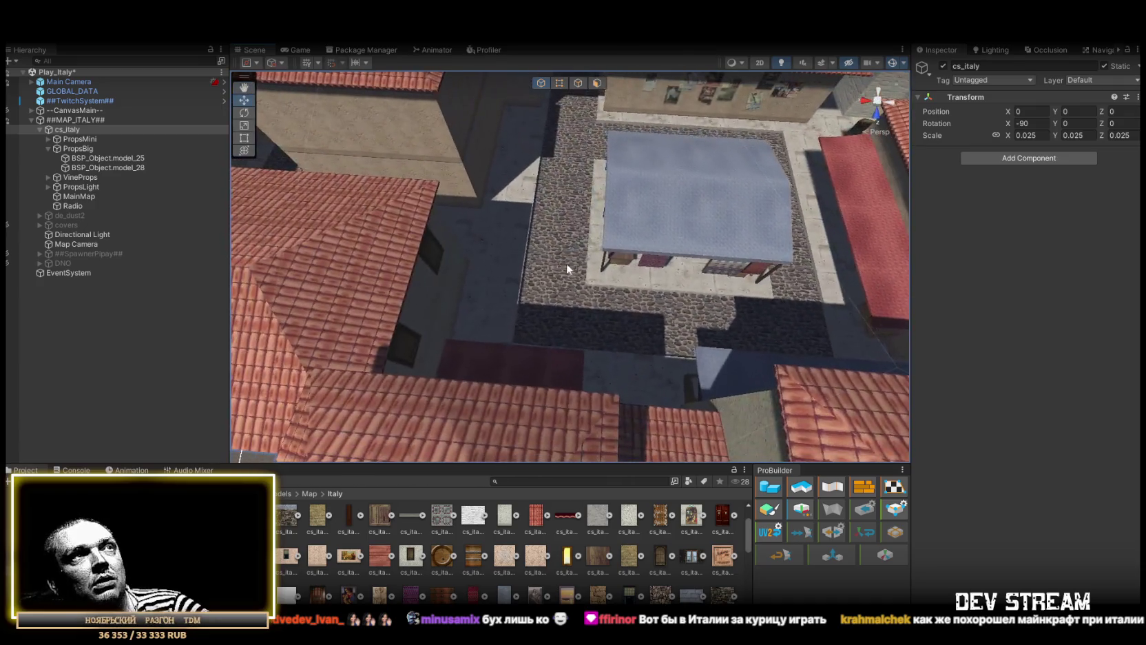
pyautogui.moveTo(741, 132)
pyautogui.mouseDown()
pyautogui.moveTo(724, 172)
pyautogui.moveTo(396, 153)
pyautogui.moveTo(328, 123)
pyautogui.moveTo(452, 94)
pyautogui.moveTo(482, 129)
pyautogui.moveTo(333, 288)
pyautogui.moveTo(137, 290)
pyautogui.moveTo(12, 249)
pyautogui.moveTo(1052, 227)
pyautogui.moveTo(43, 235)
pyautogui.moveTo(12, 256)
pyautogui.mouseUp()
pyautogui.moveTo(532, 297)
pyautogui.mouseDown()
pyautogui.moveTo(119, 298)
pyautogui.moveTo(329, 301)
pyautogui.moveTo(274, 318)
pyautogui.moveTo(484, 264)
pyautogui.moveTo(522, 231)
pyautogui.moveTo(440, 260)
pyautogui.moveTo(668, 276)
pyautogui.moveTo(371, 217)
pyautogui.moveTo(587, 167)
pyautogui.moveTo(678, 223)
pyautogui.moveTo(302, 212)
pyautogui.moveTo(486, 194)
pyautogui.moveTo(307, 177)
pyautogui.moveTo(588, 192)
pyautogui.moveTo(508, 279)
pyautogui.moveTo(327, 177)
pyautogui.moveTo(351, 263)
pyautogui.moveTo(538, 294)
pyautogui.moveTo(554, 234)
pyautogui.moveTo(580, 218)
pyautogui.moveTo(583, 172)
pyautogui.moveTo(401, 120)
pyautogui.moveTo(374, 163)
pyautogui.moveTo(384, 193)
pyautogui.moveTo(573, 210)
pyautogui.moveTo(437, 150)
pyautogui.moveTo(434, 136)
pyautogui.moveTo(376, 171)
pyautogui.moveTo(385, 173)
pyautogui.mouseUp()
pyautogui.click(486, 243)
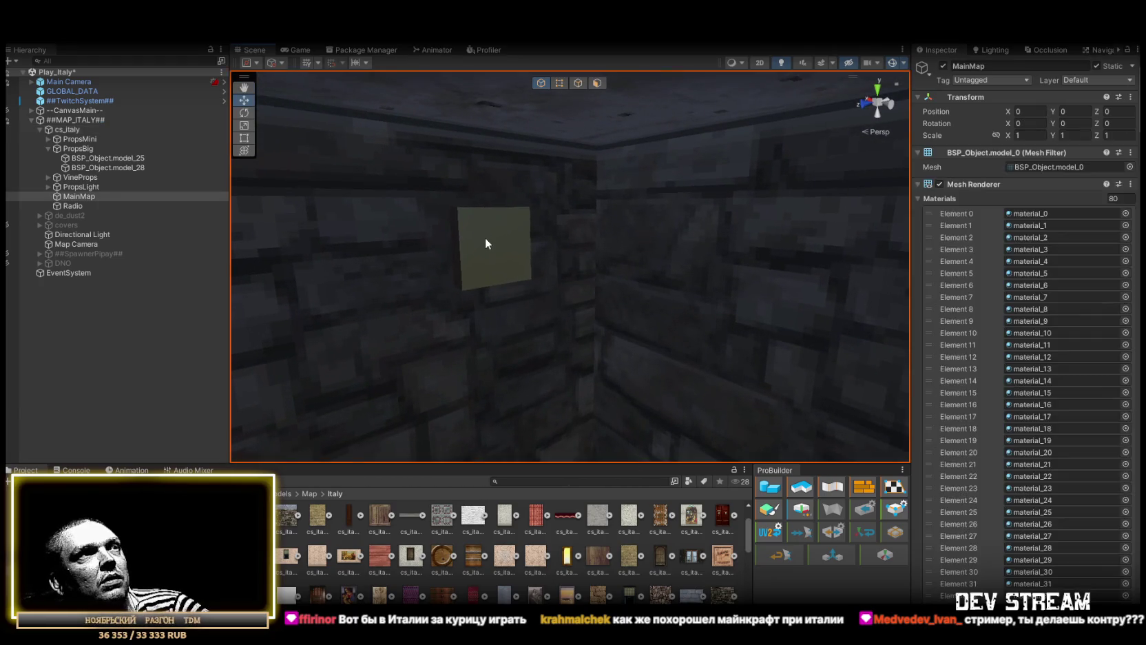
# - Locate MainMap's material slots Element 2 through Element 6 in the Project window
pyautogui.click(1031, 213)
pyautogui.click(1033, 237)
pyautogui.click(1035, 250)
pyautogui.click(1037, 263)
pyautogui.click(1037, 273)
pyautogui.click(1040, 286)
pyautogui.scroll(-3, 661, 580)
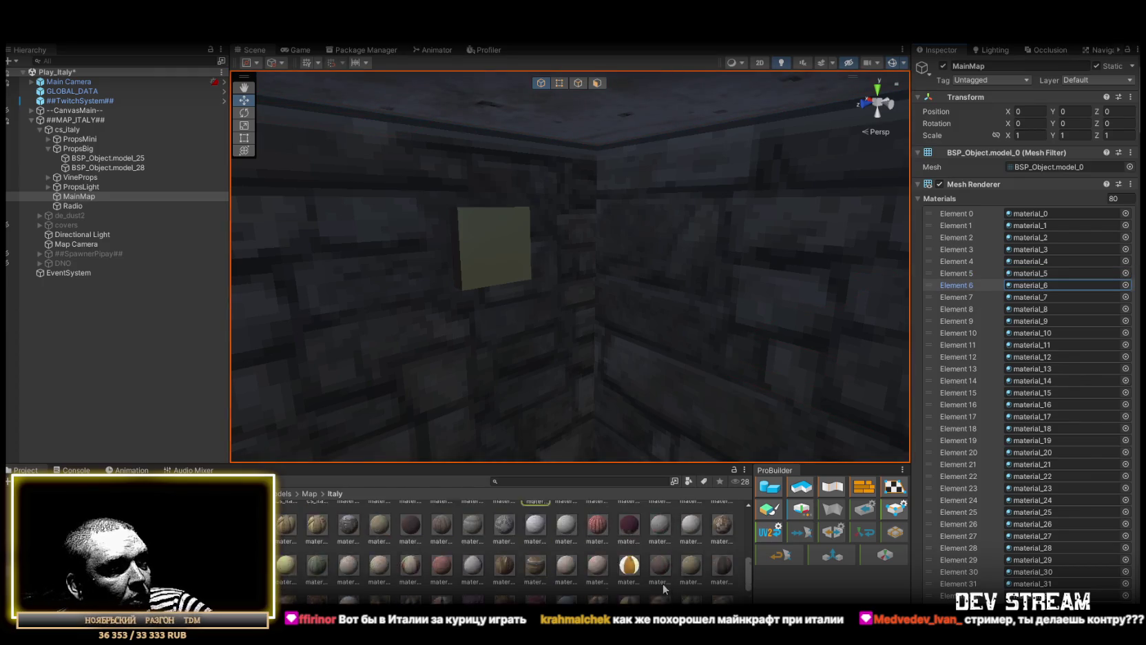
# - Preview the materials from Material_79 down to the yellow Material_70
pyautogui.click(694, 575)
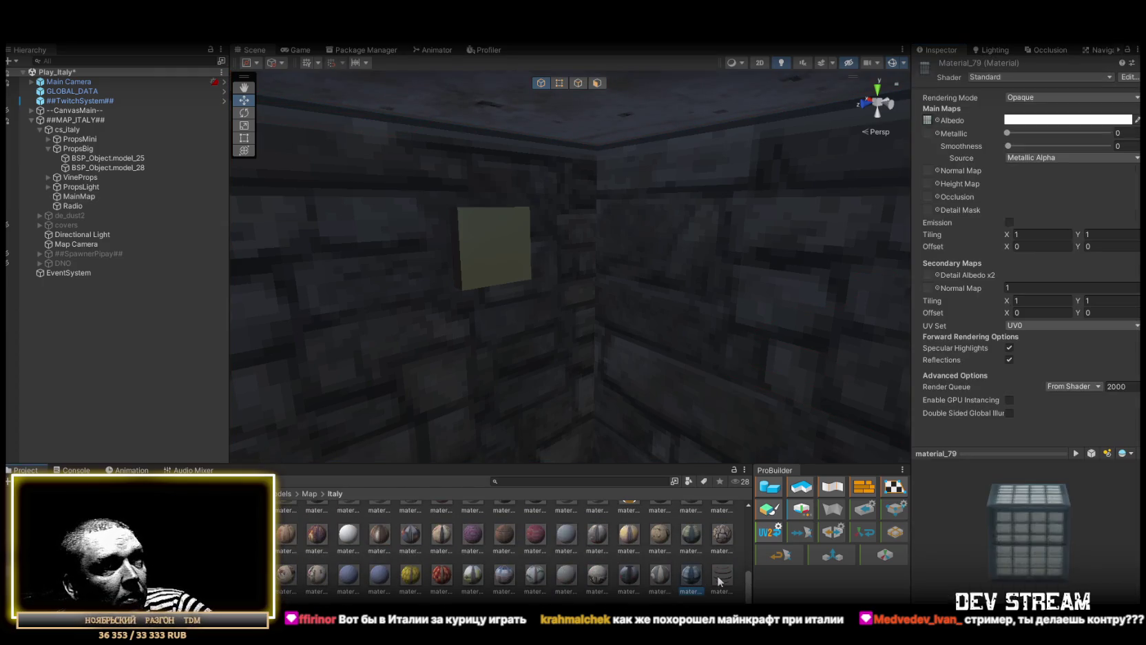
pyautogui.click(629, 576)
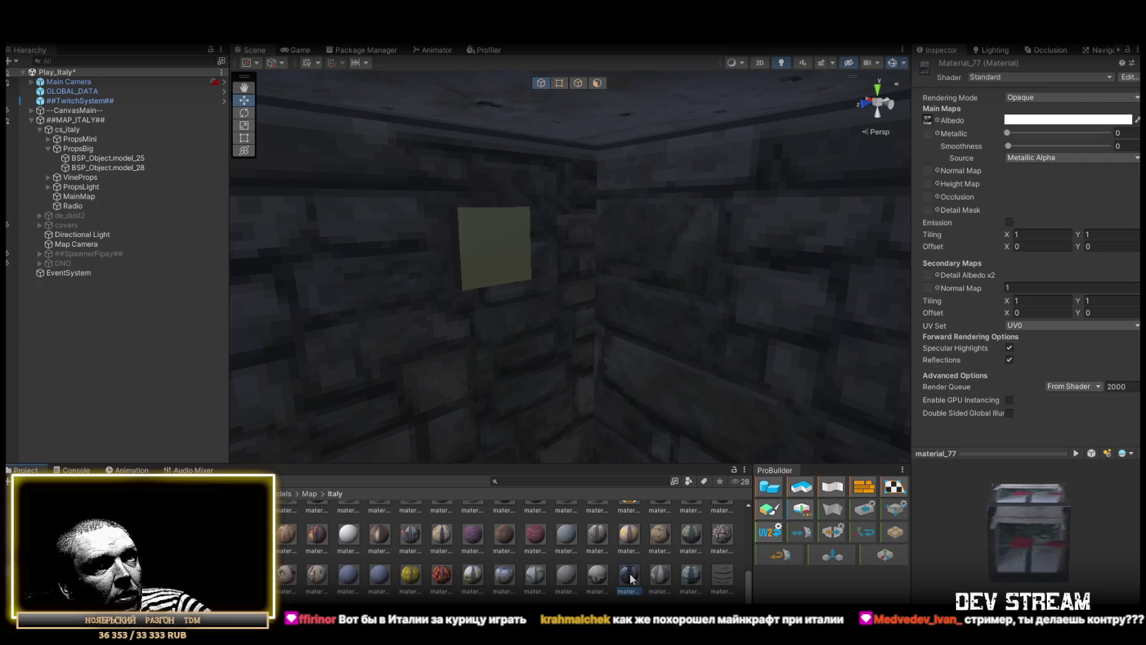
pyautogui.click(606, 578)
pyautogui.click(576, 580)
pyautogui.click(544, 578)
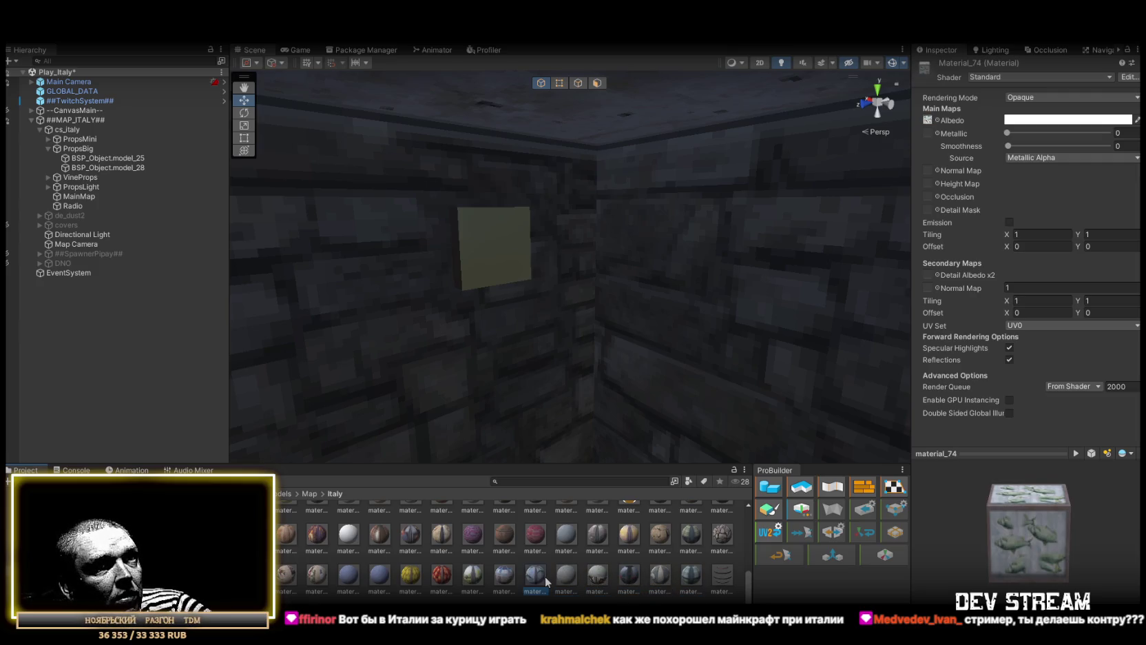
pyautogui.click(505, 579)
pyautogui.click(469, 581)
pyautogui.click(441, 578)
pyautogui.click(412, 580)
# - Fly back out to a street overview and collapse the cs_italy group
pyautogui.moveTo(633, 217)
pyautogui.mouseDown()
pyautogui.moveTo(894, 212)
pyautogui.moveTo(1077, 226)
pyautogui.moveTo(117, 245)
pyautogui.moveTo(465, 278)
pyautogui.mouseUp()
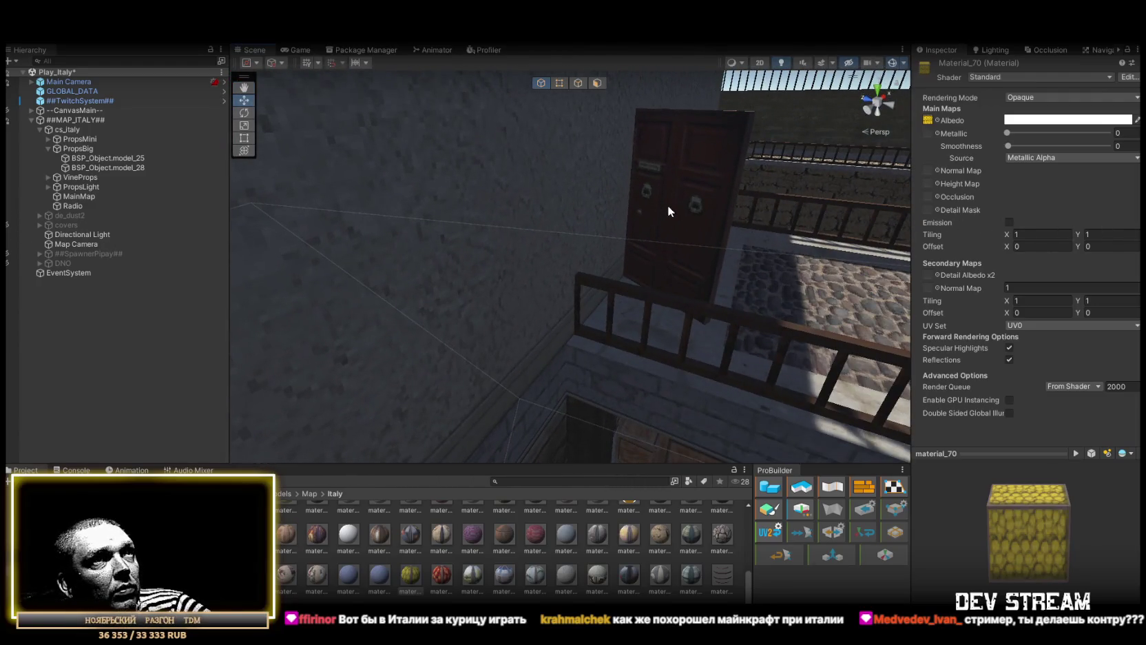
pyautogui.click(667, 211)
pyautogui.moveTo(637, 230); pyautogui.dragTo(637, 229)
pyautogui.moveTo(712, 343); pyautogui.dragTo(471, 204)
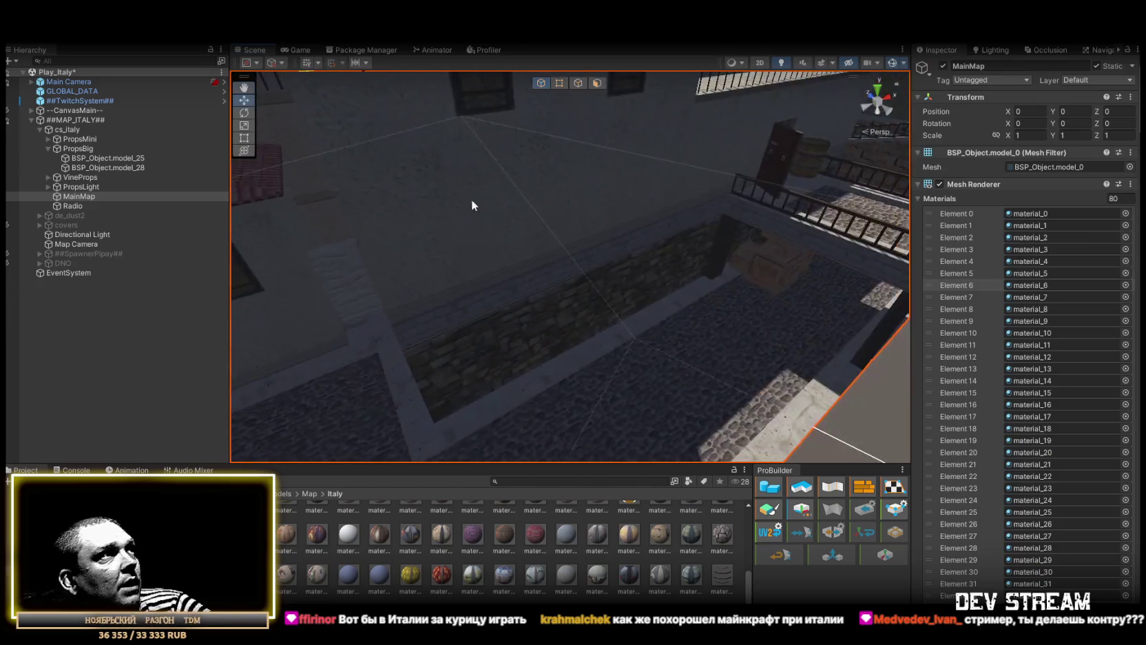
pyautogui.click(37, 129)
pyautogui.rightClick(63, 119)
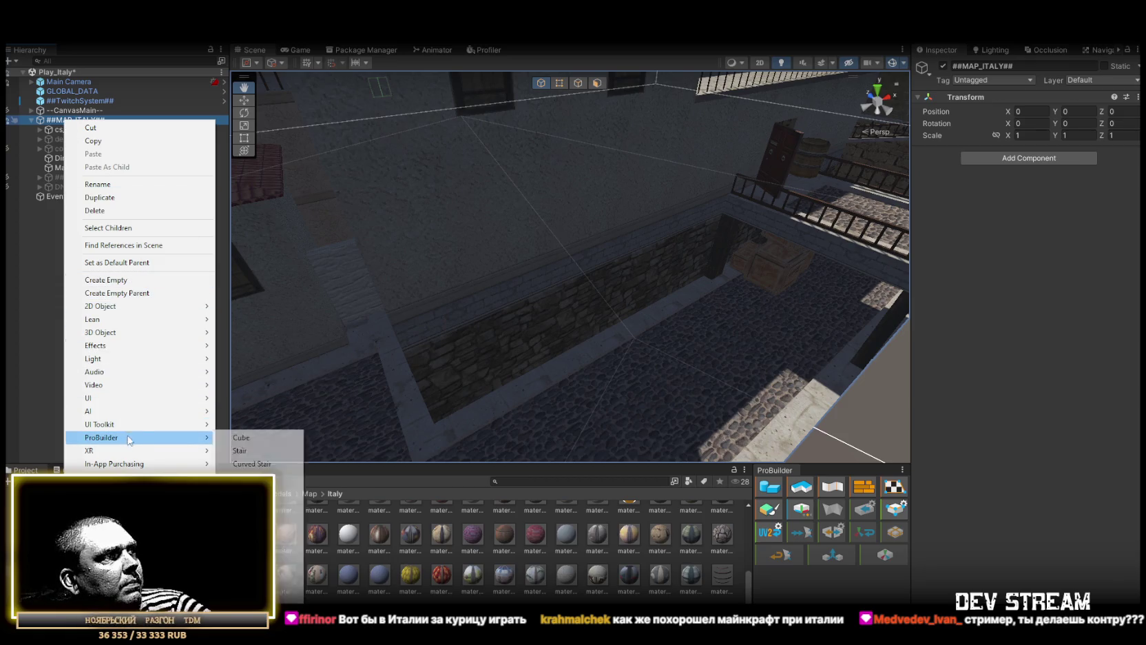
# - Create a static ProBuilder cube under ##MAP_ITALY## named ItalyStairse and frame it
pyautogui.click(260, 444)
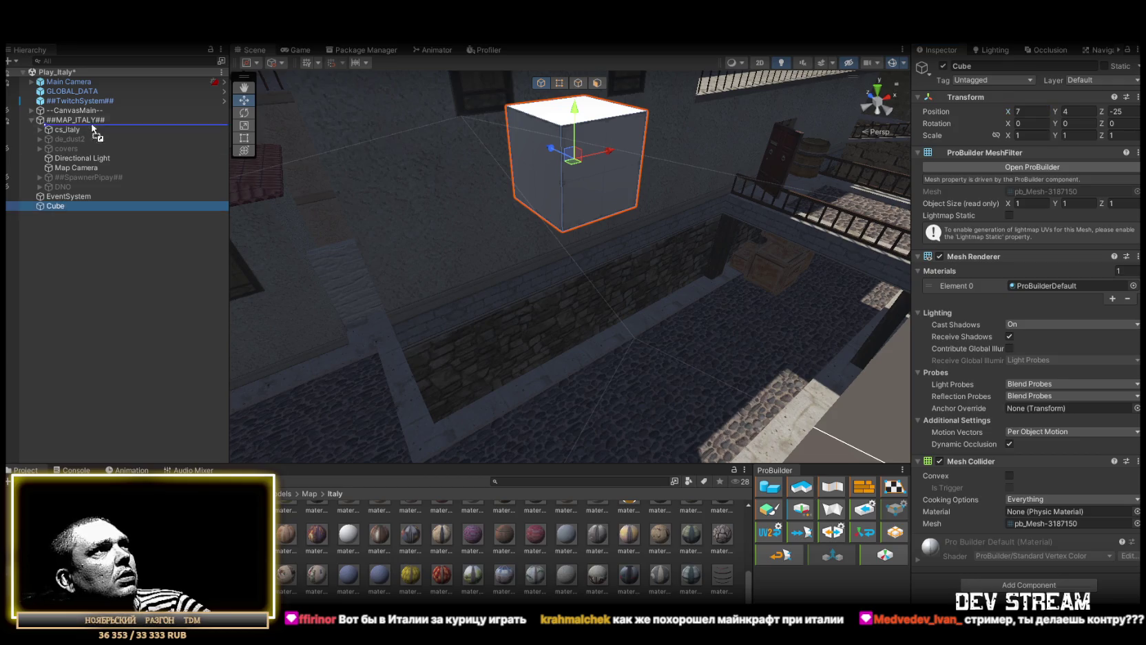
pyautogui.moveTo(79, 110); pyautogui.dragTo(75, 118)
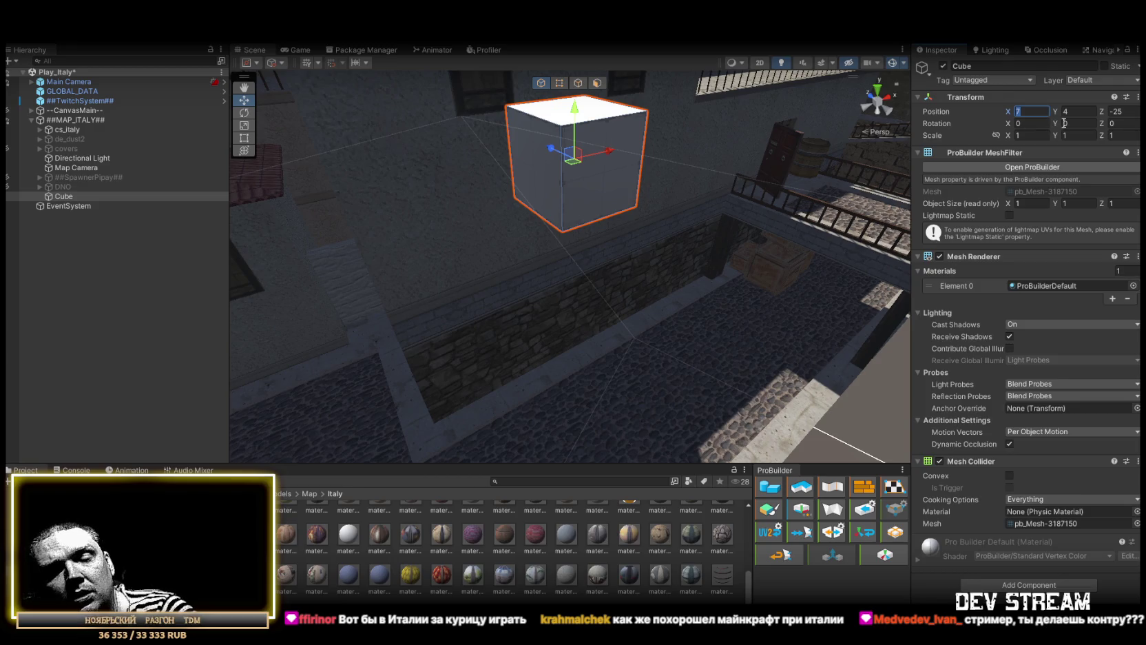
pyautogui.click(1104, 66)
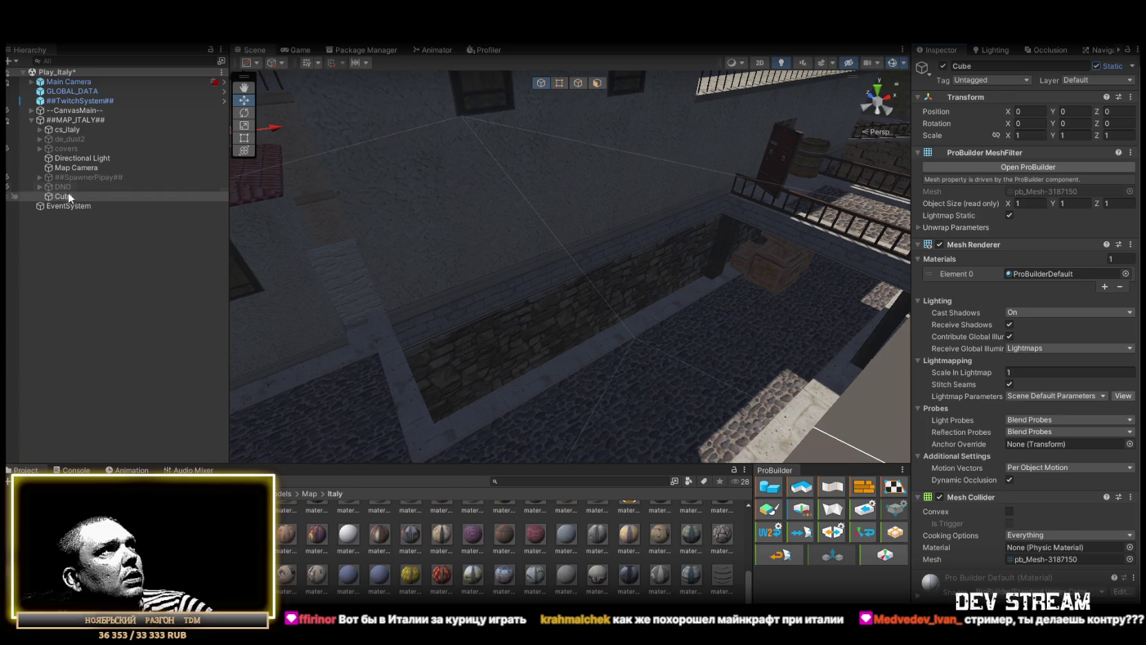
pyautogui.write('ItalyStai')
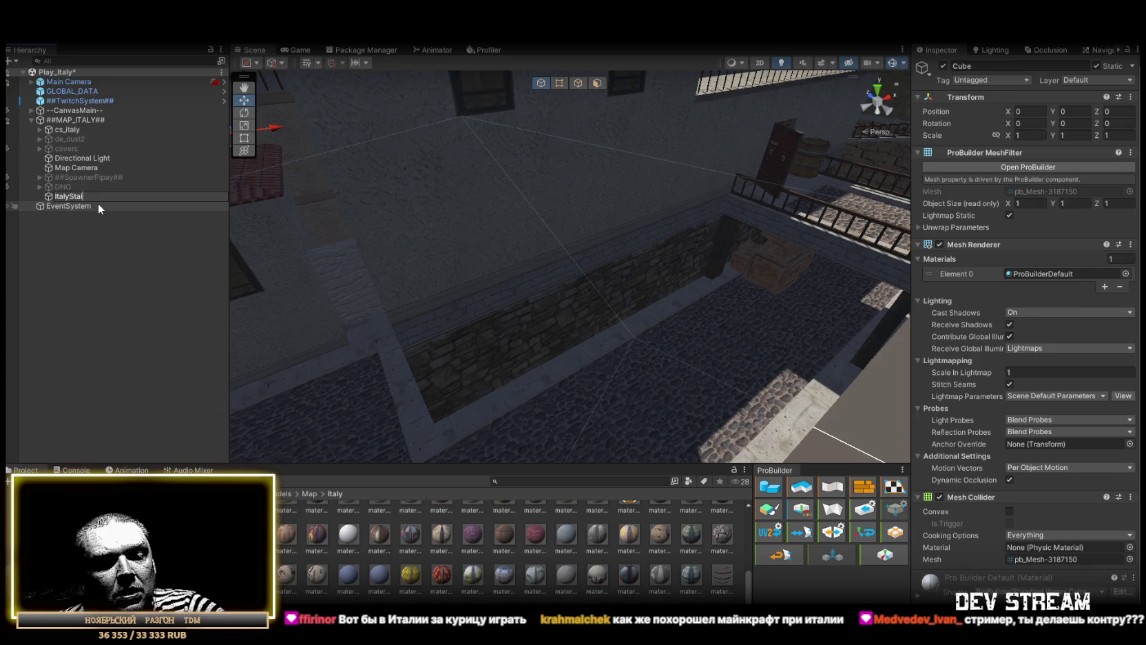
pyautogui.write('rse')
pyautogui.press('Return')
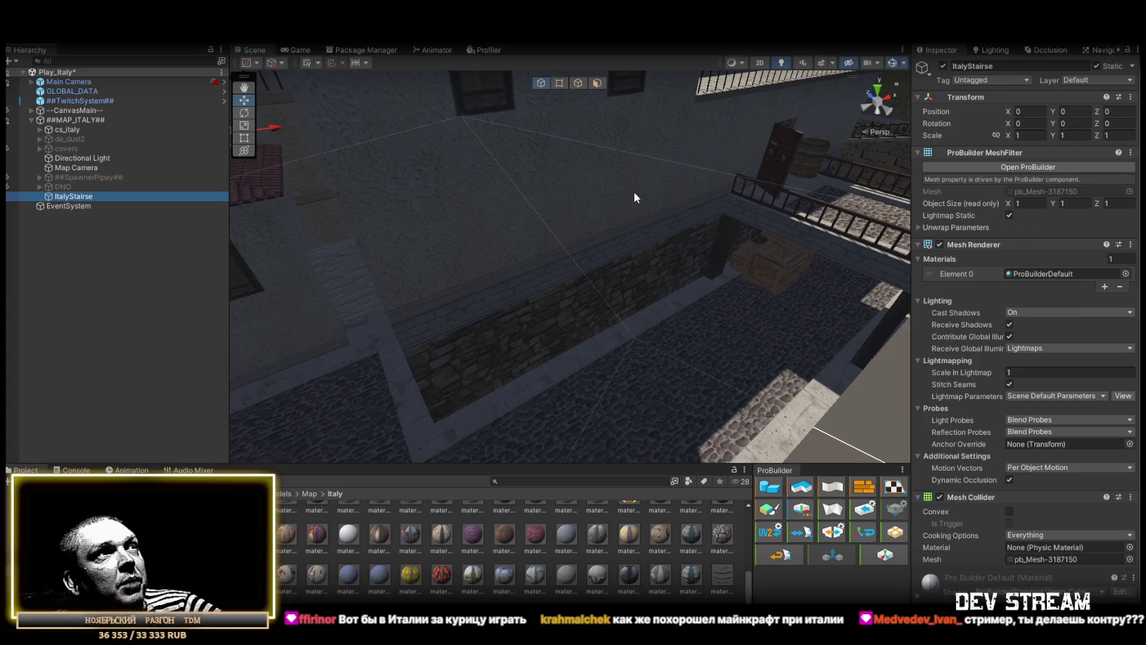
pyautogui.doubleClick(69, 197)
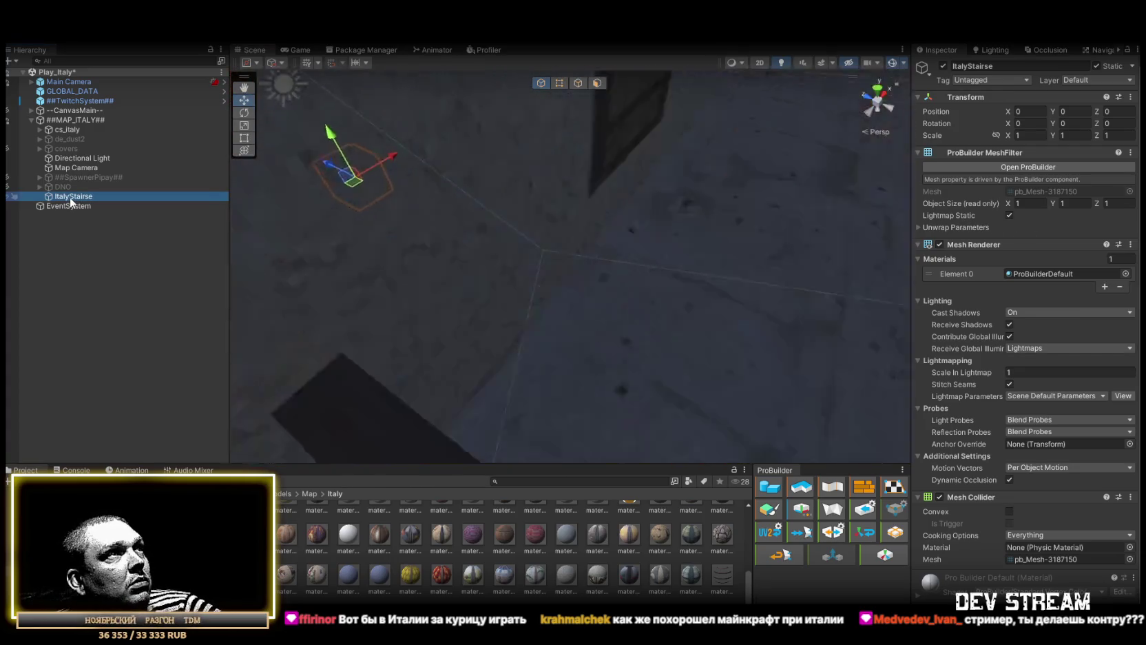
# - Delete the cube's extra faces so only one flat quad remains
pyautogui.moveTo(678, 223); pyautogui.dragTo(798, 216)
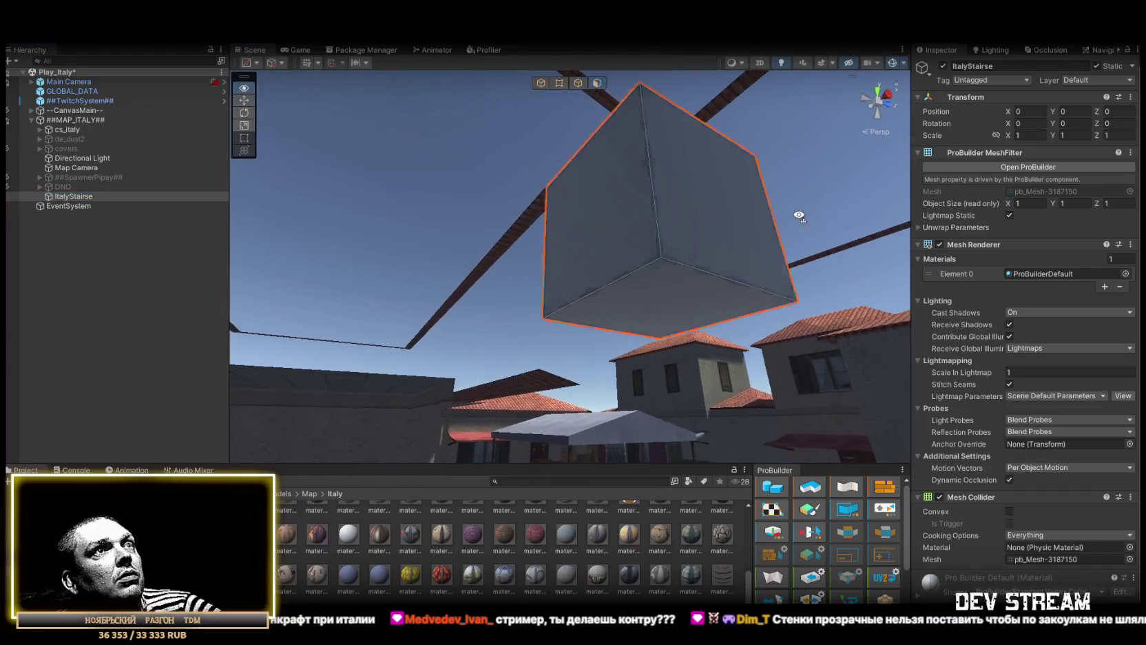
pyautogui.click(594, 237)
pyautogui.moveTo(650, 285)
pyautogui.mouseDown()
pyautogui.moveTo(272, 248)
pyautogui.moveTo(390, 303)
pyautogui.mouseUp()
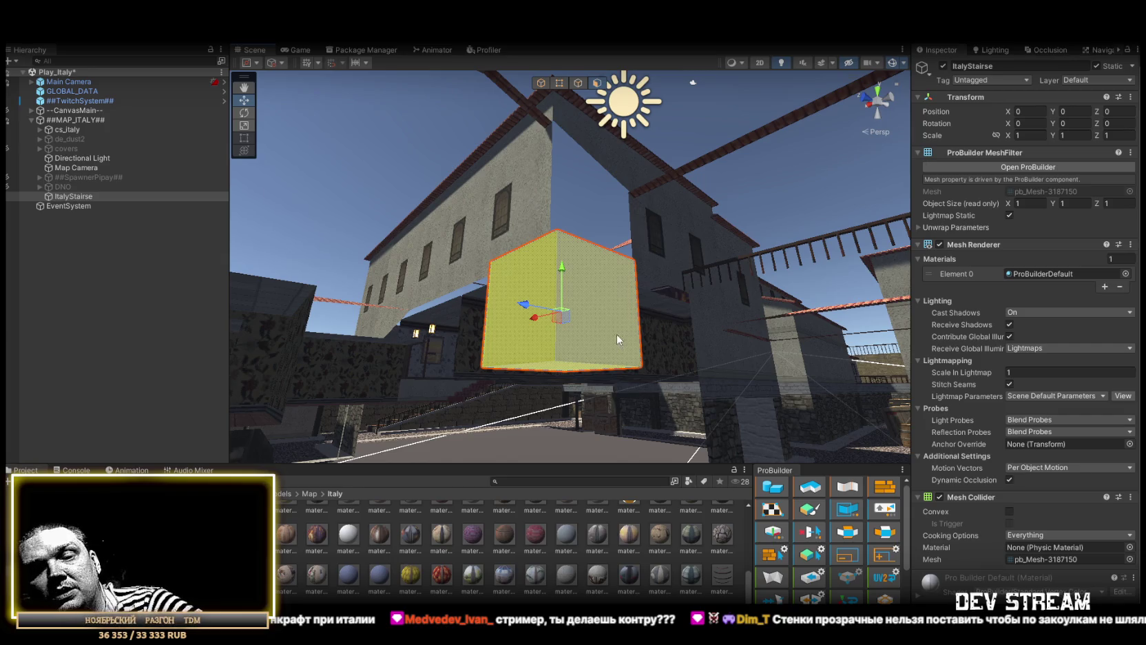
pyautogui.press('Delete')
pyautogui.moveTo(627, 330)
pyautogui.mouseDown()
pyautogui.moveTo(665, 340)
pyautogui.moveTo(780, 413)
pyautogui.moveTo(768, 406)
pyautogui.mouseUp()
pyautogui.click(576, 295)
# - Fly past the stairs and wine-rack room, over the rooftops and down the cobbled alley
pyautogui.moveTo(646, 305)
pyautogui.mouseDown()
pyautogui.moveTo(742, 281)
pyautogui.moveTo(676, 245)
pyautogui.moveTo(573, 281)
pyautogui.moveTo(542, 248)
pyautogui.moveTo(582, 218)
pyautogui.moveTo(425, 238)
pyautogui.moveTo(466, 237)
pyautogui.moveTo(505, 218)
pyautogui.moveTo(677, 256)
pyautogui.moveTo(728, 248)
pyautogui.moveTo(900, 358)
pyautogui.moveTo(861, 344)
pyautogui.mouseUp()
pyautogui.moveTo(258, 327)
pyautogui.mouseDown()
pyautogui.moveTo(290, 303)
pyautogui.moveTo(190, 261)
pyautogui.mouseUp()
pyautogui.moveTo(491, 325)
pyautogui.mouseDown()
pyautogui.moveTo(552, 307)
pyautogui.moveTo(755, 289)
pyautogui.moveTo(806, 300)
pyautogui.moveTo(699, 227)
pyautogui.moveTo(619, 268)
pyautogui.moveTo(39, 265)
pyautogui.mouseUp()
pyautogui.moveTo(95, 229); pyautogui.dragTo(175, 258)
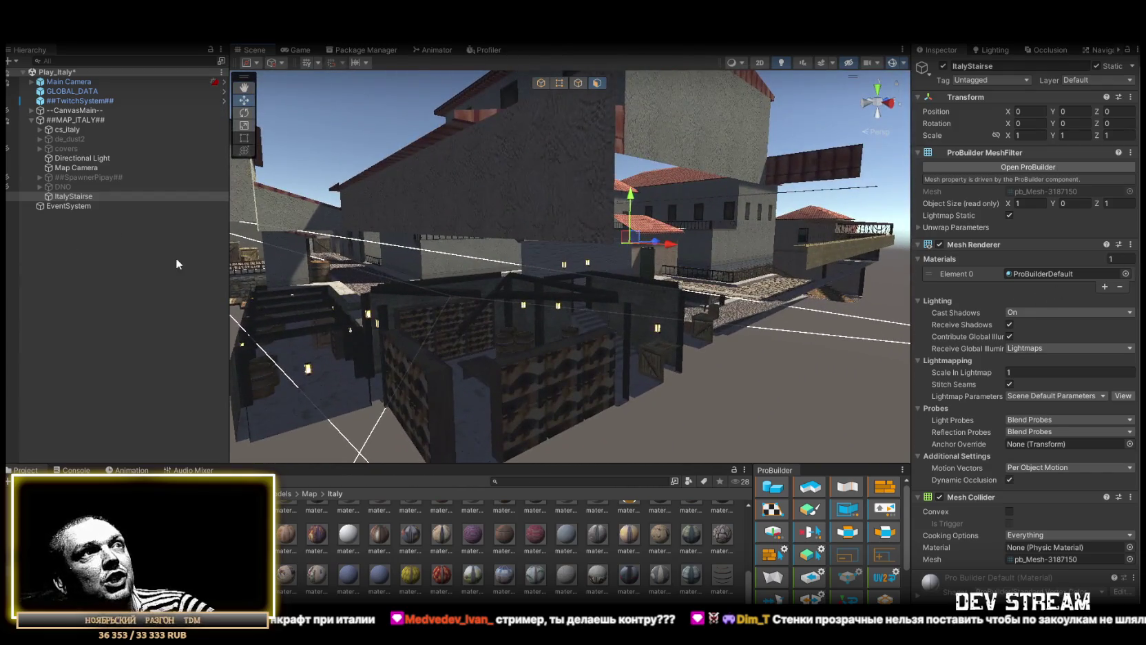
pyautogui.moveTo(616, 207)
pyautogui.mouseDown()
pyautogui.moveTo(501, 204)
pyautogui.moveTo(749, 202)
pyautogui.moveTo(628, 221)
pyautogui.moveTo(581, 246)
pyautogui.moveTo(591, 199)
pyautogui.moveTo(625, 237)
pyautogui.moveTo(721, 282)
pyautogui.moveTo(741, 309)
pyautogui.moveTo(504, 246)
pyautogui.moveTo(907, 303)
pyautogui.mouseUp()
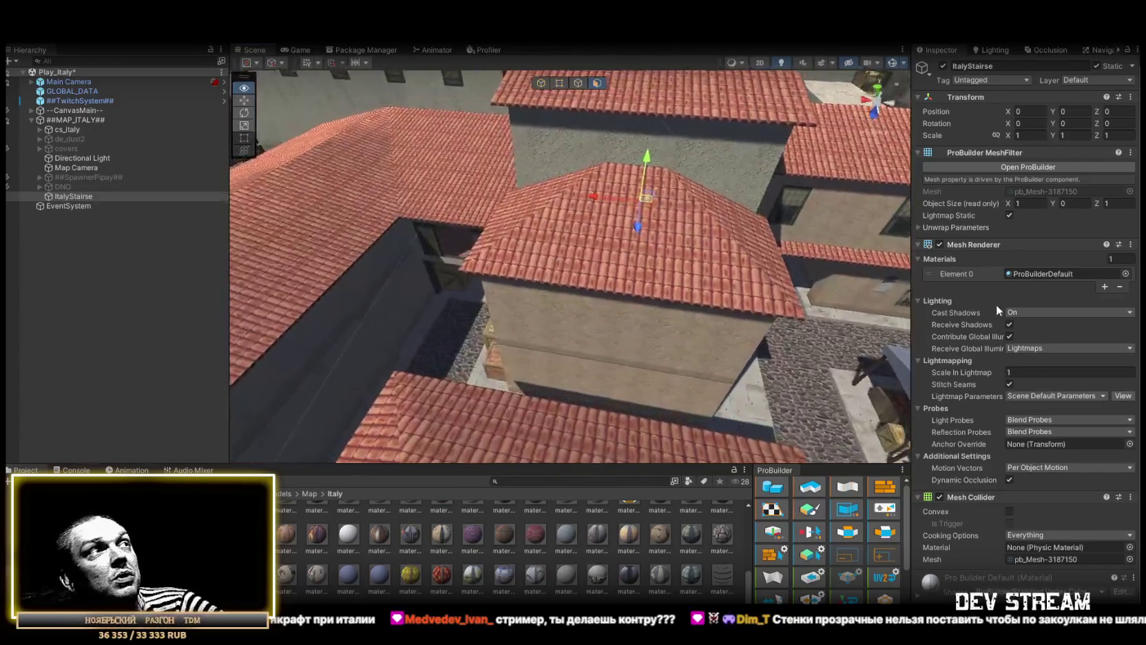
pyautogui.moveTo(1017, 319)
pyautogui.mouseDown()
pyautogui.moveTo(1090, 380)
pyautogui.moveTo(1110, 336)
pyautogui.mouseUp()
pyautogui.moveTo(804, 293)
pyautogui.mouseDown()
pyautogui.moveTo(713, 276)
pyautogui.moveTo(799, 226)
pyautogui.moveTo(775, 183)
pyautogui.moveTo(622, 248)
pyautogui.moveTo(648, 258)
pyautogui.moveTo(721, 231)
pyautogui.moveTo(706, 258)
pyautogui.moveTo(447, 279)
pyautogui.moveTo(609, 269)
pyautogui.moveTo(397, 237)
pyautogui.moveTo(401, 200)
pyautogui.moveTo(473, 221)
pyautogui.moveTo(772, 230)
pyautogui.moveTo(655, 282)
pyautogui.moveTo(801, 245)
pyautogui.moveTo(824, 217)
pyautogui.moveTo(749, 299)
pyautogui.moveTo(450, 251)
pyautogui.moveTo(401, 300)
pyautogui.moveTo(219, 294)
pyautogui.moveTo(220, 282)
pyautogui.moveTo(27, 253)
pyautogui.moveTo(86, 262)
pyautogui.moveTo(231, 234)
pyautogui.mouseUp()
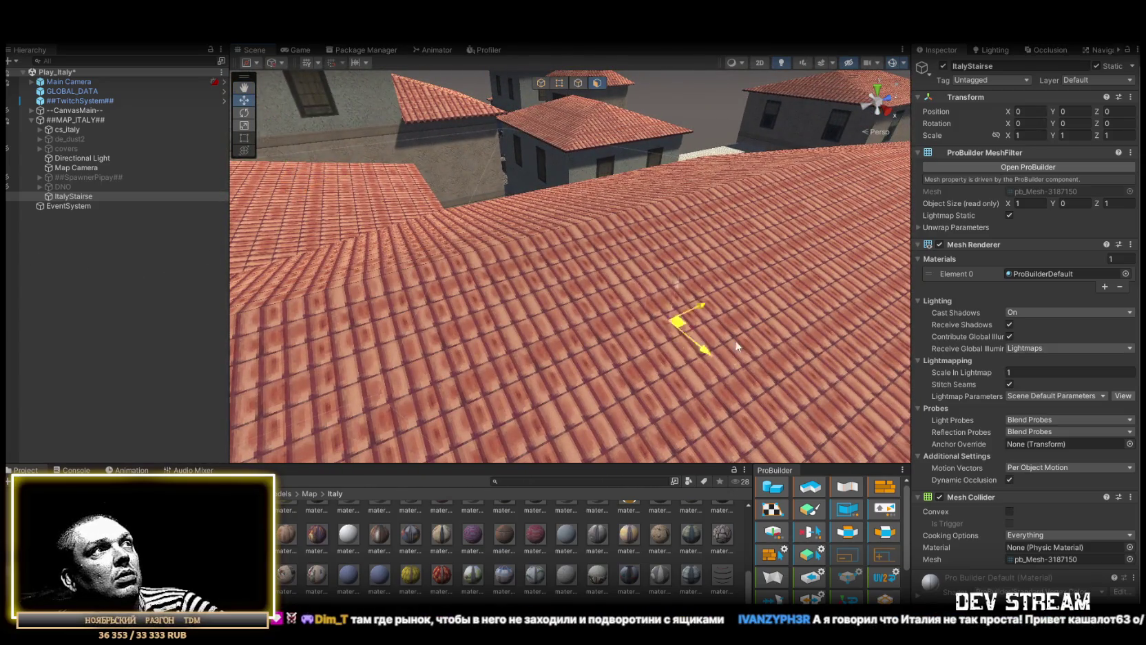
# - Bring the view down from the rooftop to the plane above the street floor
pyautogui.moveTo(769, 336); pyautogui.dragTo(391, 336)
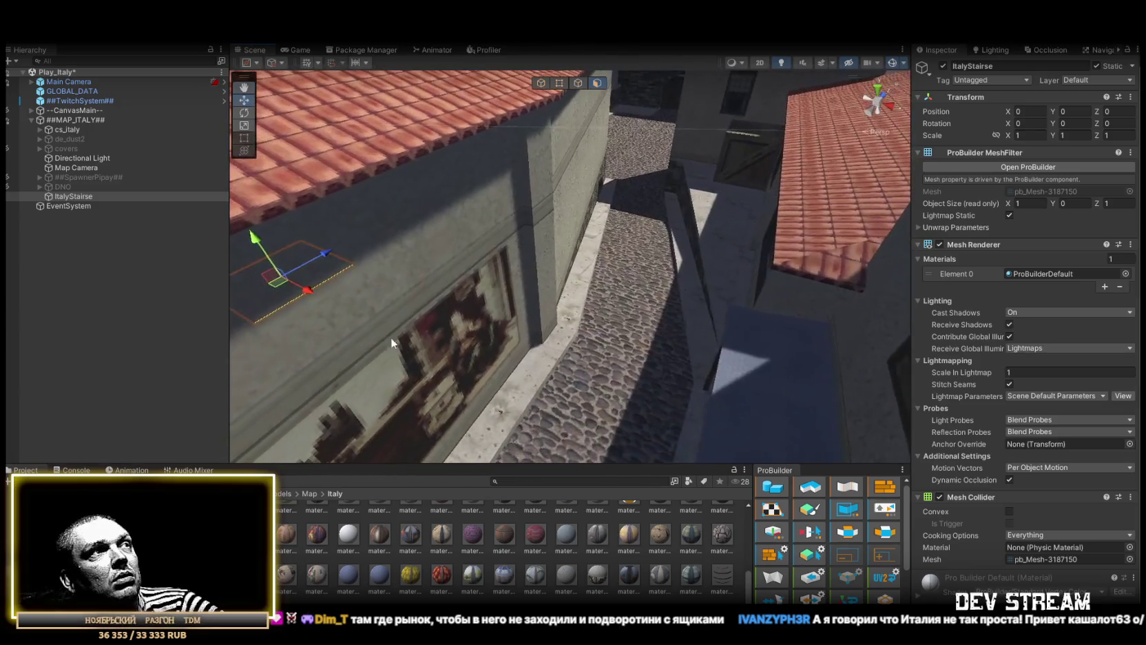
pyautogui.moveTo(626, 256)
pyautogui.mouseDown()
pyautogui.moveTo(661, 227)
pyautogui.moveTo(710, 220)
pyautogui.moveTo(759, 242)
pyautogui.moveTo(728, 175)
pyautogui.moveTo(739, 178)
pyautogui.mouseUp()
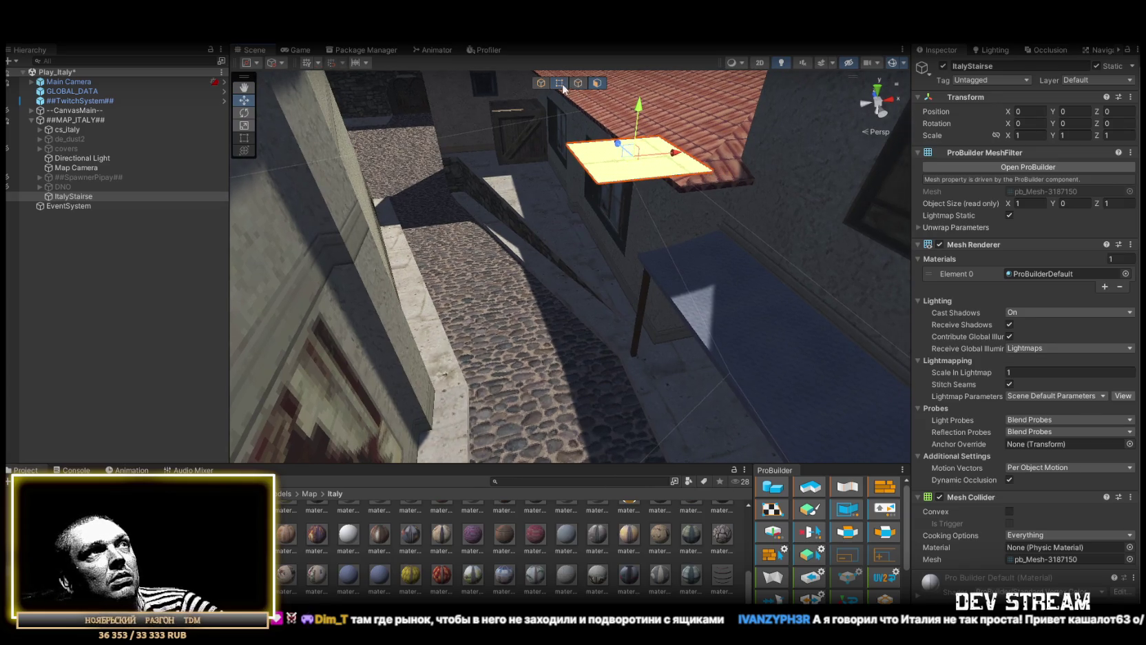
pyautogui.moveTo(709, 160); pyautogui.dragTo(617, 112)
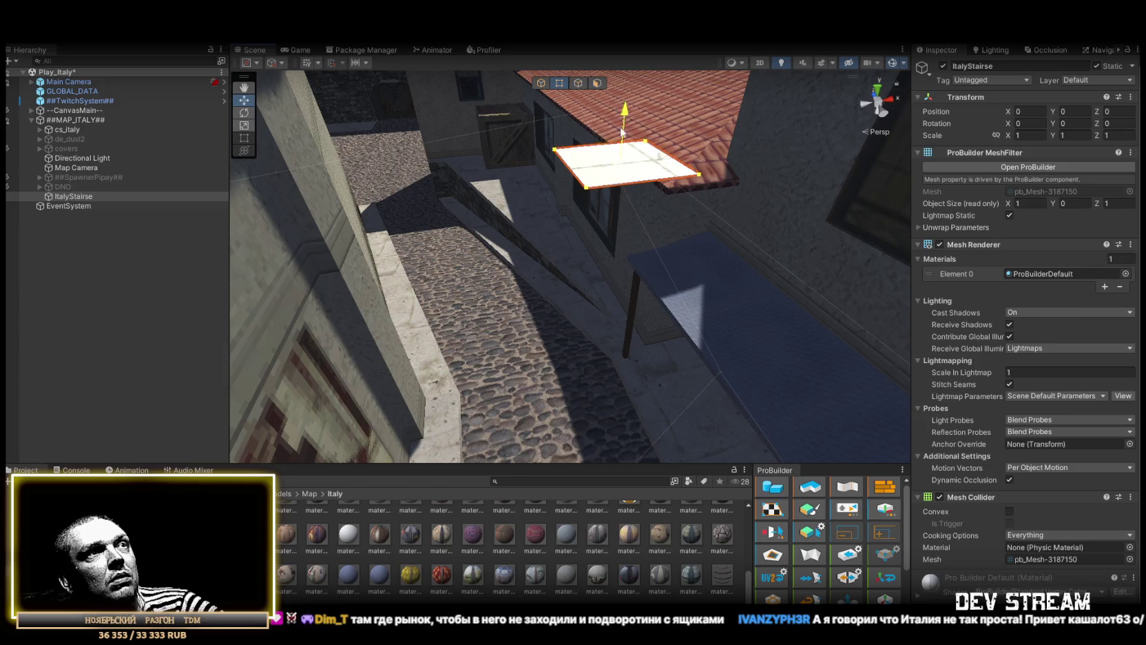
pyautogui.moveTo(447, 164); pyautogui.dragTo(624, 363)
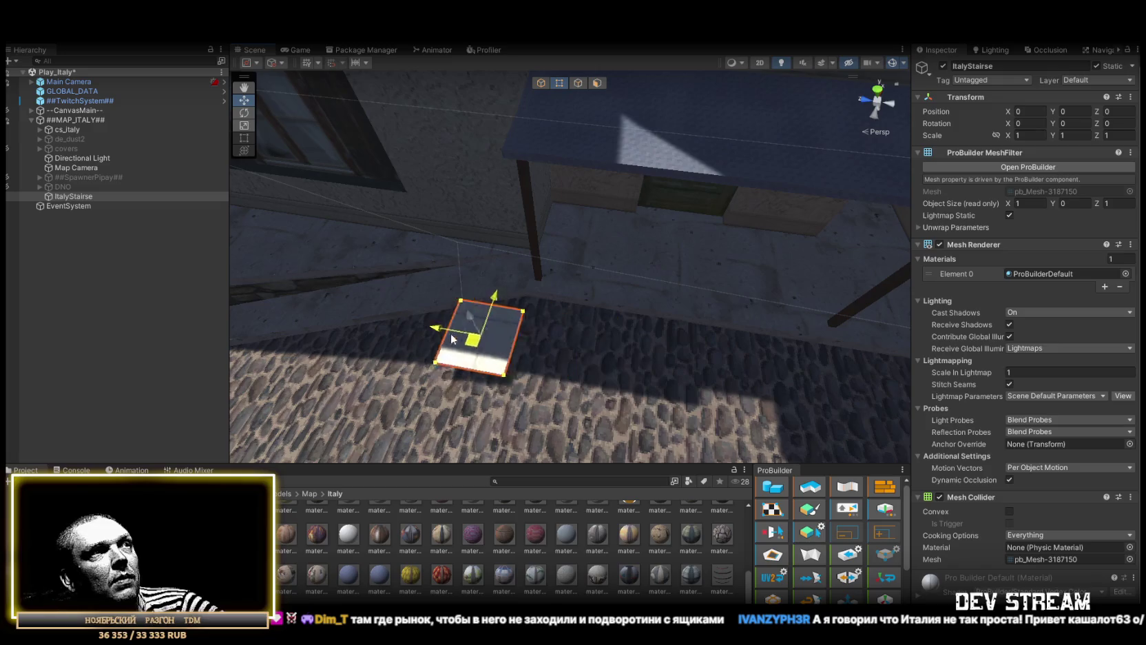
pyautogui.moveTo(488, 273)
pyautogui.mouseDown()
pyautogui.moveTo(177, 199)
pyautogui.moveTo(433, 286)
pyautogui.moveTo(597, 225)
pyautogui.moveTo(739, 253)
pyautogui.moveTo(713, 264)
pyautogui.moveTo(703, 302)
pyautogui.moveTo(728, 318)
pyautogui.moveTo(875, 335)
pyautogui.moveTo(785, 162)
pyautogui.moveTo(757, 163)
pyautogui.moveTo(763, 153)
pyautogui.mouseUp()
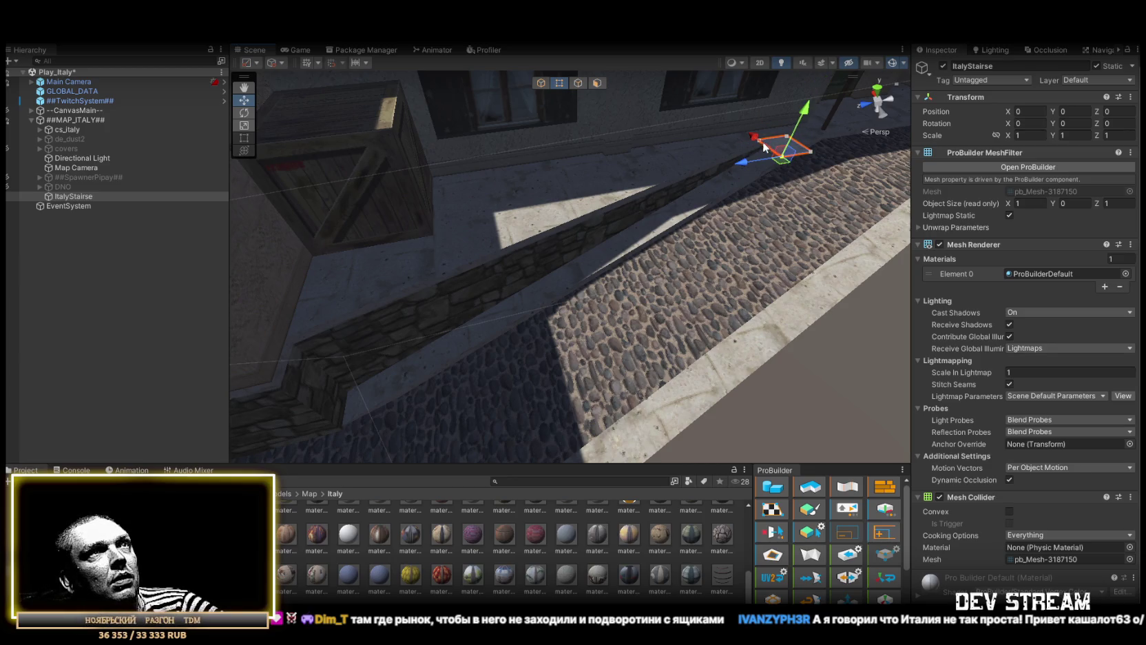
pyautogui.moveTo(785, 137)
pyautogui.mouseDown()
pyautogui.moveTo(577, 144)
pyautogui.moveTo(567, 168)
pyautogui.mouseUp()
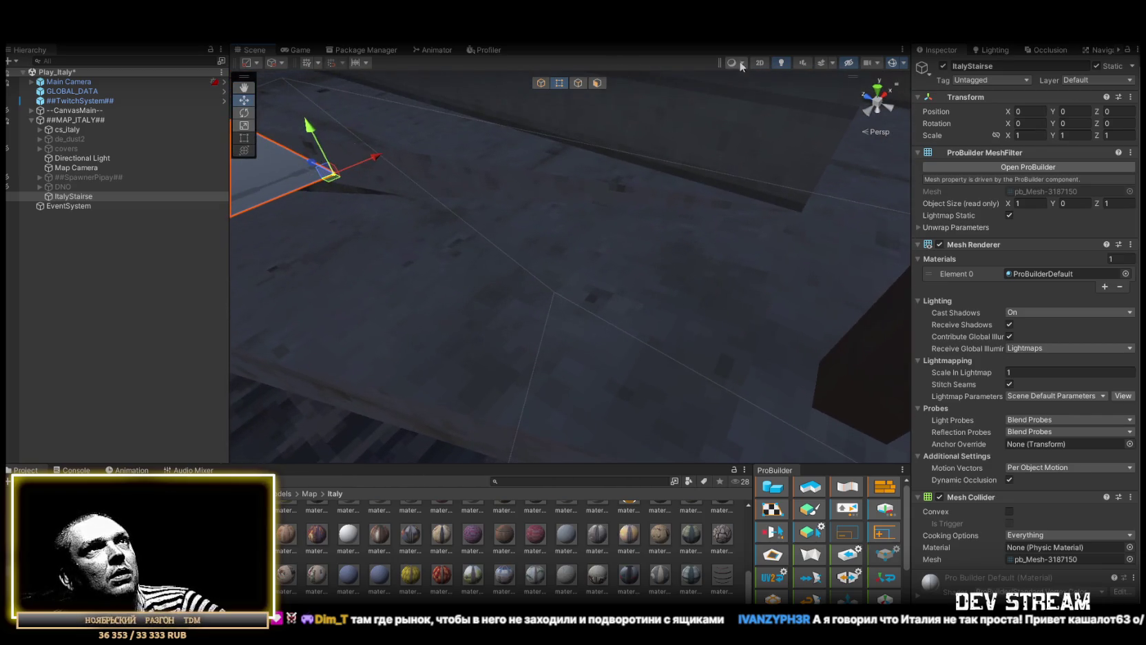
# - Switch to Shaded Wireframe and drag the plane's corners into a long strip along the wall
pyautogui.click(742, 63)
pyautogui.click(633, 147)
pyautogui.press('f')
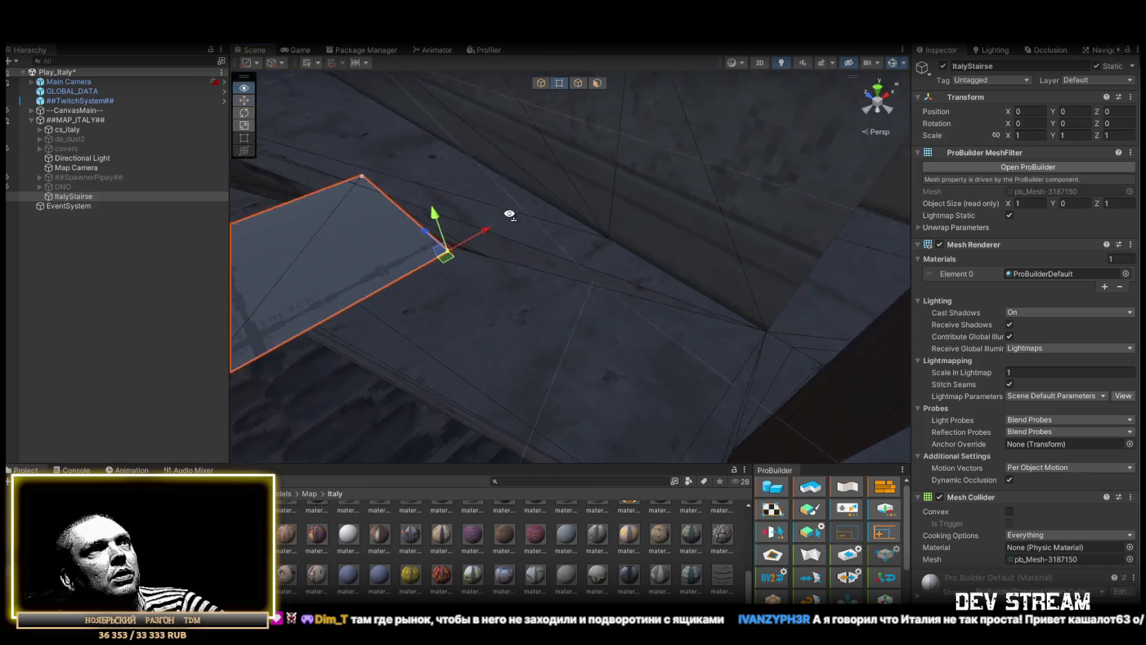
pyautogui.moveTo(447, 256); pyautogui.dragTo(717, 304)
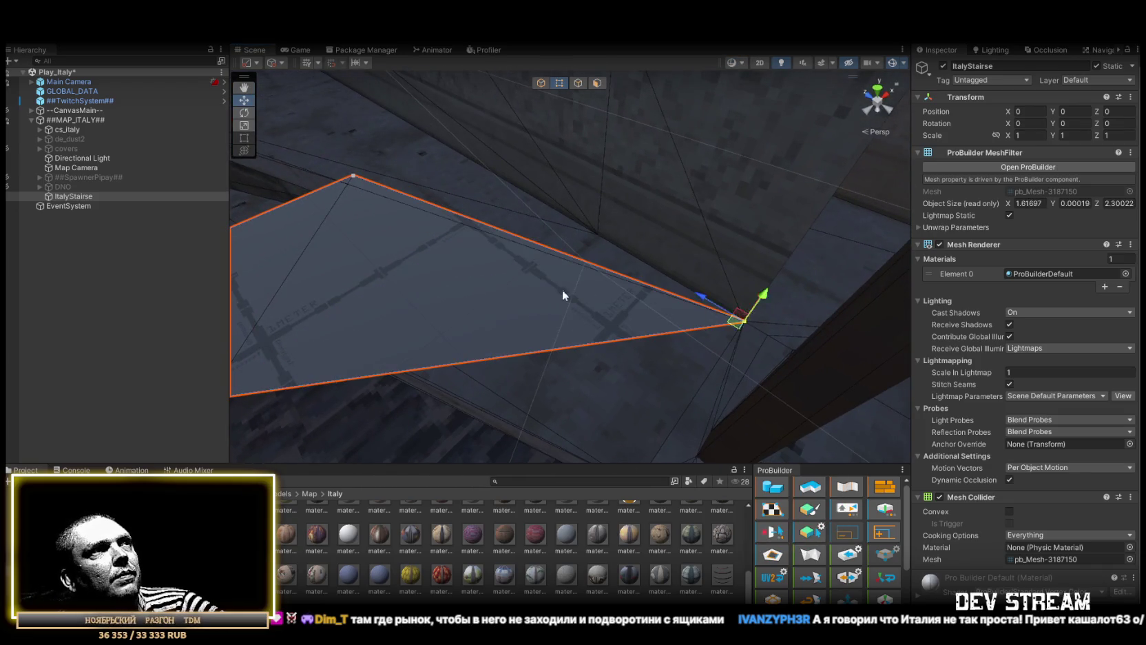
pyautogui.scroll(-3, 590, 298)
pyautogui.moveTo(659, 239)
pyautogui.mouseDown()
pyautogui.moveTo(621, 225)
pyautogui.moveTo(691, 244)
pyautogui.mouseUp()
pyautogui.moveTo(416, 178)
pyautogui.mouseDown()
pyautogui.moveTo(384, 128)
pyautogui.moveTo(663, 236)
pyautogui.moveTo(501, 230)
pyautogui.moveTo(357, 198)
pyautogui.moveTo(335, 233)
pyautogui.moveTo(425, 209)
pyautogui.moveTo(360, 259)
pyautogui.mouseUp()
pyautogui.moveTo(504, 244)
pyautogui.mouseDown()
pyautogui.moveTo(569, 240)
pyautogui.moveTo(488, 230)
pyautogui.moveTo(482, 193)
pyautogui.moveTo(388, 253)
pyautogui.mouseUp()
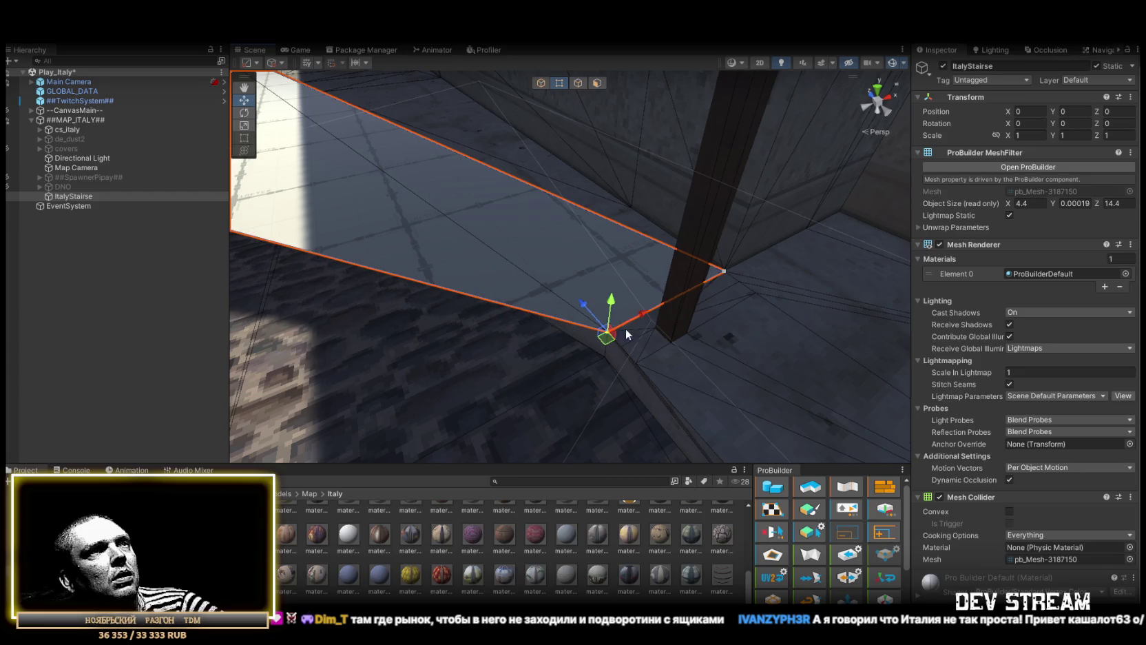
pyautogui.moveTo(607, 333); pyautogui.dragTo(594, 360)
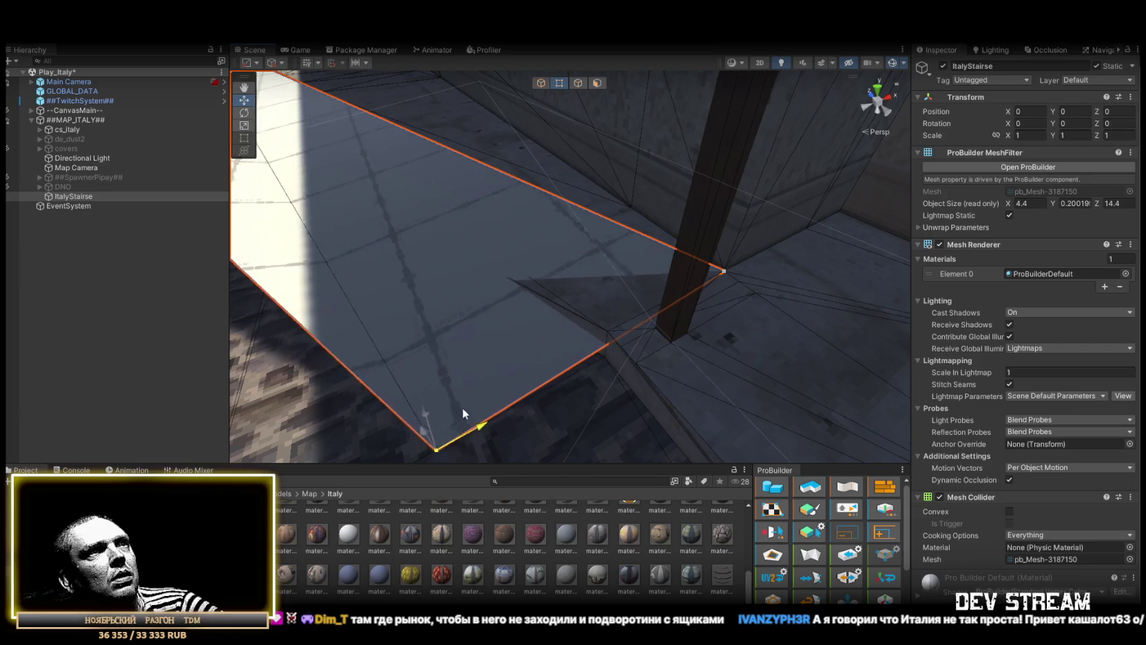
pyautogui.moveTo(531, 376)
pyautogui.mouseDown()
pyautogui.moveTo(592, 354)
pyautogui.moveTo(605, 329)
pyautogui.moveTo(639, 348)
pyautogui.moveTo(546, 338)
pyautogui.moveTo(788, 348)
pyautogui.mouseUp()
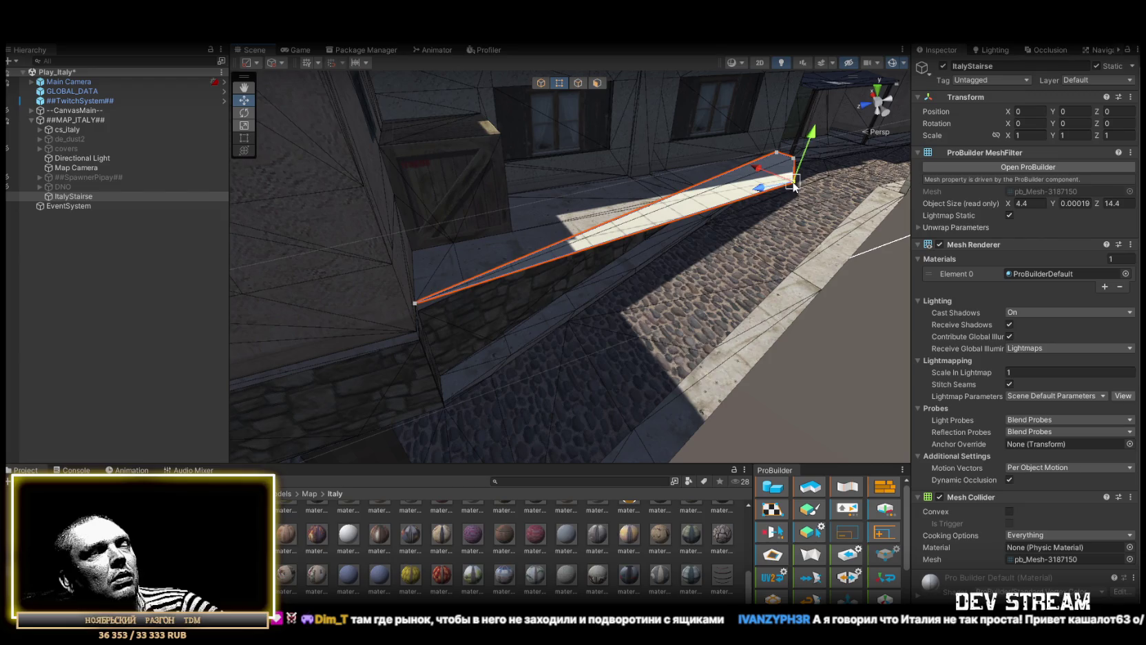
pyautogui.moveTo(444, 400)
pyautogui.mouseDown()
pyautogui.moveTo(554, 299)
pyautogui.moveTo(463, 327)
pyautogui.moveTo(343, 340)
pyautogui.moveTo(198, 309)
pyautogui.moveTo(186, 268)
pyautogui.moveTo(335, 355)
pyautogui.moveTo(466, 389)
pyautogui.moveTo(323, 350)
pyautogui.moveTo(374, 361)
pyautogui.mouseUp()
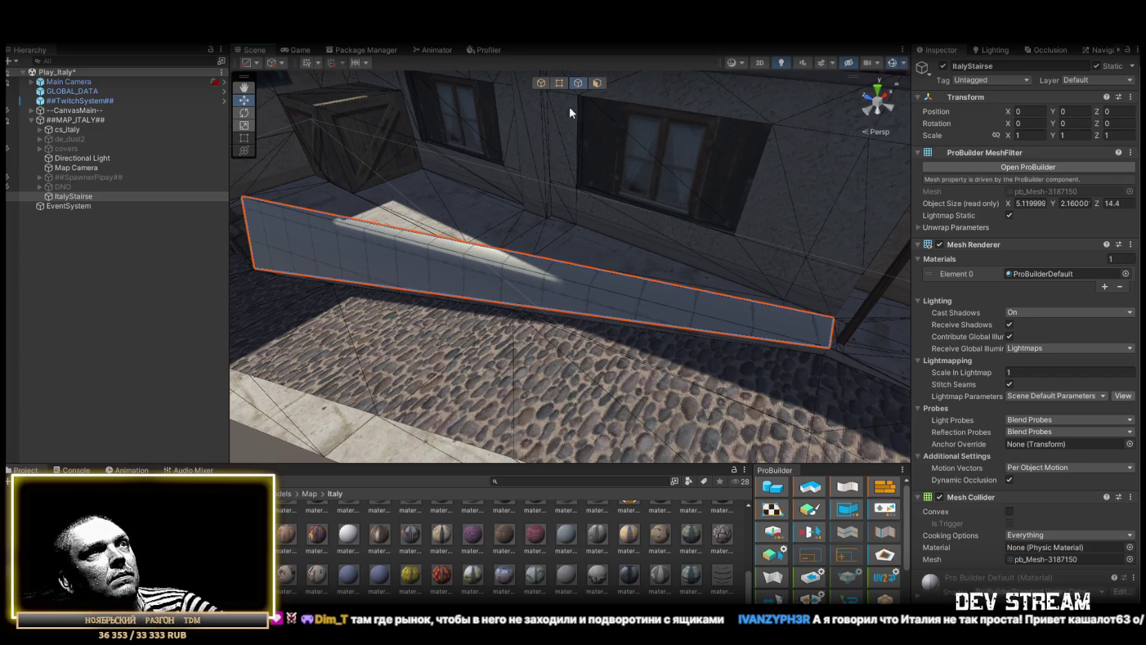
# - Pick the strip's top and upper edges, then select its long face in face mode
pyautogui.click(595, 267)
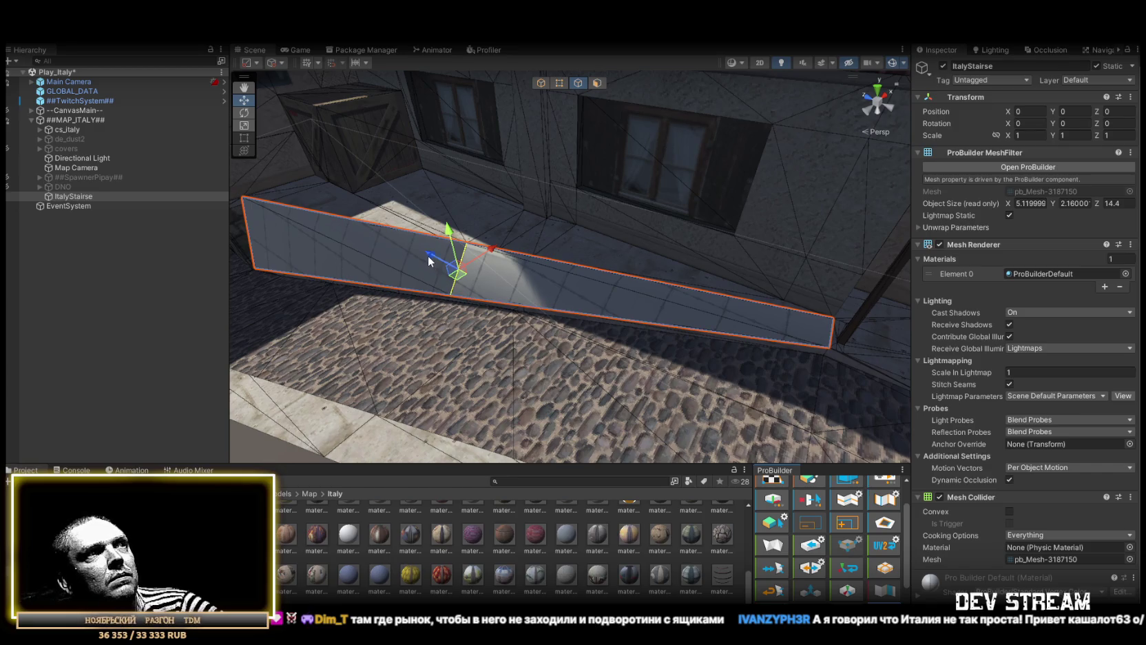
pyautogui.click(664, 289)
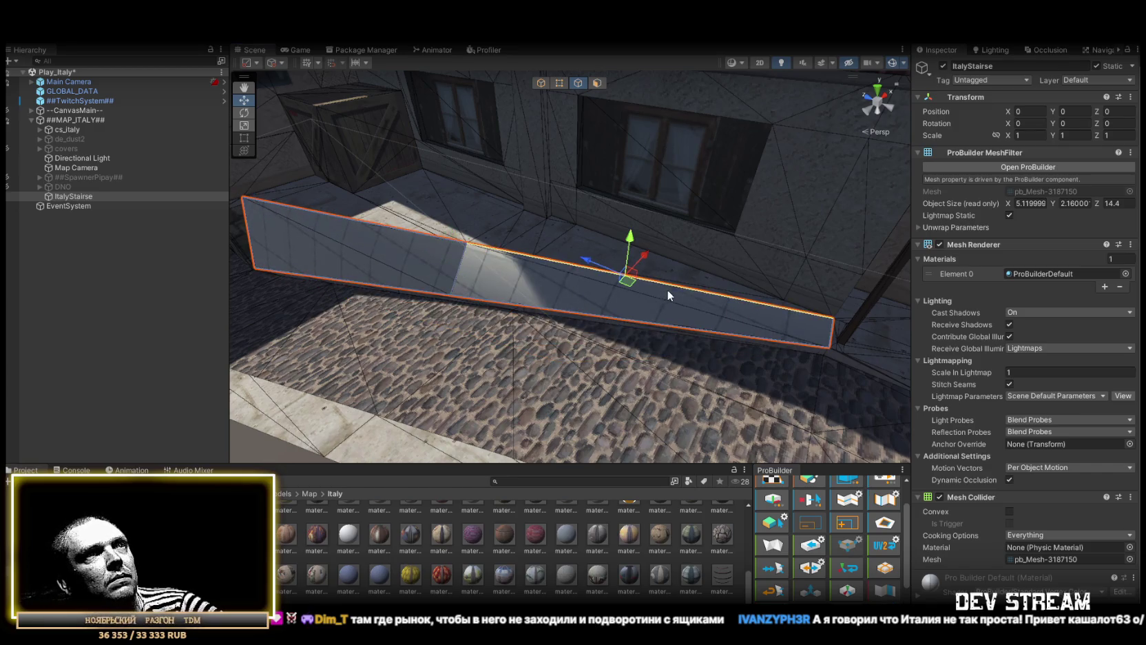
pyautogui.press('f')
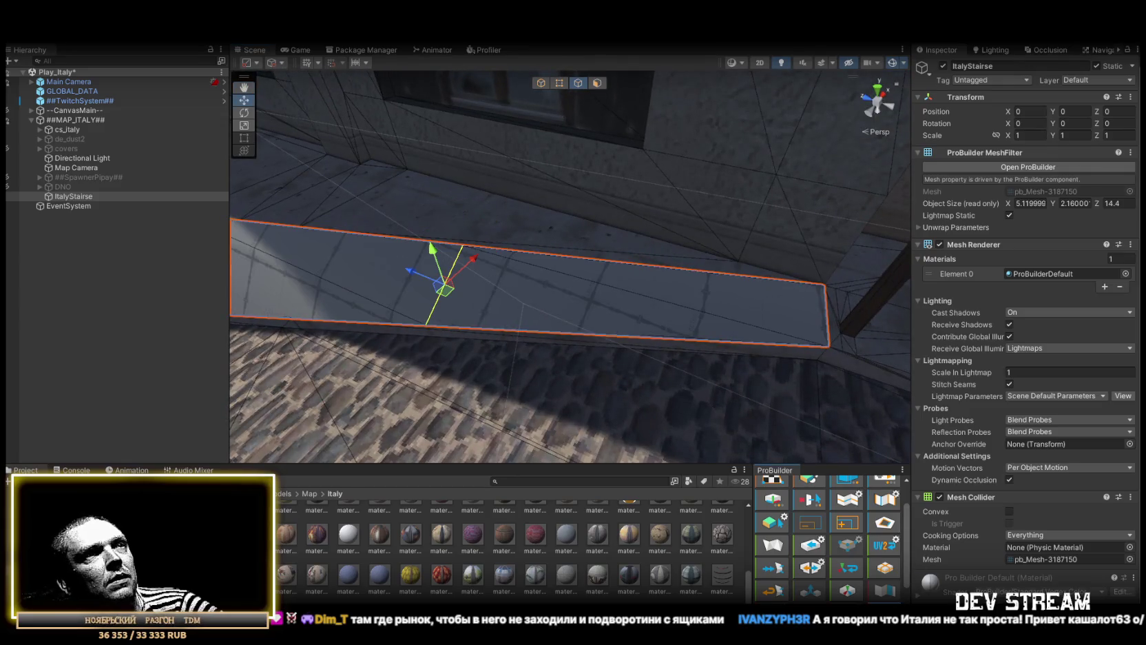
pyautogui.moveTo(605, 310)
pyautogui.mouseDown()
pyautogui.moveTo(504, 289)
pyautogui.moveTo(547, 298)
pyautogui.mouseUp()
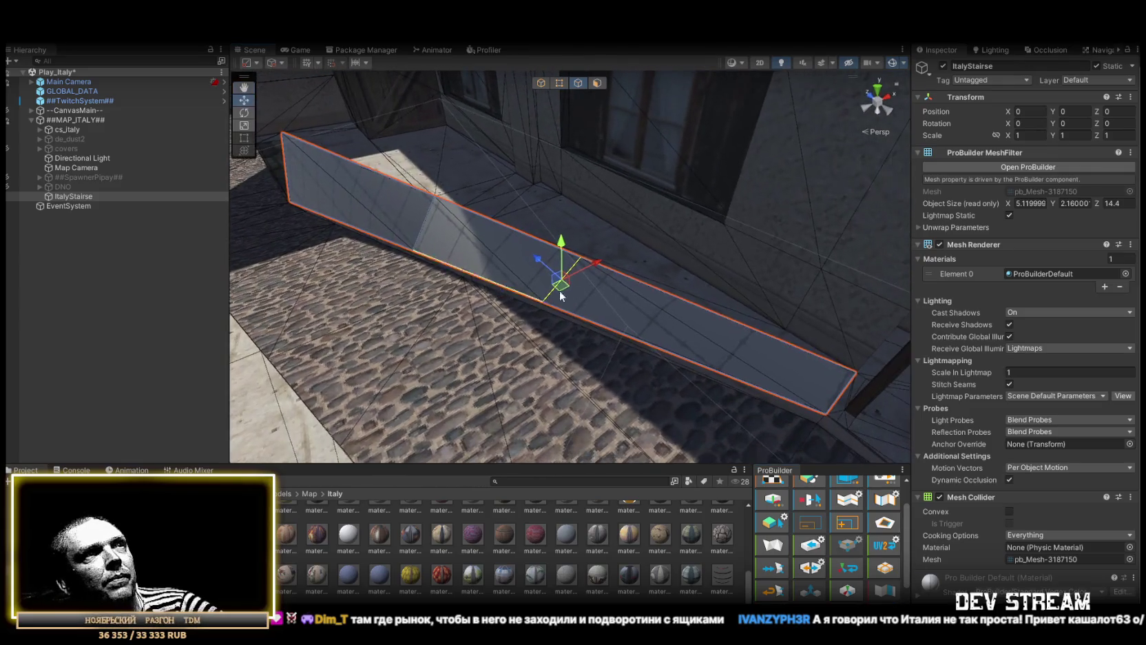
pyautogui.click(646, 283)
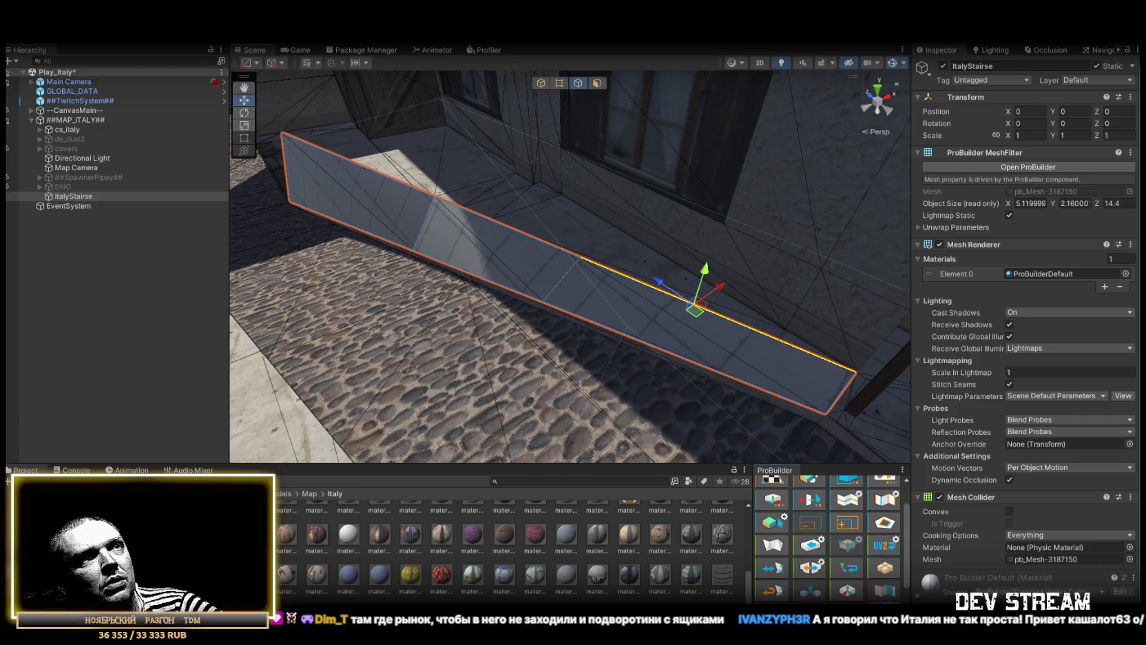
pyautogui.moveTo(581, 311)
pyautogui.mouseDown()
pyautogui.moveTo(655, 229)
pyautogui.moveTo(542, 273)
pyautogui.moveTo(556, 285)
pyautogui.moveTo(479, 266)
pyautogui.moveTo(546, 103)
pyautogui.moveTo(642, 300)
pyautogui.moveTo(543, 311)
pyautogui.mouseUp()
pyautogui.click(597, 83)
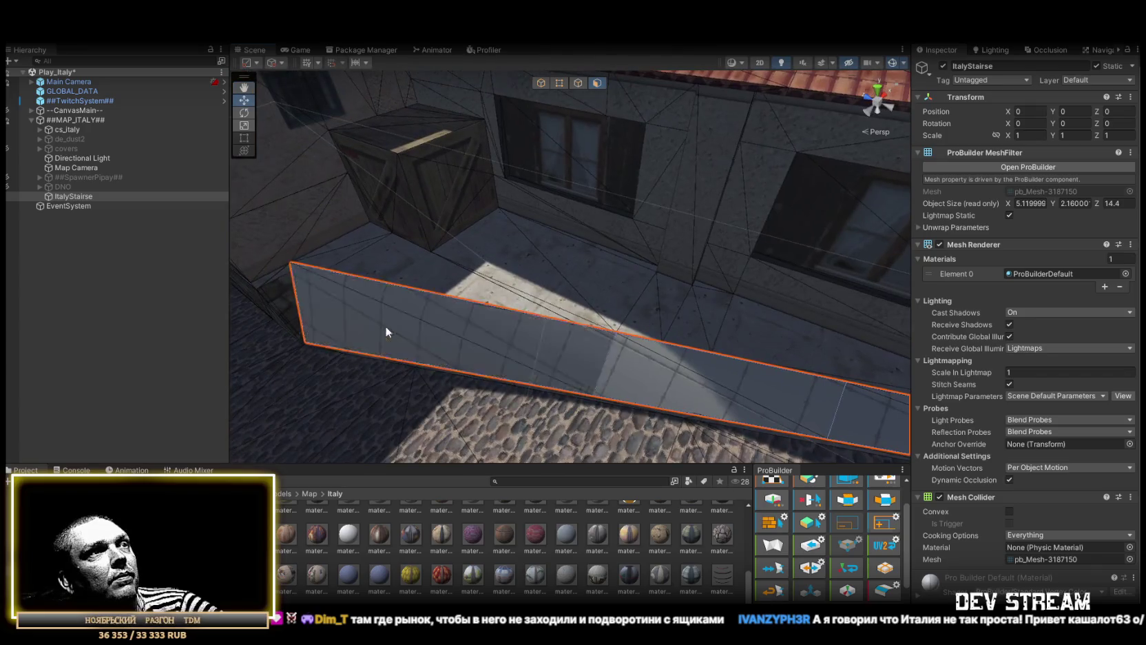
pyautogui.click(667, 370)
pyautogui.moveTo(639, 383)
pyautogui.mouseDown()
pyautogui.moveTo(706, 315)
pyautogui.moveTo(583, 322)
pyautogui.moveTo(670, 314)
pyautogui.moveTo(706, 298)
pyautogui.moveTo(683, 289)
pyautogui.moveTo(644, 308)
pyautogui.moveTo(626, 289)
pyautogui.mouseUp()
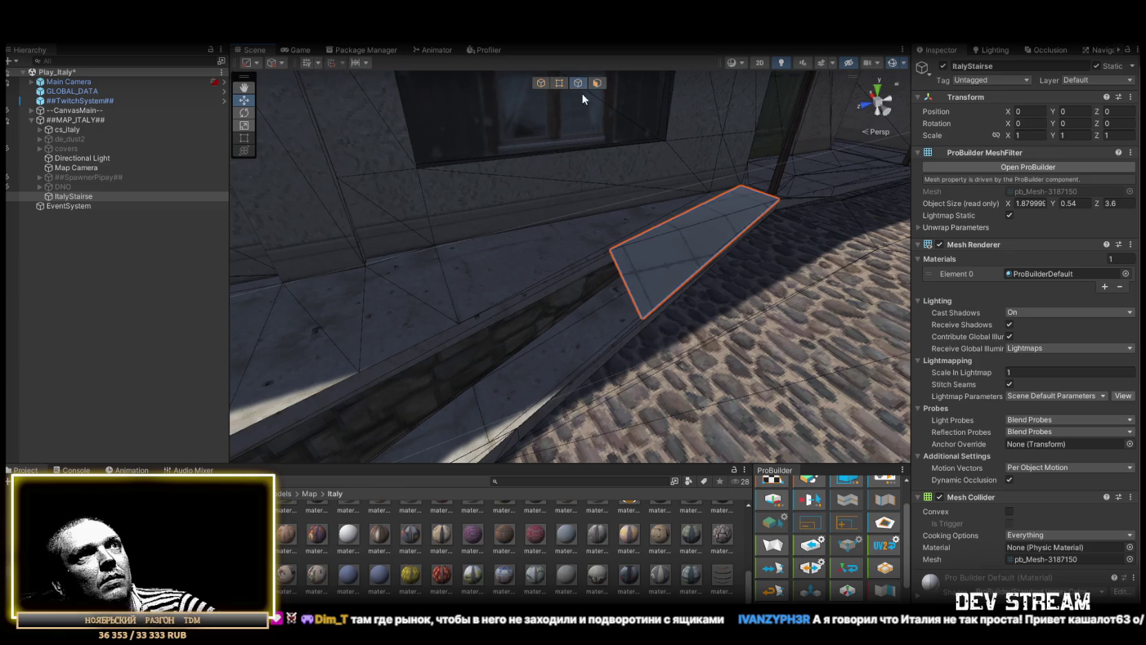
# - Drag the ItalyStairse face's end edge along the stone ledge, stretching it to about 1.88 × 0.84 × 8.8
pyautogui.click(742, 188)
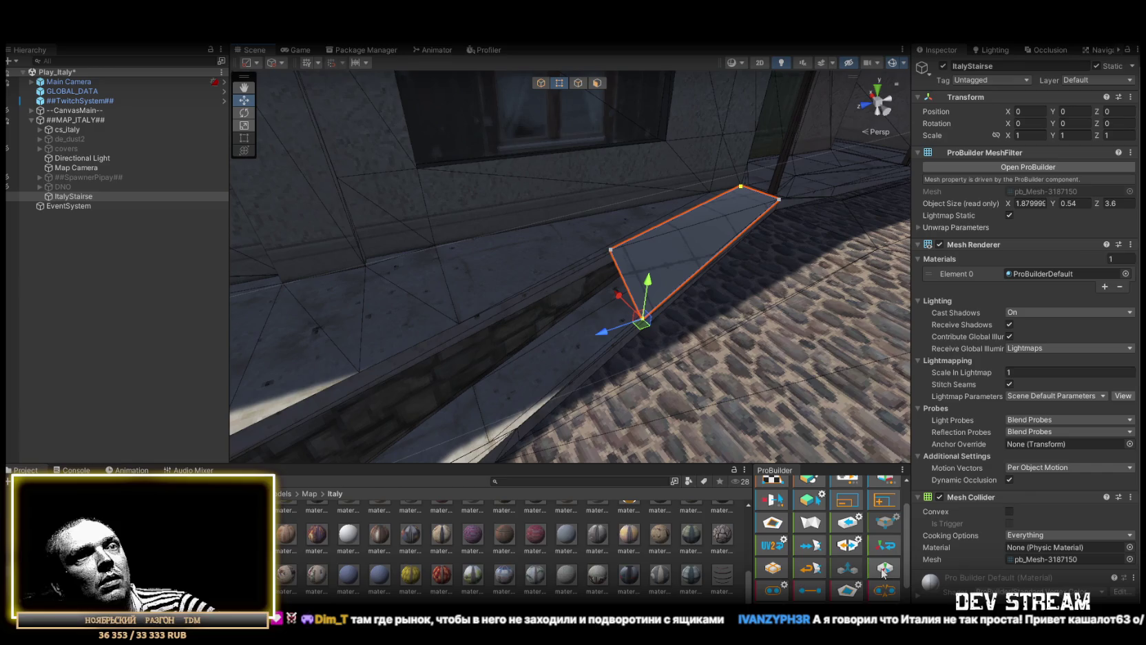
pyautogui.moveTo(756, 380)
pyautogui.mouseDown()
pyautogui.moveTo(780, 327)
pyautogui.moveTo(806, 307)
pyautogui.mouseUp()
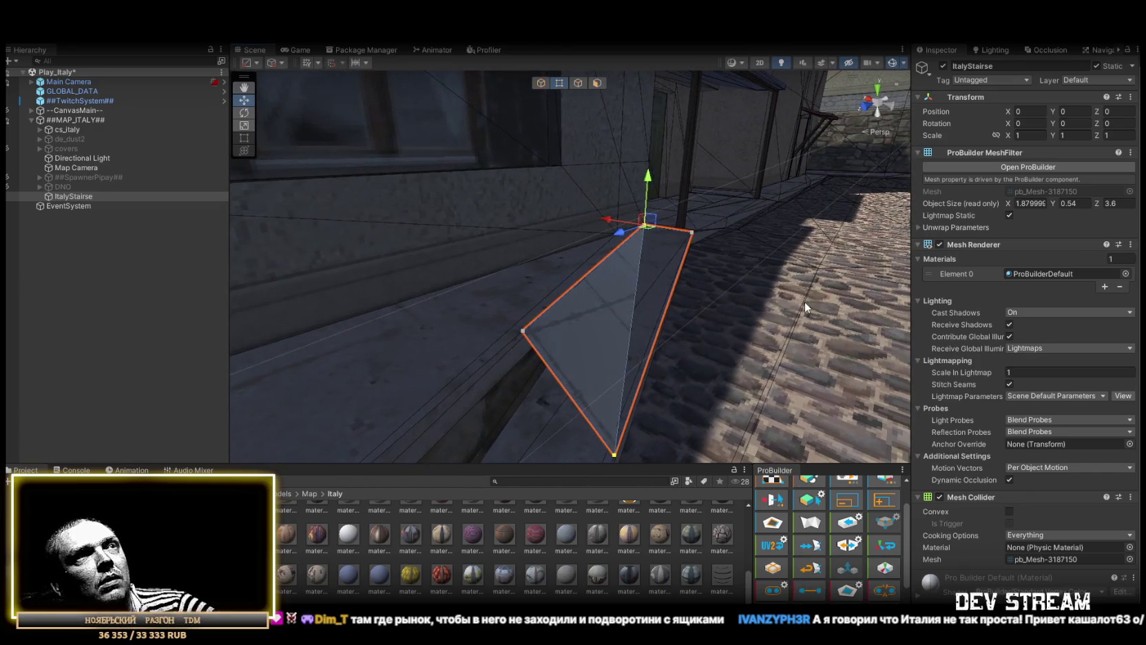
pyautogui.moveTo(727, 307)
pyautogui.mouseDown()
pyautogui.moveTo(805, 289)
pyautogui.moveTo(633, 287)
pyautogui.mouseUp()
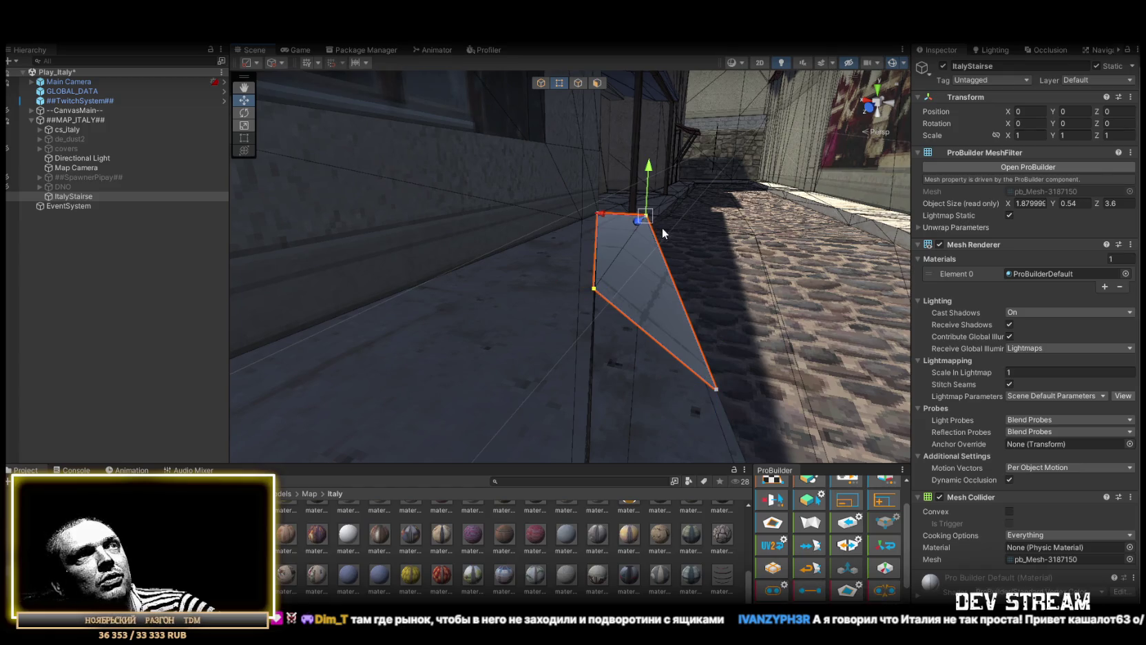
pyautogui.moveTo(661, 233); pyautogui.dragTo(662, 247)
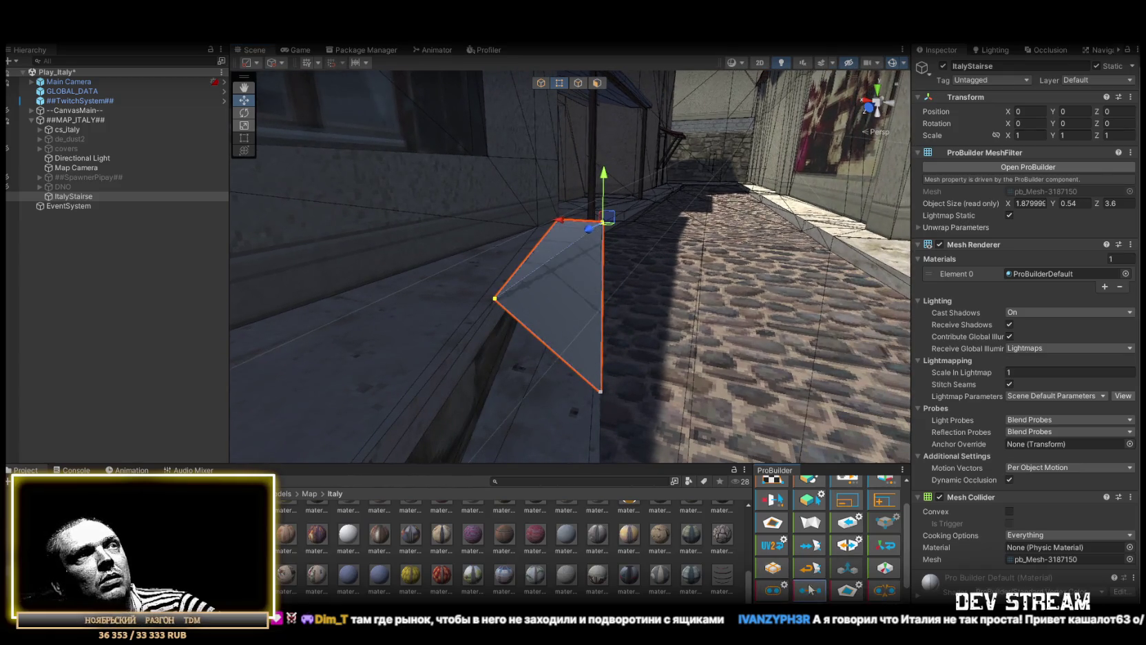
pyautogui.moveTo(642, 312)
pyautogui.mouseDown()
pyautogui.moveTo(479, 335)
pyautogui.moveTo(606, 198)
pyautogui.moveTo(602, 67)
pyautogui.mouseUp()
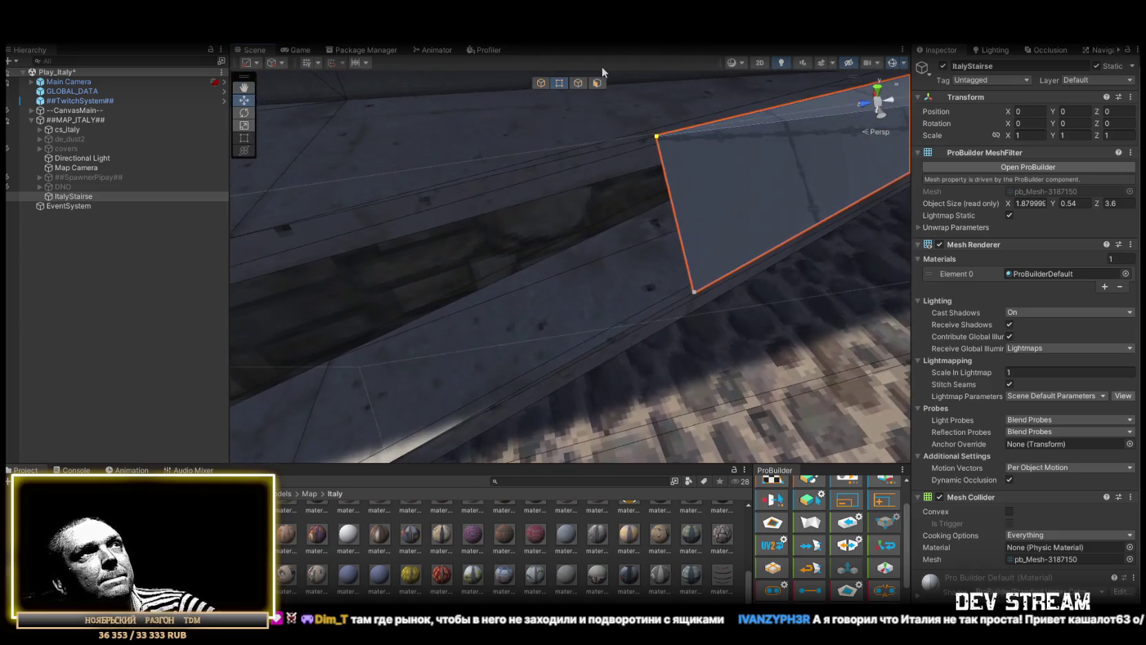
pyautogui.moveTo(671, 213)
pyautogui.mouseDown()
pyautogui.moveTo(609, 158)
pyautogui.moveTo(639, 190)
pyautogui.mouseUp()
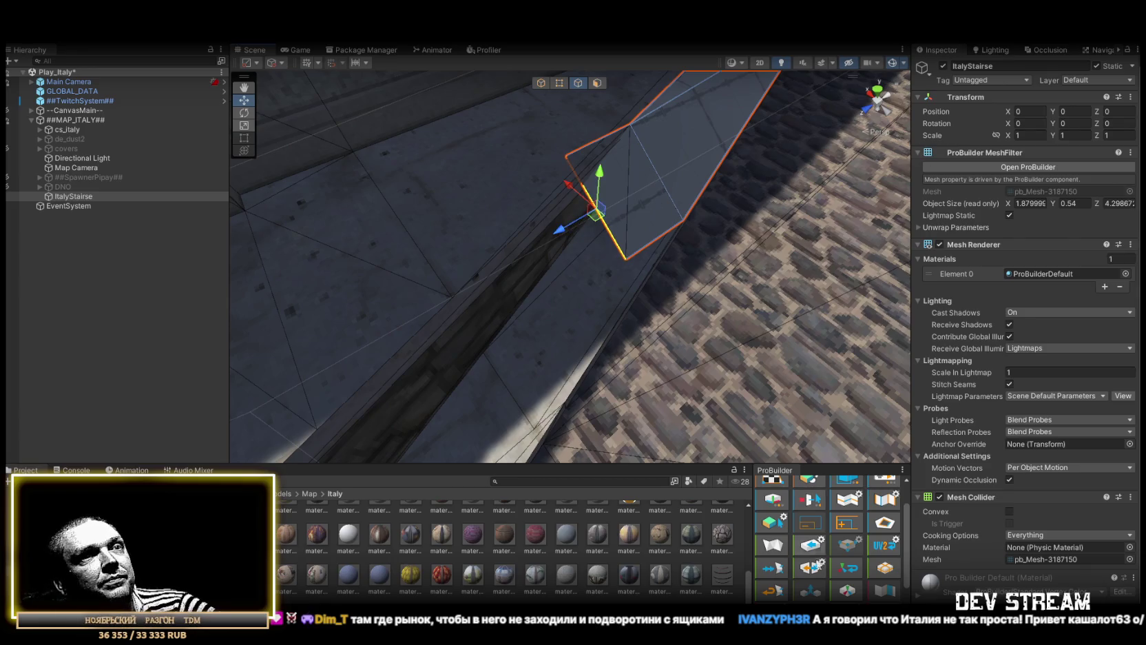
pyautogui.scroll(-3, 829, 595)
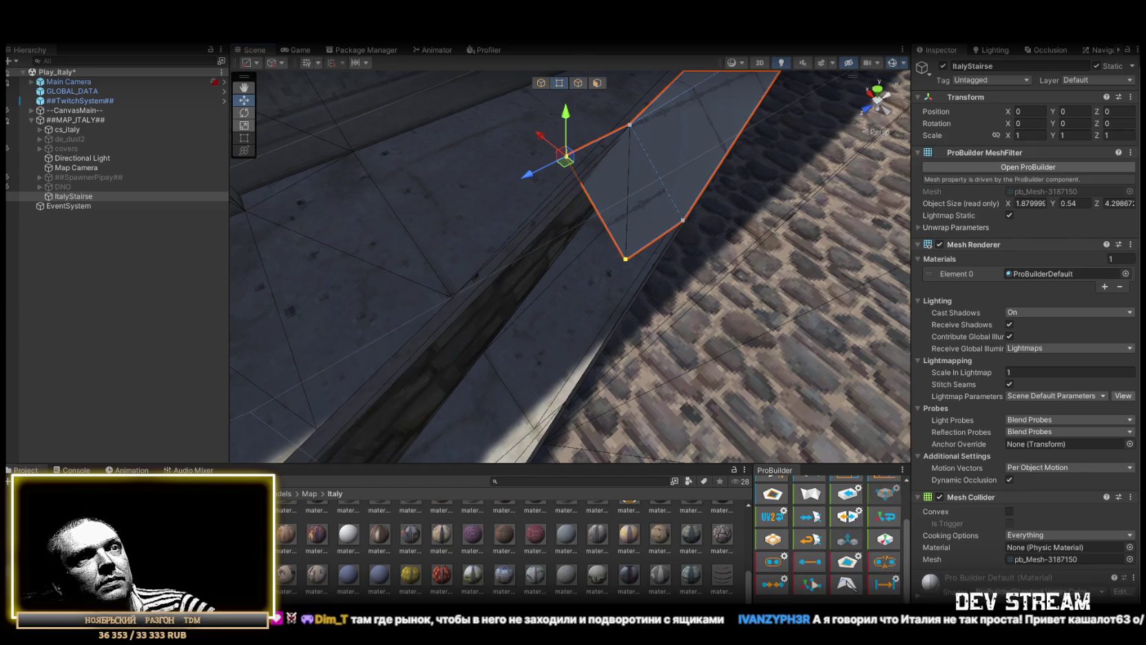
pyautogui.scroll(5, 703, 240)
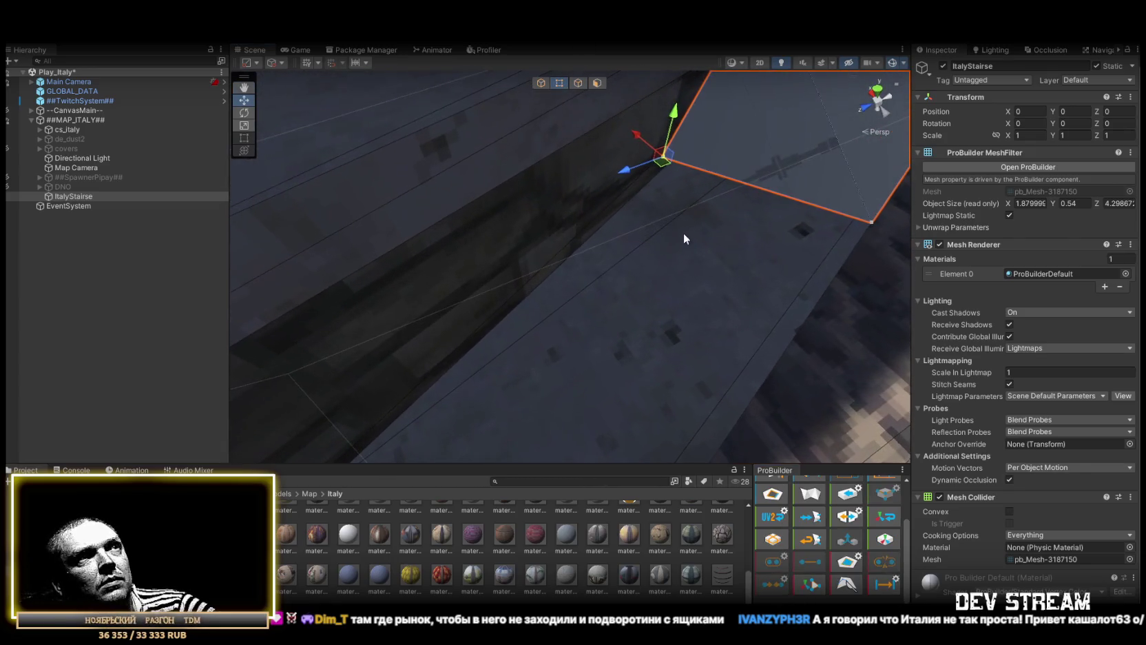
pyautogui.moveTo(666, 184)
pyautogui.mouseDown()
pyautogui.moveTo(500, 248)
pyautogui.moveTo(803, 252)
pyautogui.mouseUp()
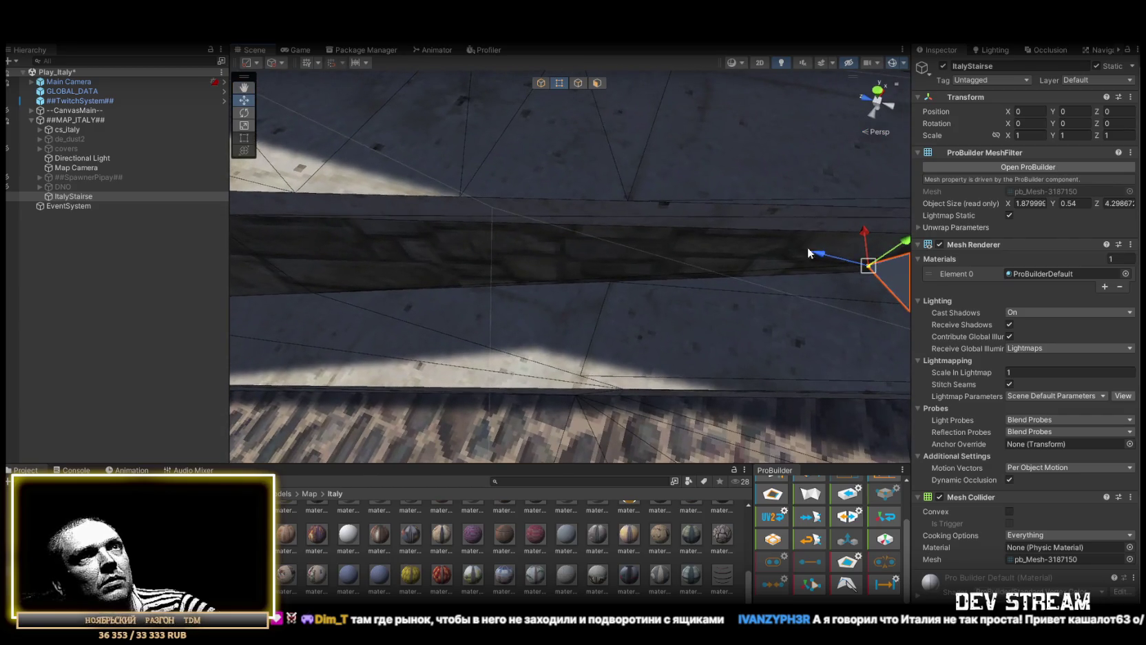
pyautogui.moveTo(867, 268)
pyautogui.mouseDown()
pyautogui.moveTo(657, 303)
pyautogui.moveTo(749, 238)
pyautogui.moveTo(969, 210)
pyautogui.moveTo(867, 296)
pyautogui.moveTo(765, 337)
pyautogui.moveTo(645, 327)
pyautogui.moveTo(641, 311)
pyautogui.mouseUp()
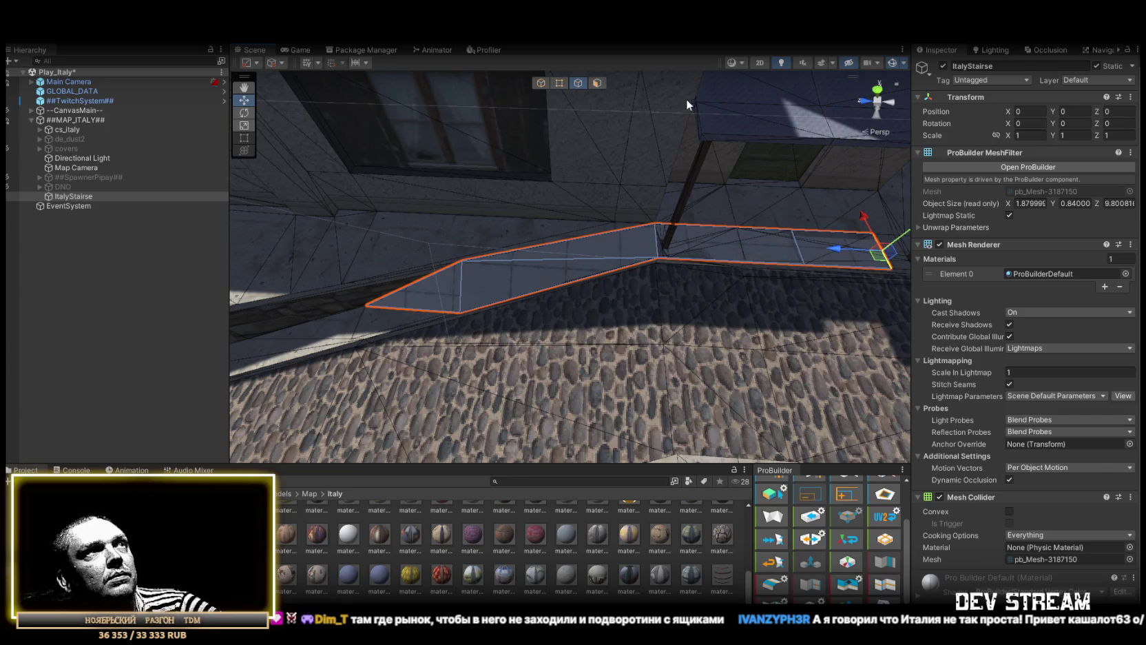
# - Select the small end face on the right and frame it, then fly the view toward the stairway wall
pyautogui.click(749, 247)
pyautogui.click(843, 254)
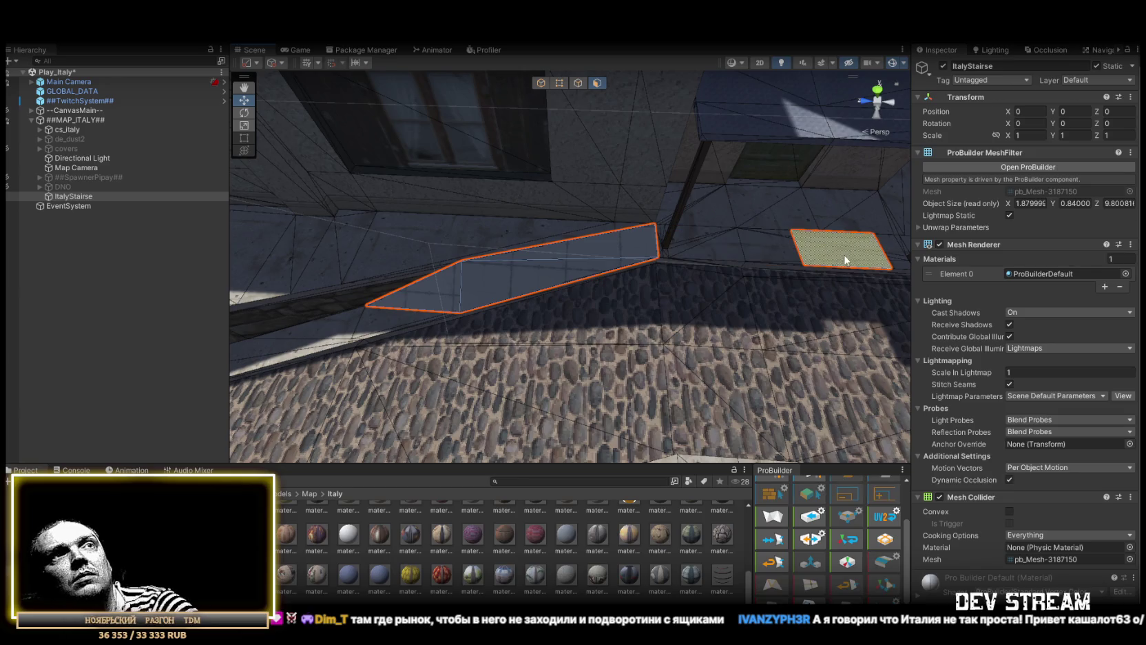
pyautogui.press('f')
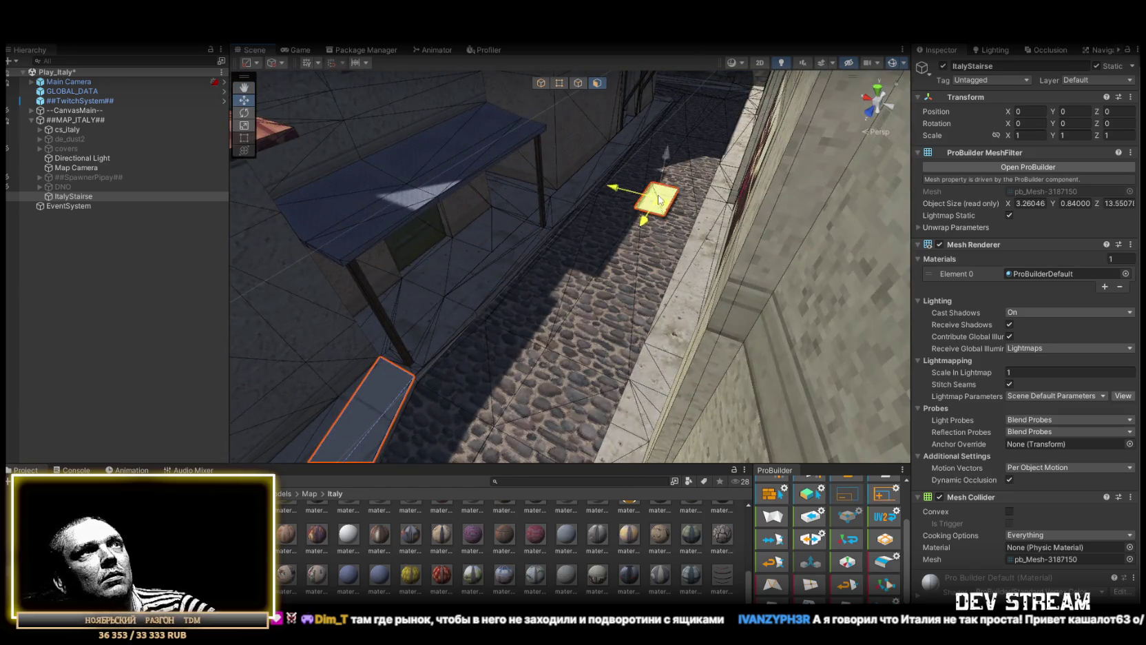
pyautogui.moveTo(658, 200)
pyautogui.mouseDown()
pyautogui.moveTo(473, 155)
pyautogui.moveTo(383, 169)
pyautogui.moveTo(635, 176)
pyautogui.moveTo(549, 110)
pyautogui.moveTo(271, 179)
pyautogui.moveTo(392, 246)
pyautogui.mouseUp()
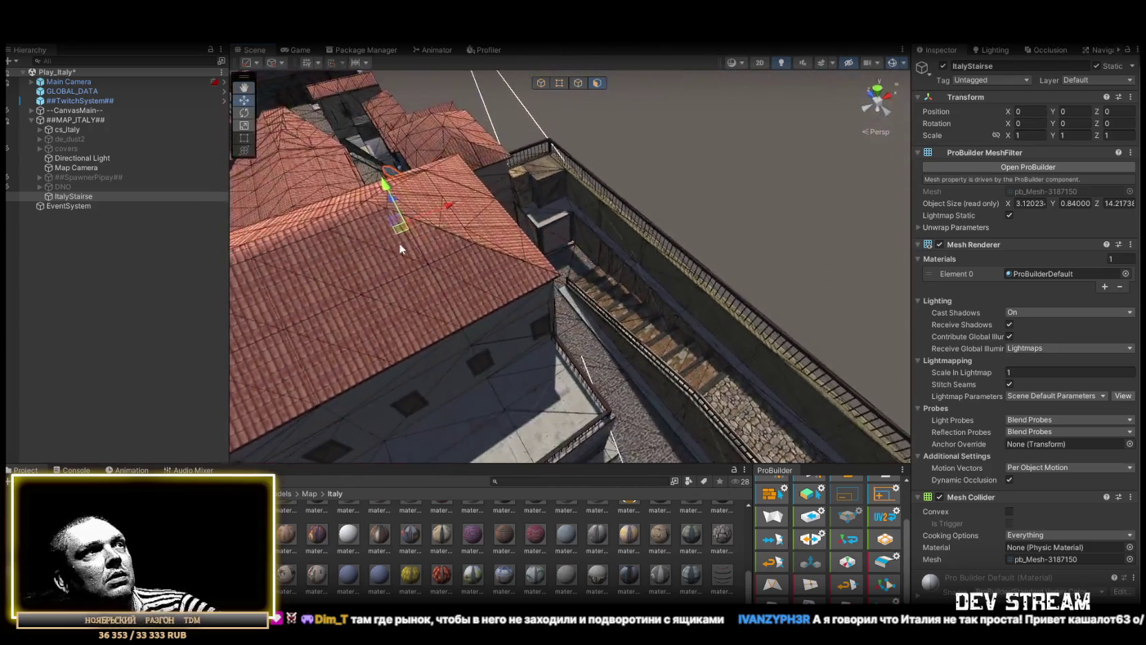
# - Extrude the end face out to the large stairway and raise the new face about four units
pyautogui.moveTo(687, 365); pyautogui.dragTo(716, 375)
pyautogui.press('f')
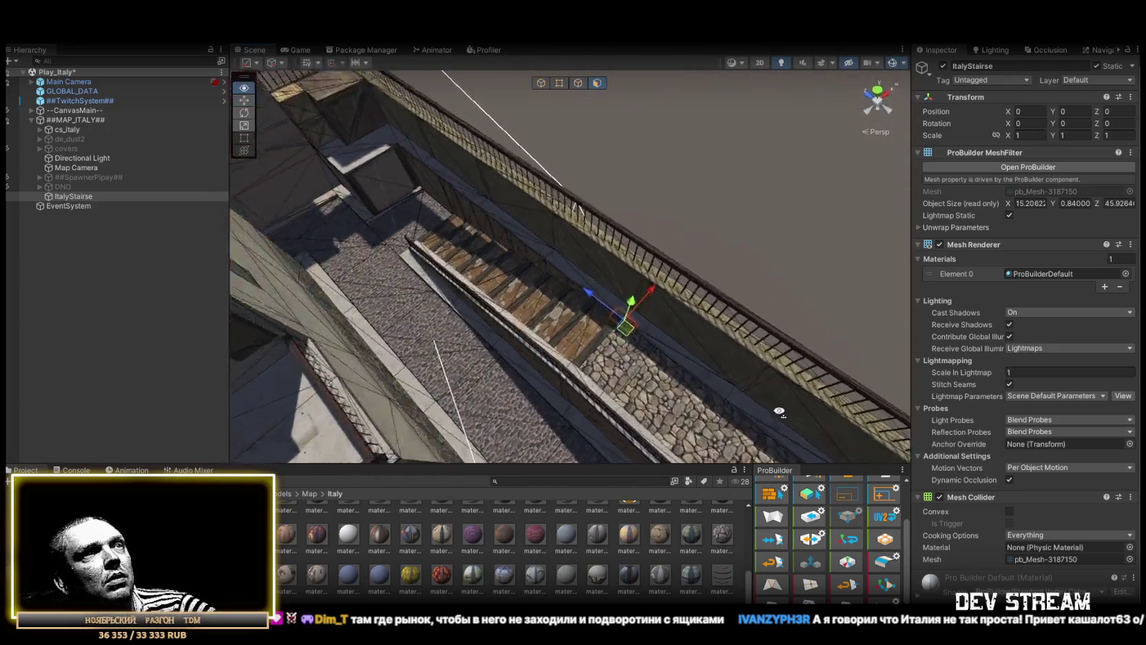
pyautogui.moveTo(566, 288)
pyautogui.mouseDown()
pyautogui.moveTo(508, 296)
pyautogui.moveTo(520, 310)
pyautogui.moveTo(481, 197)
pyautogui.moveTo(530, 174)
pyautogui.moveTo(557, 207)
pyautogui.moveTo(851, 229)
pyautogui.mouseUp()
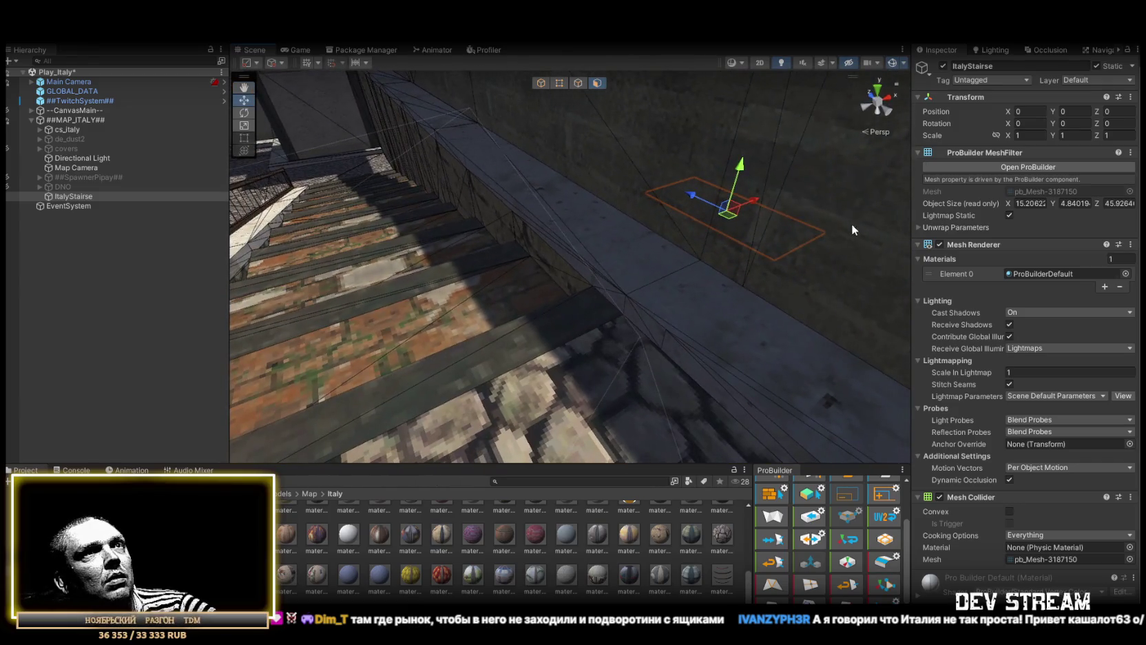
# - Move the end face over the left side of the stairs and widen it slightly sideways
pyautogui.moveTo(731, 214); pyautogui.dragTo(456, 249)
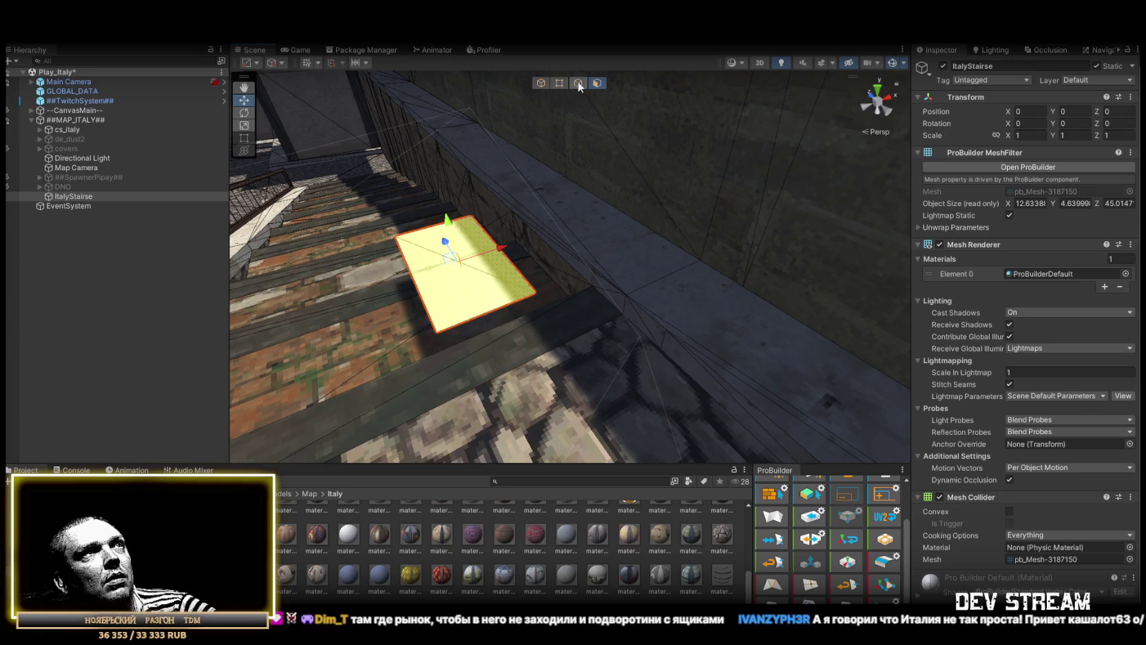
pyautogui.moveTo(499, 315); pyautogui.dragTo(584, 283)
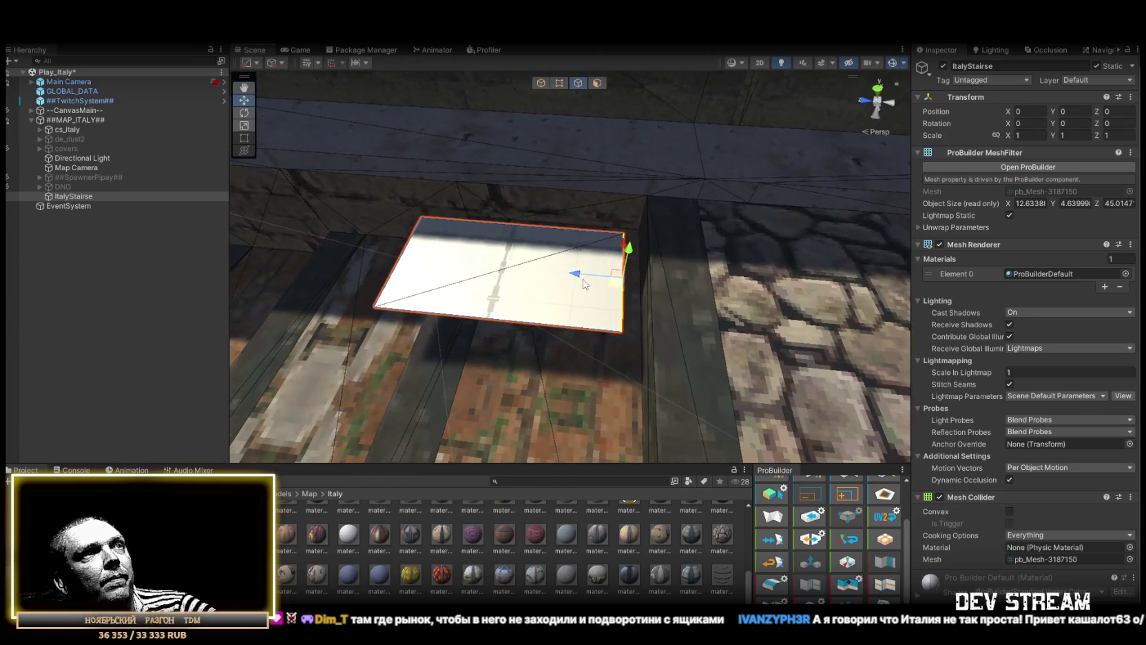
pyautogui.moveTo(653, 212); pyautogui.dragTo(559, 229)
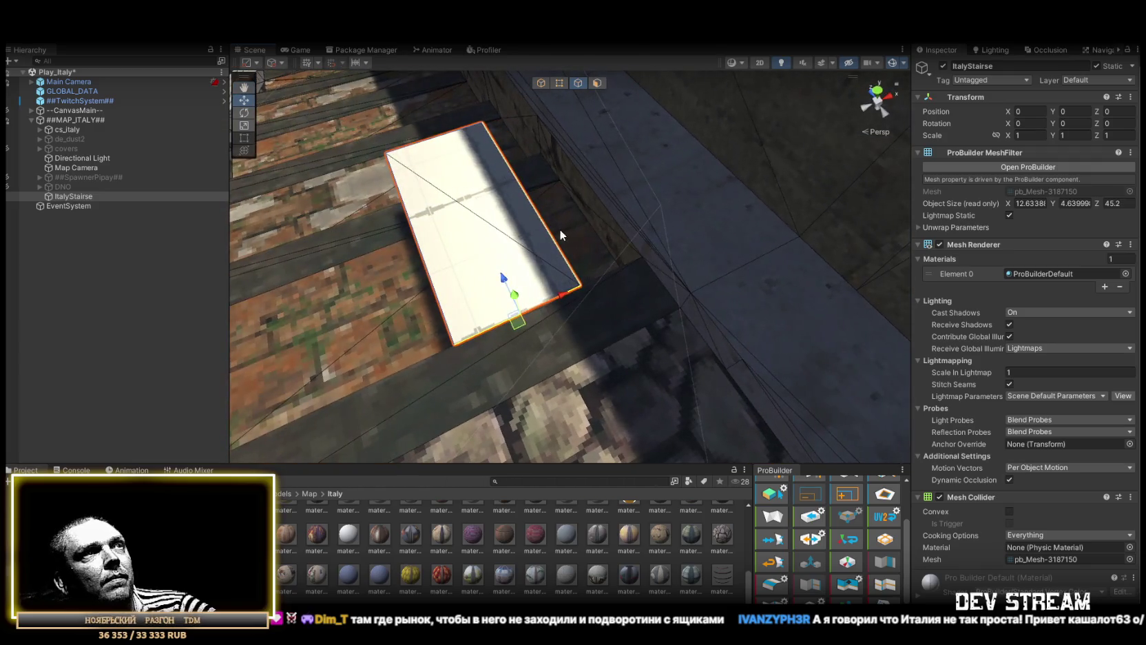
pyautogui.moveTo(566, 178)
pyautogui.mouseDown()
pyautogui.moveTo(644, 272)
pyautogui.moveTo(603, 243)
pyautogui.moveTo(646, 255)
pyautogui.moveTo(389, 294)
pyautogui.mouseUp()
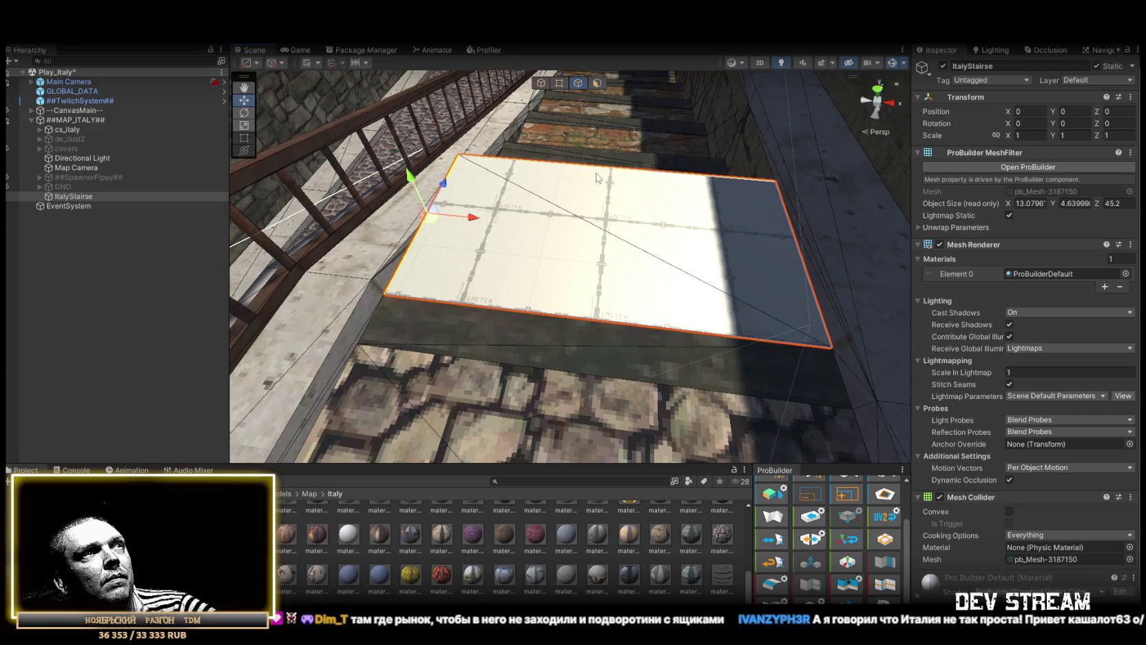
# - Stretch the face far down the stairway into a sloped ramp covering the wooden staircase
pyautogui.moveTo(587, 176); pyautogui.dragTo(856, 140)
pyautogui.moveTo(737, 177); pyautogui.dragTo(441, 251)
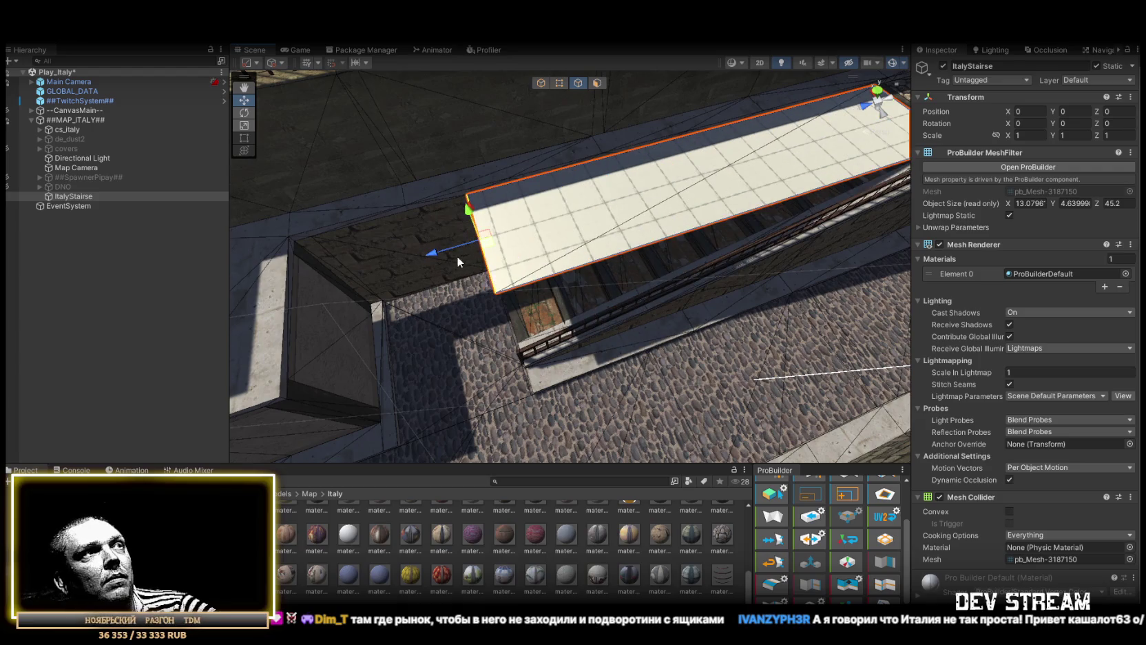
pyautogui.moveTo(466, 215)
pyautogui.mouseDown()
pyautogui.moveTo(579, 289)
pyautogui.moveTo(613, 293)
pyautogui.moveTo(659, 297)
pyautogui.moveTo(717, 237)
pyautogui.moveTo(544, 288)
pyautogui.mouseUp()
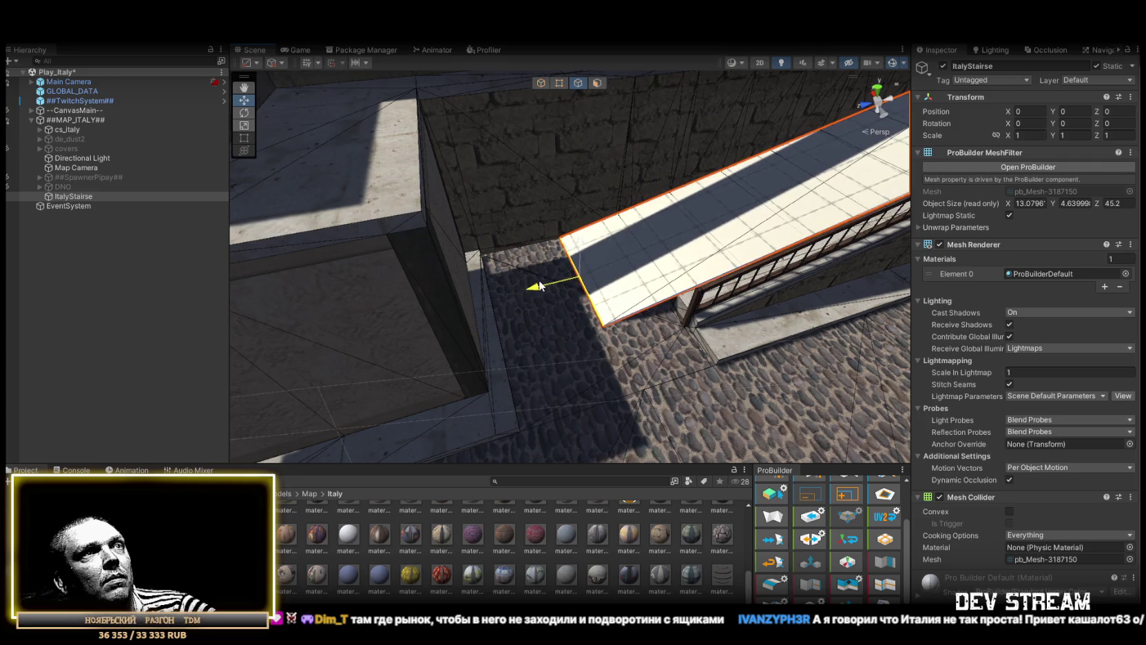
pyautogui.moveTo(537, 287)
pyautogui.mouseDown()
pyautogui.moveTo(774, 266)
pyautogui.moveTo(479, 416)
pyautogui.moveTo(351, 305)
pyautogui.moveTo(476, 312)
pyautogui.moveTo(524, 266)
pyautogui.moveTo(666, 285)
pyautogui.moveTo(650, 230)
pyautogui.moveTo(417, 286)
pyautogui.moveTo(414, 302)
pyautogui.moveTo(394, 284)
pyautogui.mouseUp()
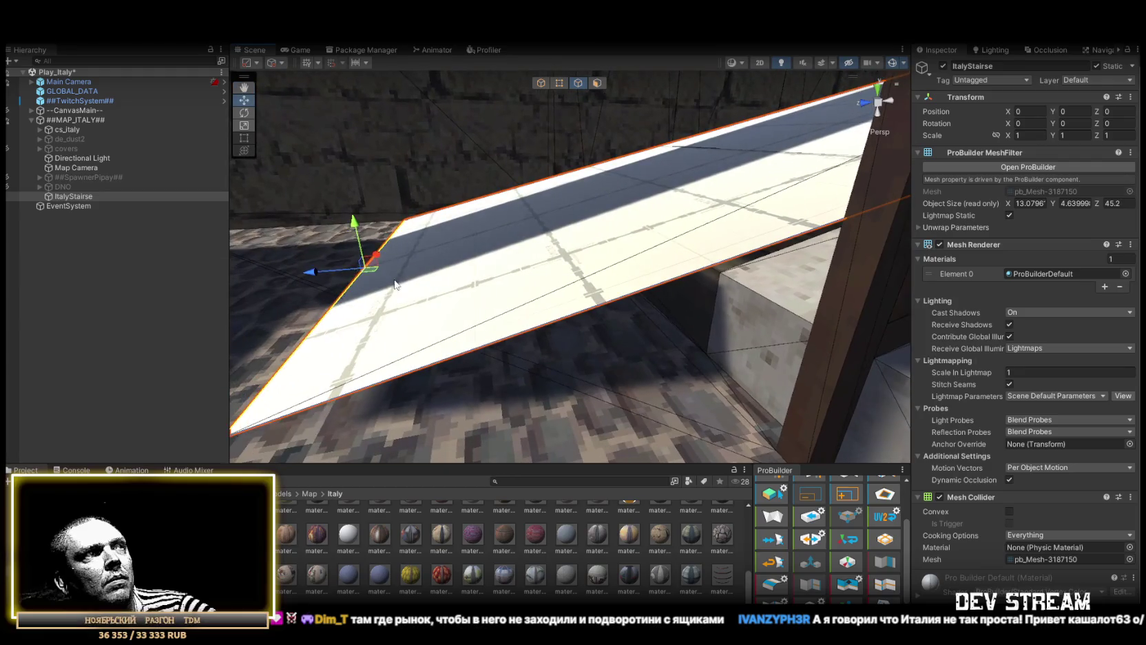
# - Slide the ramp along its length and pull its bottom edge over the cobblestones
pyautogui.moveTo(316, 267); pyautogui.dragTo(345, 272)
pyautogui.moveTo(704, 392)
pyautogui.mouseDown()
pyautogui.moveTo(962, 342)
pyautogui.moveTo(944, 352)
pyautogui.moveTo(900, 440)
pyautogui.moveTo(811, 316)
pyautogui.moveTo(502, 282)
pyautogui.moveTo(694, 286)
pyautogui.mouseUp()
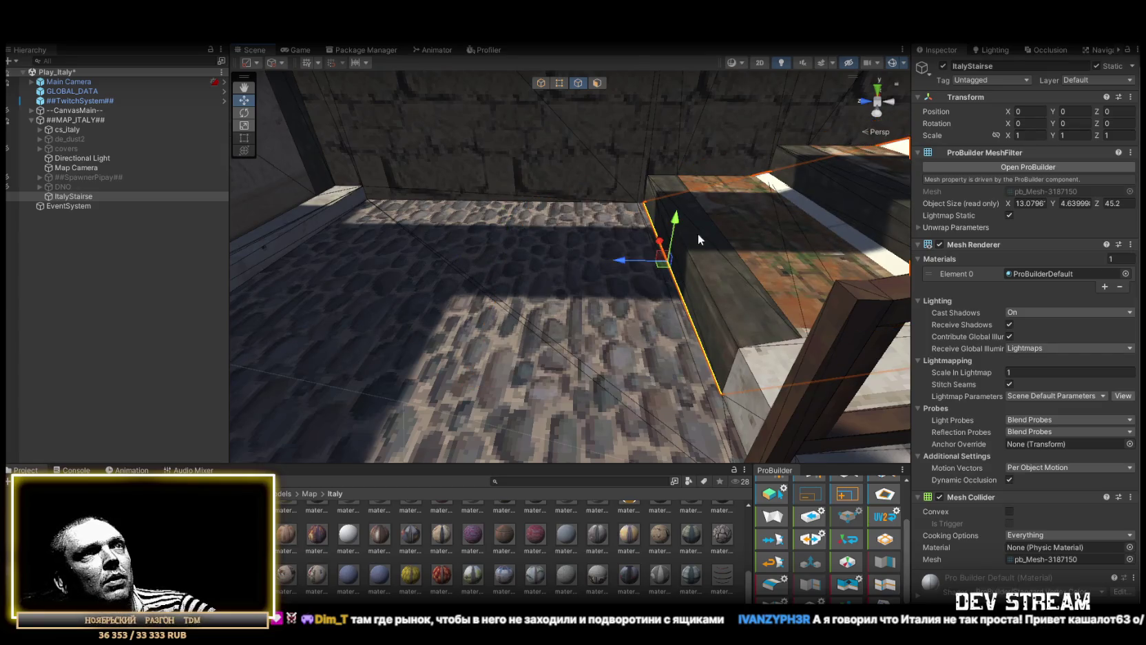
pyautogui.moveTo(675, 211)
pyautogui.mouseDown()
pyautogui.moveTo(693, 322)
pyautogui.moveTo(654, 226)
pyautogui.mouseUp()
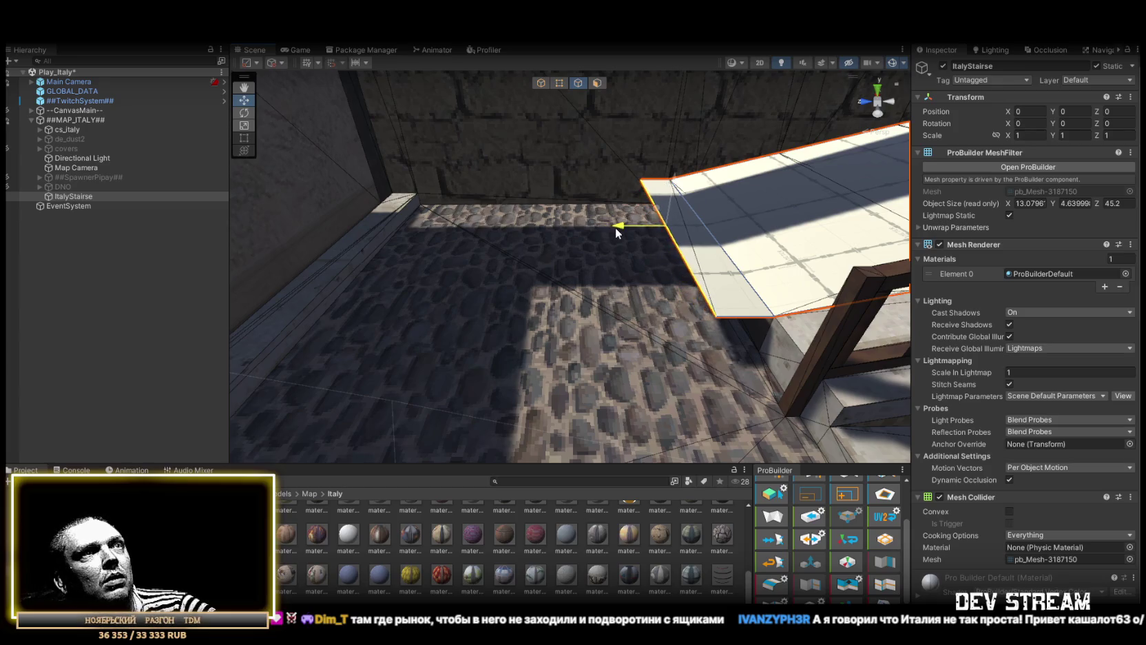
pyautogui.moveTo(611, 228); pyautogui.dragTo(565, 229)
# - Collapse the ramp's bottom end into a triangular point meeting the street's stone ledge
pyautogui.moveTo(798, 412)
pyautogui.mouseDown()
pyautogui.moveTo(566, 291)
pyautogui.moveTo(682, 324)
pyautogui.mouseUp()
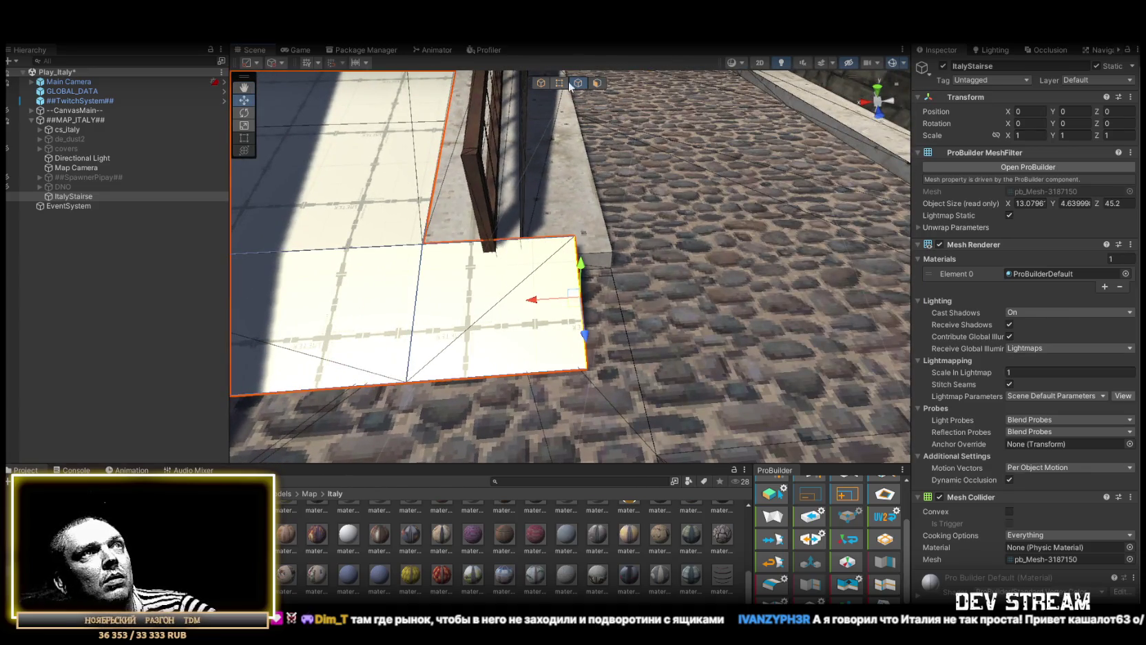
pyautogui.click(772, 586)
pyautogui.scroll(3, 518, 321)
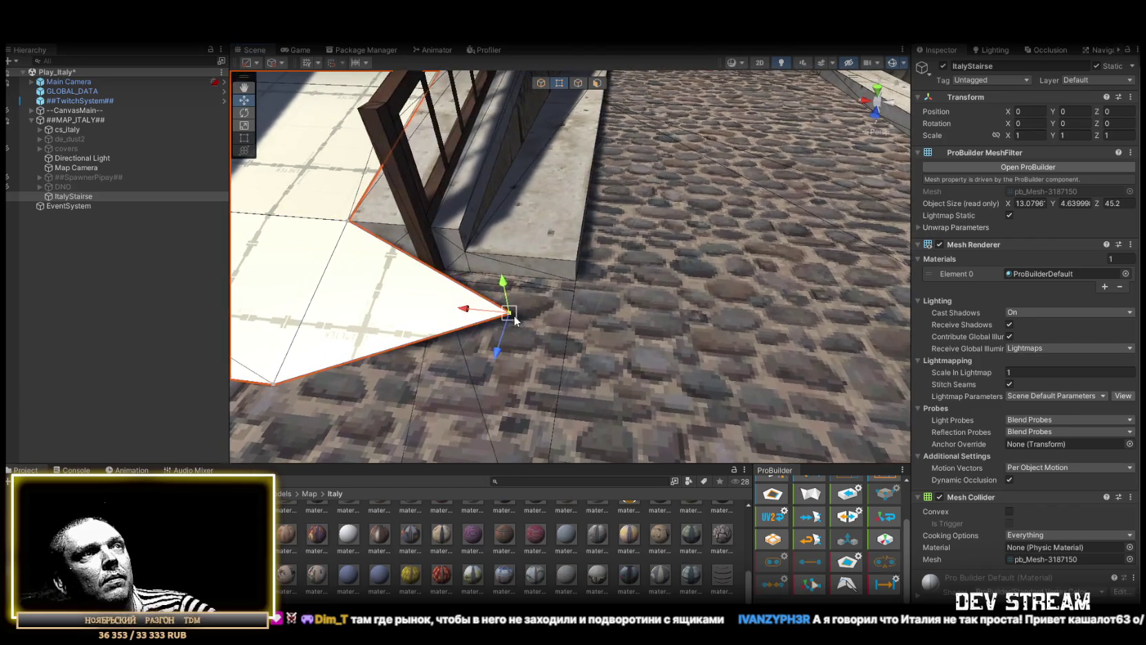
pyautogui.scroll(-3, 590, 282)
pyautogui.moveTo(591, 282)
pyautogui.mouseDown()
pyautogui.moveTo(703, 250)
pyautogui.moveTo(680, 193)
pyautogui.moveTo(563, 279)
pyautogui.mouseUp()
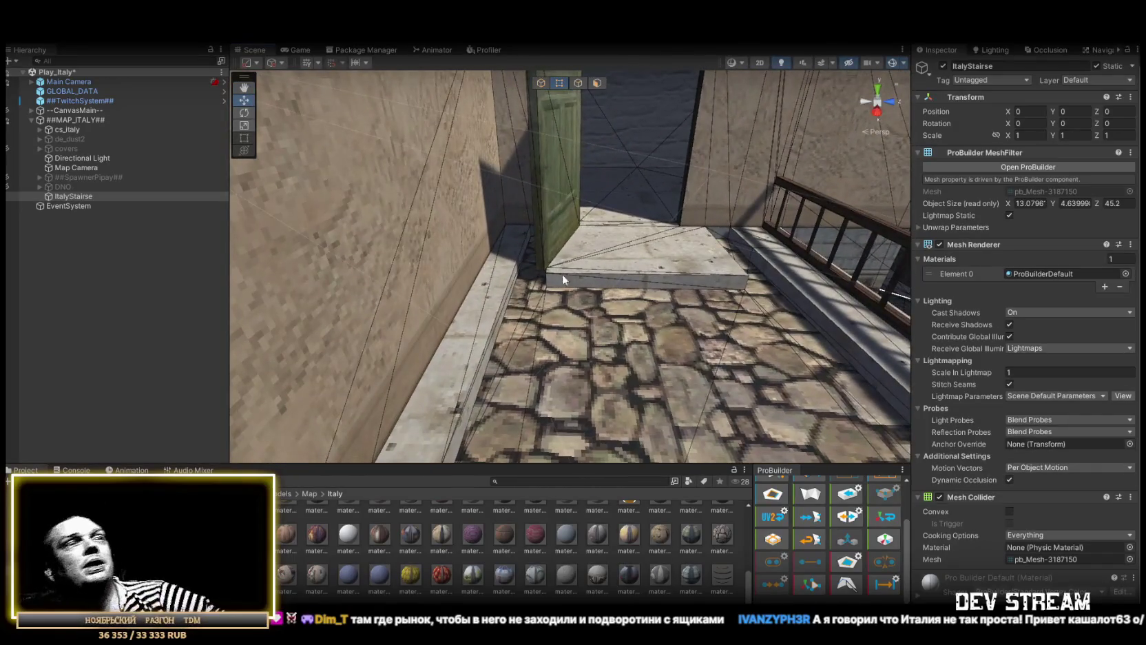
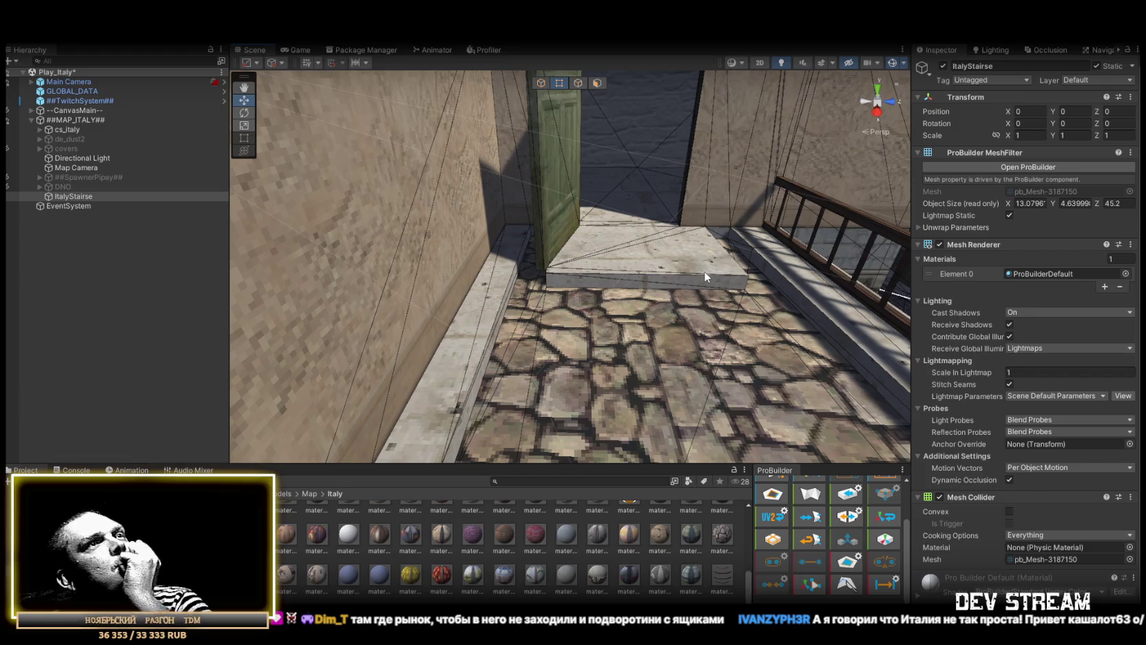
# - Frame the ItalyStairse stairs and look down on the railing from above the rooftops
pyautogui.moveTo(704, 272)
pyautogui.mouseDown()
pyautogui.moveTo(926, 279)
pyautogui.moveTo(783, 285)
pyautogui.moveTo(870, 285)
pyautogui.moveTo(833, 285)
pyautogui.moveTo(865, 285)
pyautogui.moveTo(854, 283)
pyautogui.mouseUp()
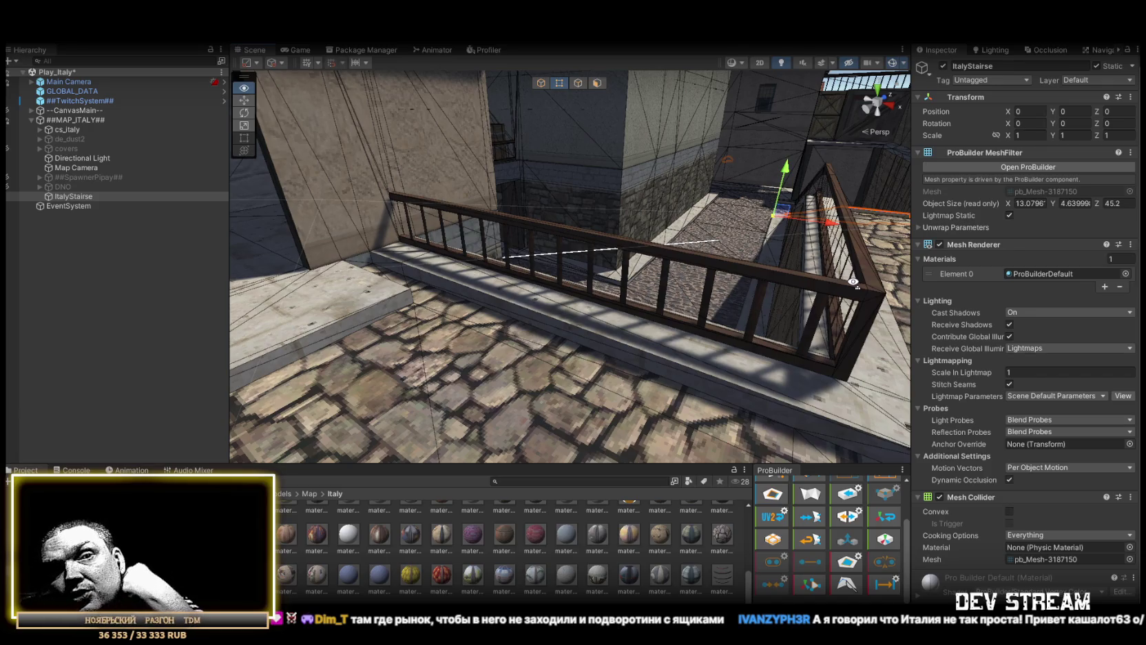
pyautogui.moveTo(854, 283)
pyautogui.mouseDown()
pyautogui.moveTo(554, 223)
pyautogui.moveTo(826, 327)
pyautogui.moveTo(529, 311)
pyautogui.mouseUp()
pyautogui.moveTo(654, 296)
pyautogui.mouseDown()
pyautogui.moveTo(533, 246)
pyautogui.moveTo(606, 268)
pyautogui.moveTo(727, 236)
pyautogui.moveTo(451, 185)
pyautogui.moveTo(43, 198)
pyautogui.mouseUp()
pyautogui.doubleClick(43, 198)
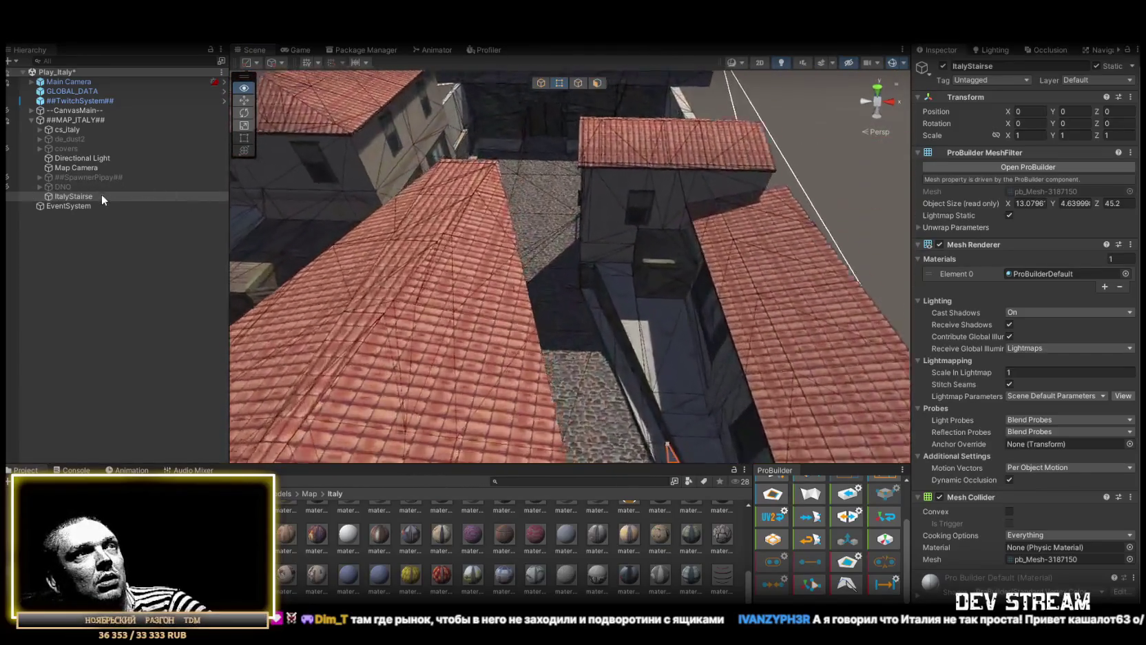
pyautogui.moveTo(448, 223)
pyautogui.mouseDown()
pyautogui.moveTo(664, 260)
pyautogui.moveTo(594, 235)
pyautogui.moveTo(666, 321)
pyautogui.moveTo(673, 210)
pyautogui.moveTo(386, 274)
pyautogui.moveTo(420, 303)
pyautogui.mouseUp()
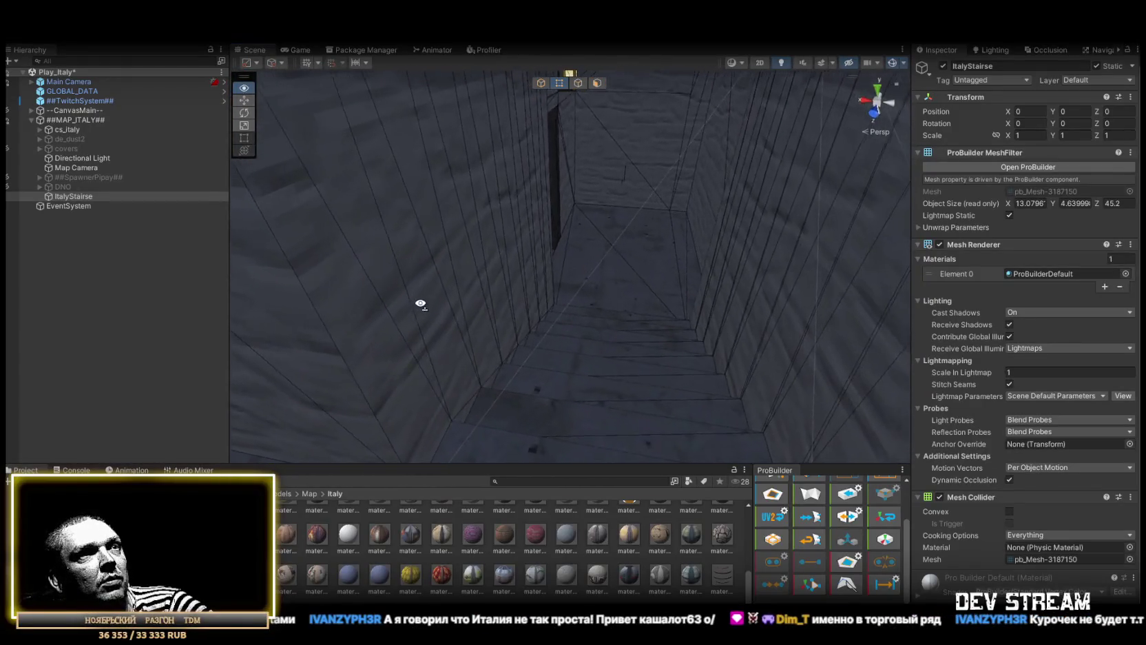
pyautogui.moveTo(227, 305)
pyautogui.mouseDown()
pyautogui.moveTo(385, 276)
pyautogui.moveTo(482, 227)
pyautogui.moveTo(557, 168)
pyautogui.mouseUp()
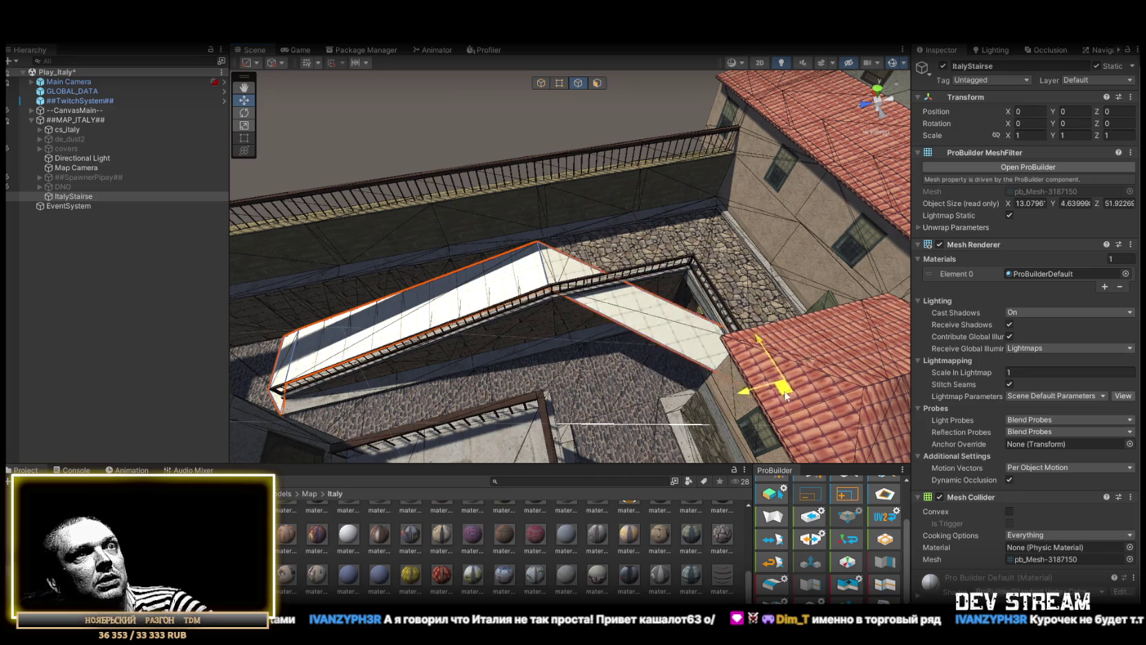
# - Select the pit floor edge and drag it up and outward to cover the opening
pyautogui.scroll(10, 801, 432)
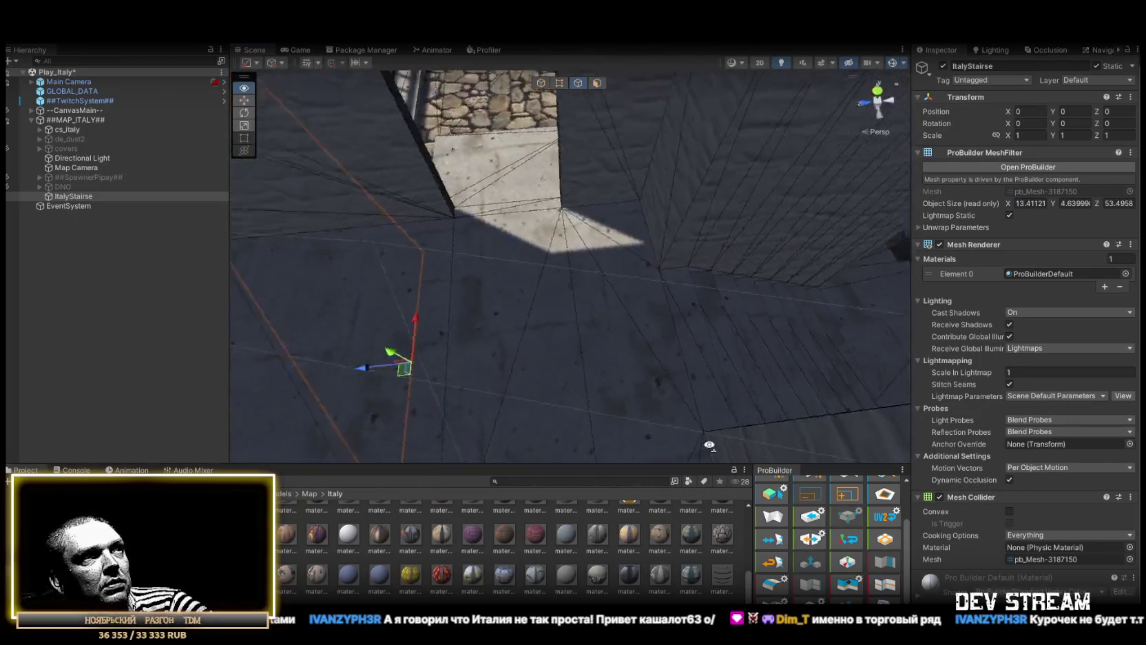
pyautogui.moveTo(709, 444); pyautogui.dragTo(768, 448)
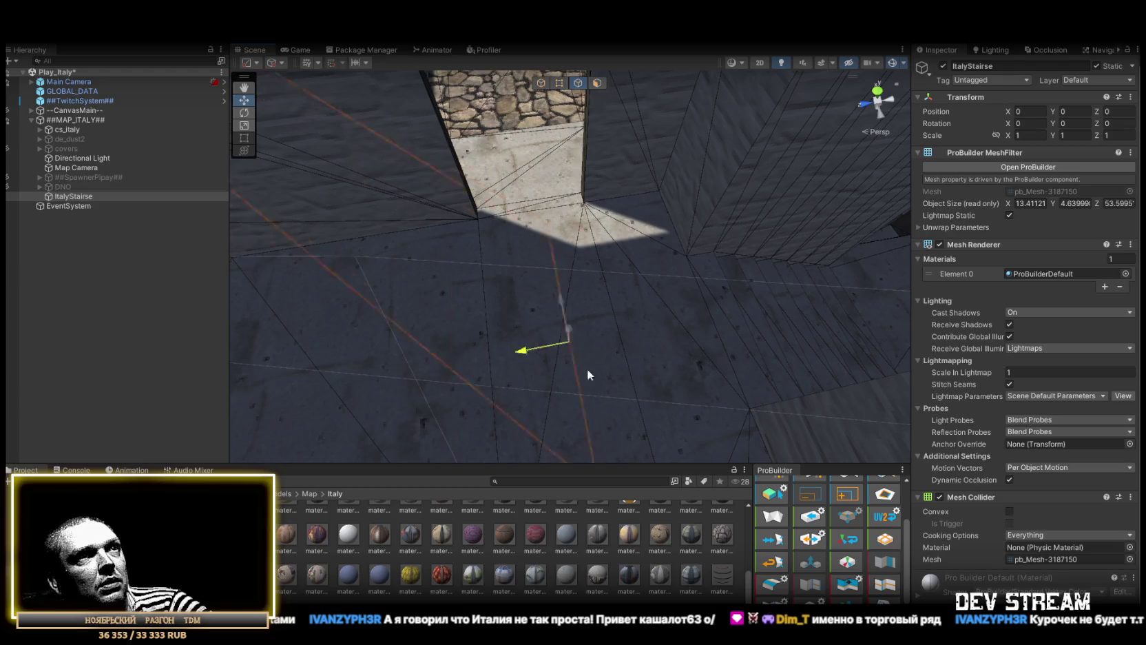
pyautogui.moveTo(705, 260); pyautogui.dragTo(676, 295)
pyautogui.scroll(-10, 711, 273)
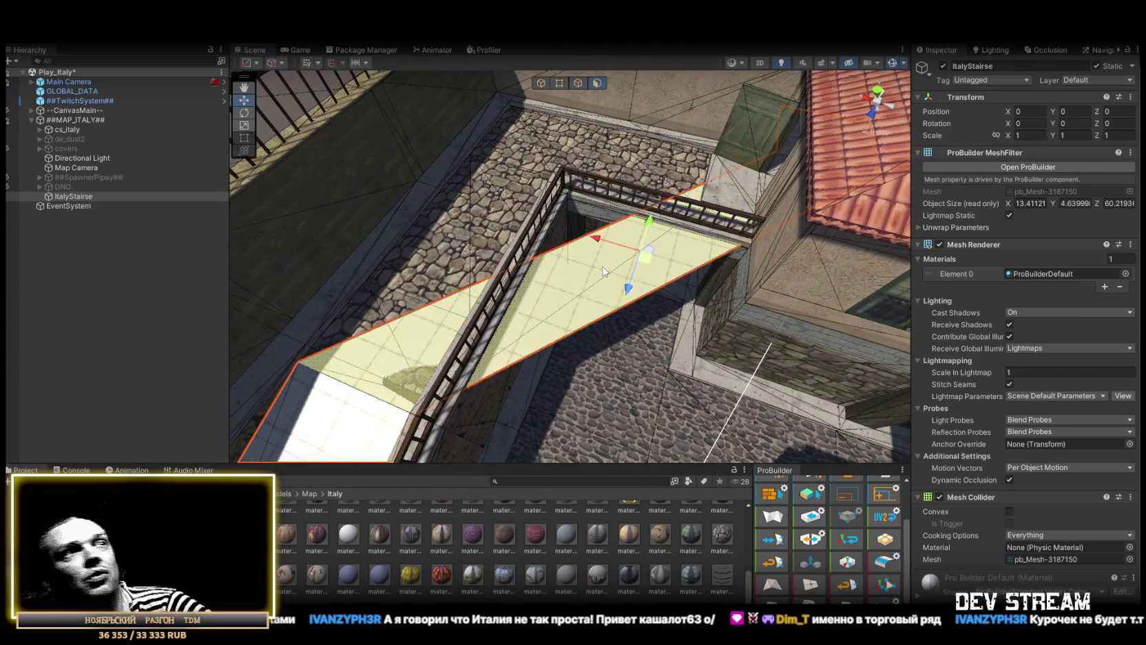
pyautogui.moveTo(602, 251)
pyautogui.mouseDown()
pyautogui.moveTo(606, 139)
pyautogui.moveTo(640, 248)
pyautogui.mouseUp()
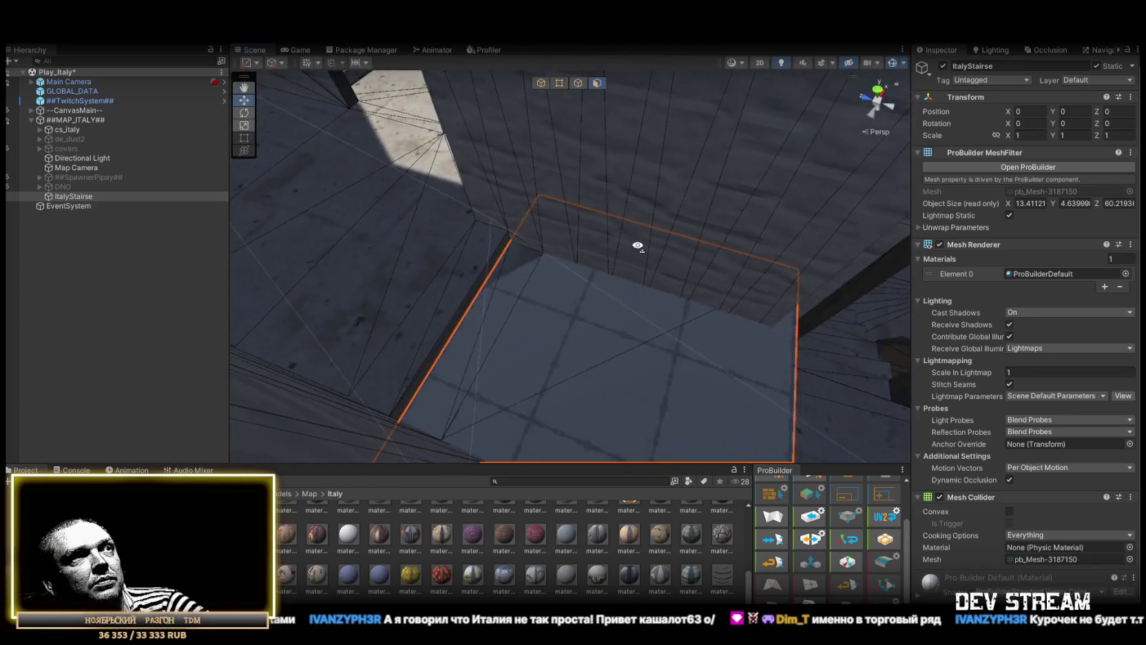
pyautogui.moveTo(559, 238); pyautogui.dragTo(591, 113)
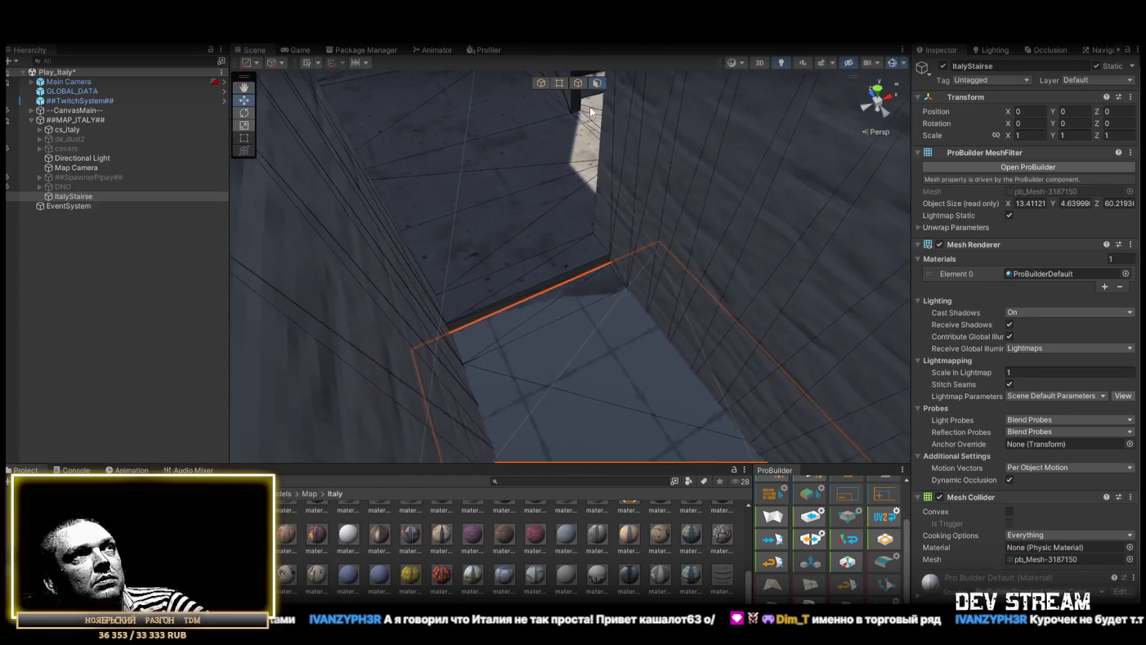
pyautogui.click(587, 269)
pyautogui.moveTo(545, 275)
pyautogui.mouseDown()
pyautogui.moveTo(620, 248)
pyautogui.moveTo(700, 265)
pyautogui.moveTo(478, 311)
pyautogui.mouseUp()
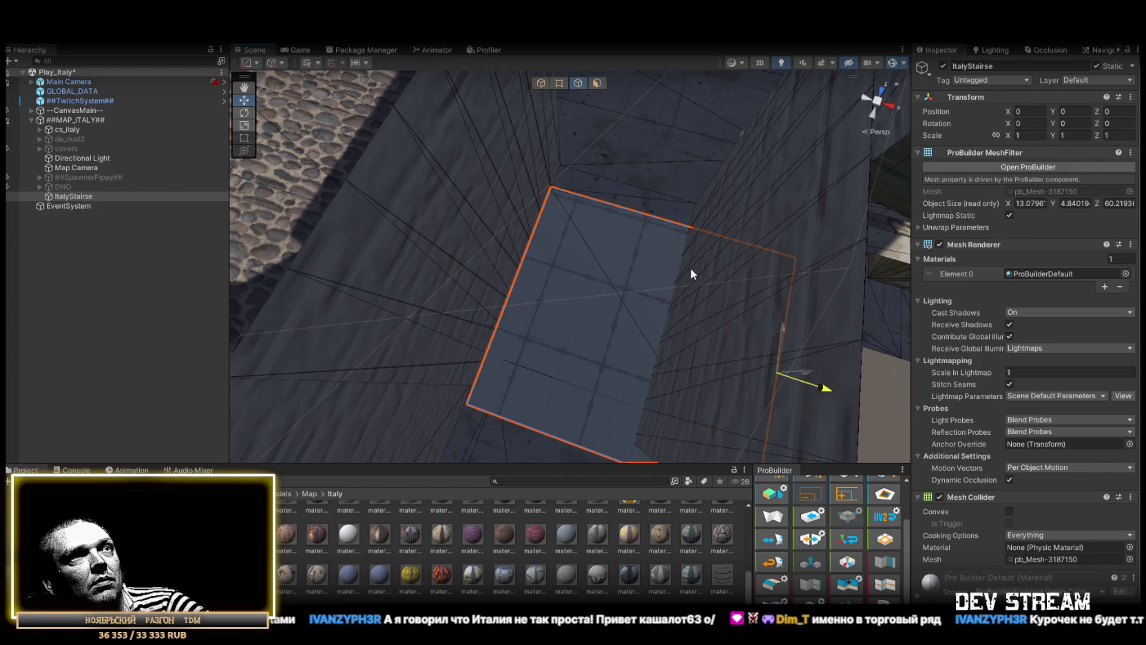
pyautogui.moveTo(684, 247)
pyautogui.mouseDown()
pyautogui.moveTo(695, 294)
pyautogui.moveTo(644, 310)
pyautogui.moveTo(584, 300)
pyautogui.moveTo(693, 283)
pyautogui.moveTo(463, 248)
pyautogui.moveTo(535, 134)
pyautogui.moveTo(645, 382)
pyautogui.moveTo(832, 377)
pyautogui.moveTo(737, 348)
pyautogui.moveTo(685, 358)
pyautogui.mouseUp()
pyautogui.moveTo(430, 393)
pyautogui.mouseDown()
pyautogui.moveTo(474, 389)
pyautogui.moveTo(542, 333)
pyautogui.moveTo(518, 337)
pyautogui.moveTo(624, 311)
pyautogui.moveTo(456, 348)
pyautogui.moveTo(378, 414)
pyautogui.moveTo(564, 340)
pyautogui.moveTo(300, 276)
pyautogui.moveTo(520, 289)
pyautogui.moveTo(497, 254)
pyautogui.moveTo(633, 294)
pyautogui.mouseUp()
pyautogui.moveTo(542, 249)
pyautogui.mouseDown()
pyautogui.moveTo(622, 271)
pyautogui.moveTo(379, 276)
pyautogui.moveTo(427, 274)
pyautogui.moveTo(648, 204)
pyautogui.mouseUp()
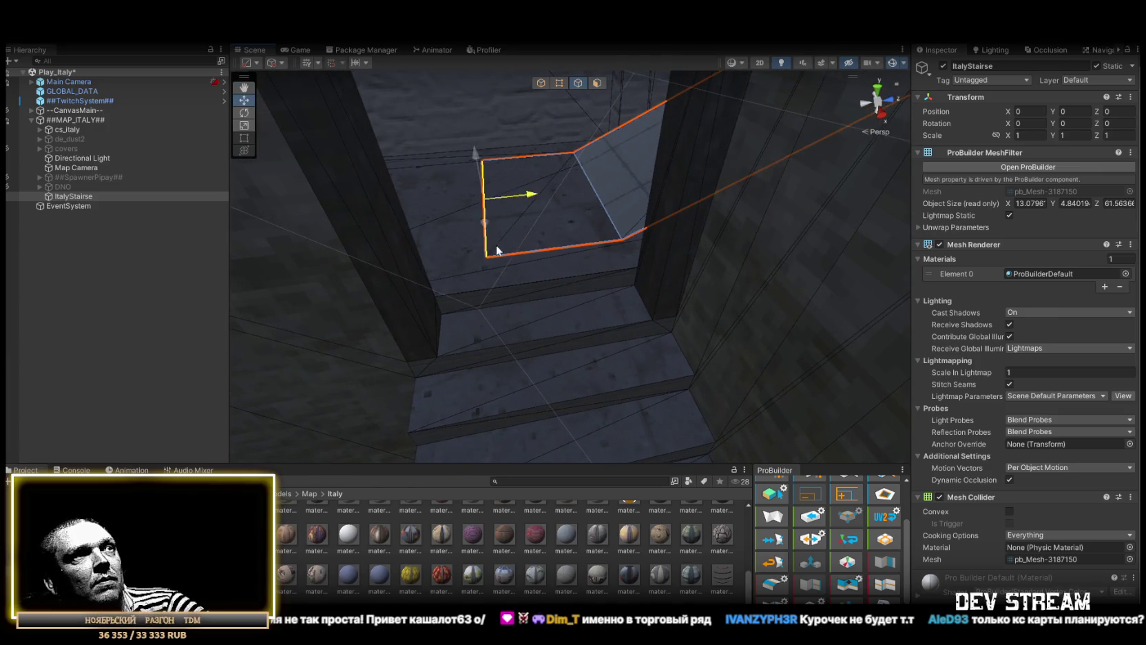
# - Select the large lower floor face of ItalyStairse and delete it
pyautogui.click(609, 202)
pyautogui.moveTo(609, 202)
pyautogui.mouseDown()
pyautogui.moveTo(599, 221)
pyautogui.moveTo(662, 256)
pyautogui.moveTo(578, 192)
pyautogui.moveTo(593, 172)
pyautogui.moveTo(581, 178)
pyautogui.mouseUp()
pyautogui.click(557, 294)
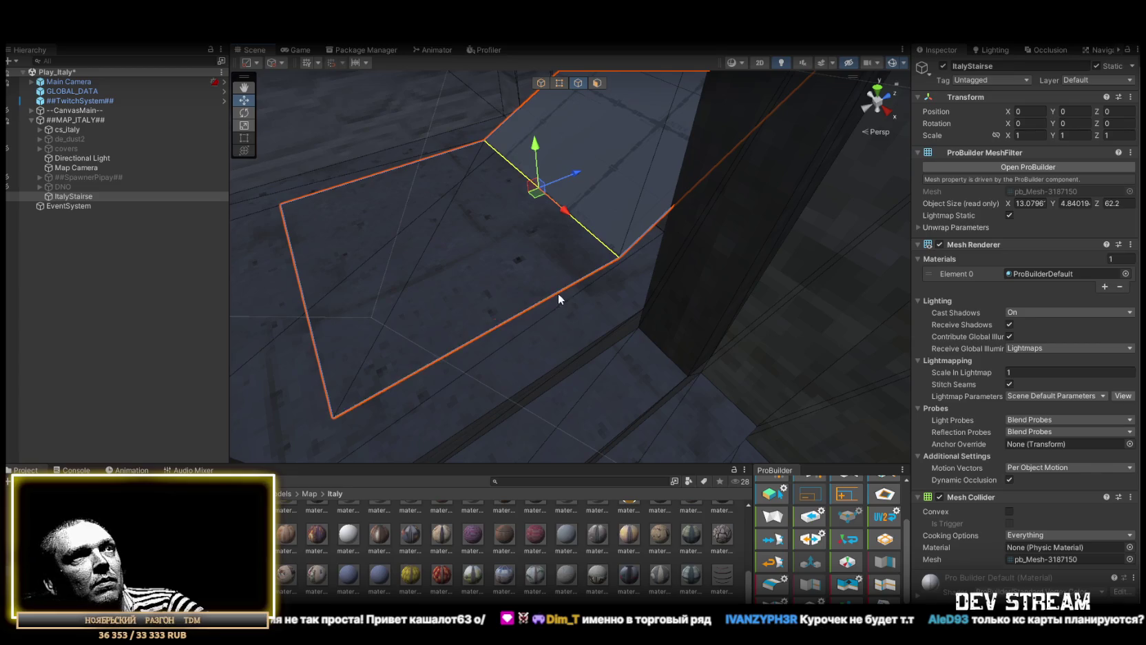
pyautogui.press('f')
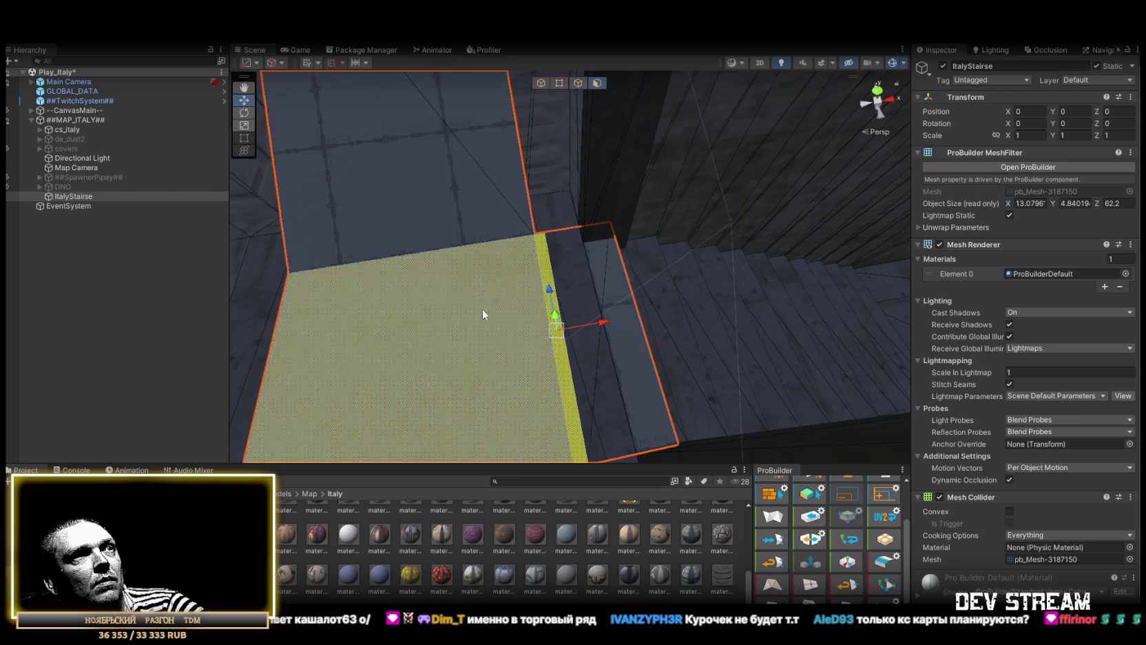
pyautogui.click(489, 318)
pyautogui.press('Delete')
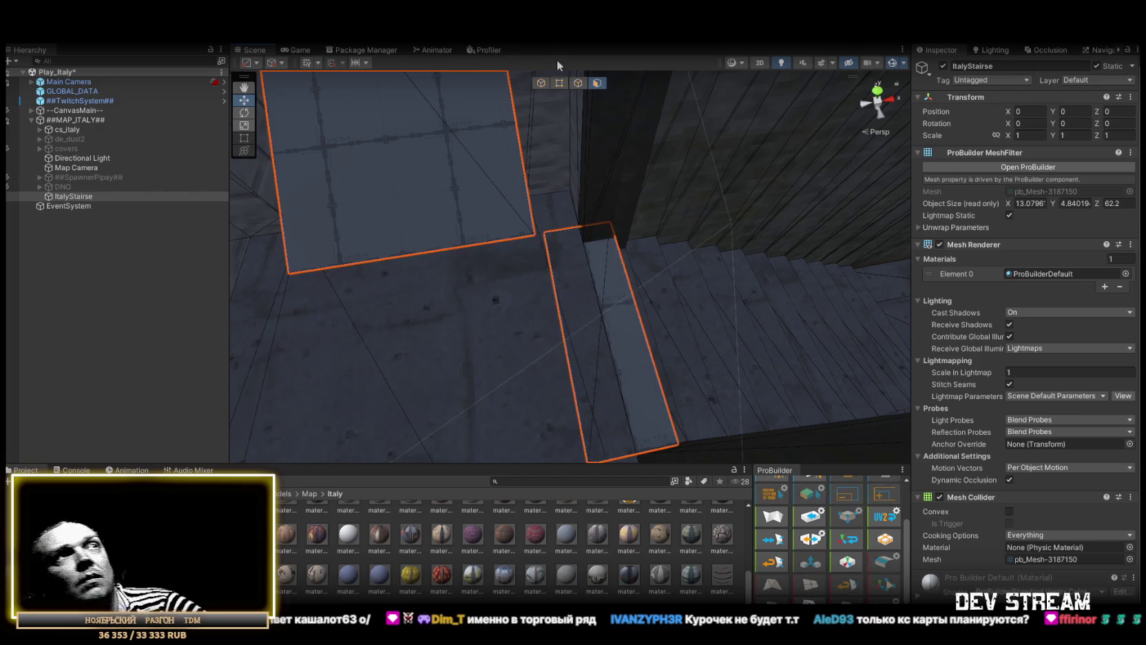
# - Drag the strip's long edge sideways to form a long floor plane reaching about 62.40 in Z
pyautogui.click(561, 289)
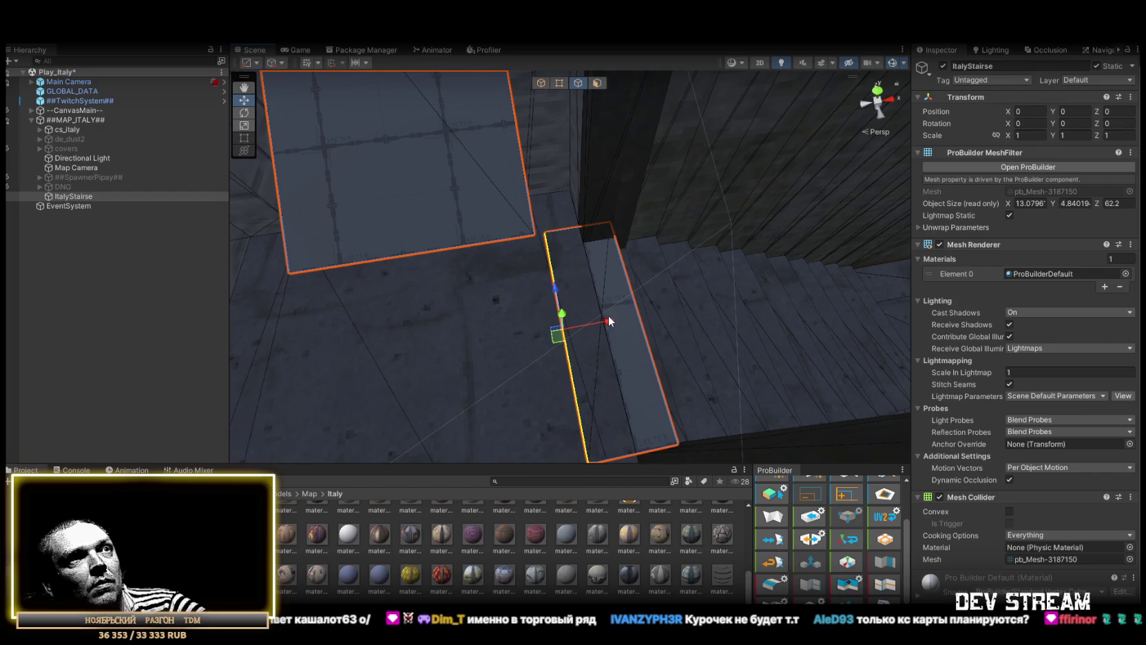
pyautogui.moveTo(599, 292)
pyautogui.mouseDown()
pyautogui.moveTo(757, 302)
pyautogui.moveTo(704, 241)
pyautogui.moveTo(736, 228)
pyautogui.moveTo(678, 310)
pyautogui.mouseUp()
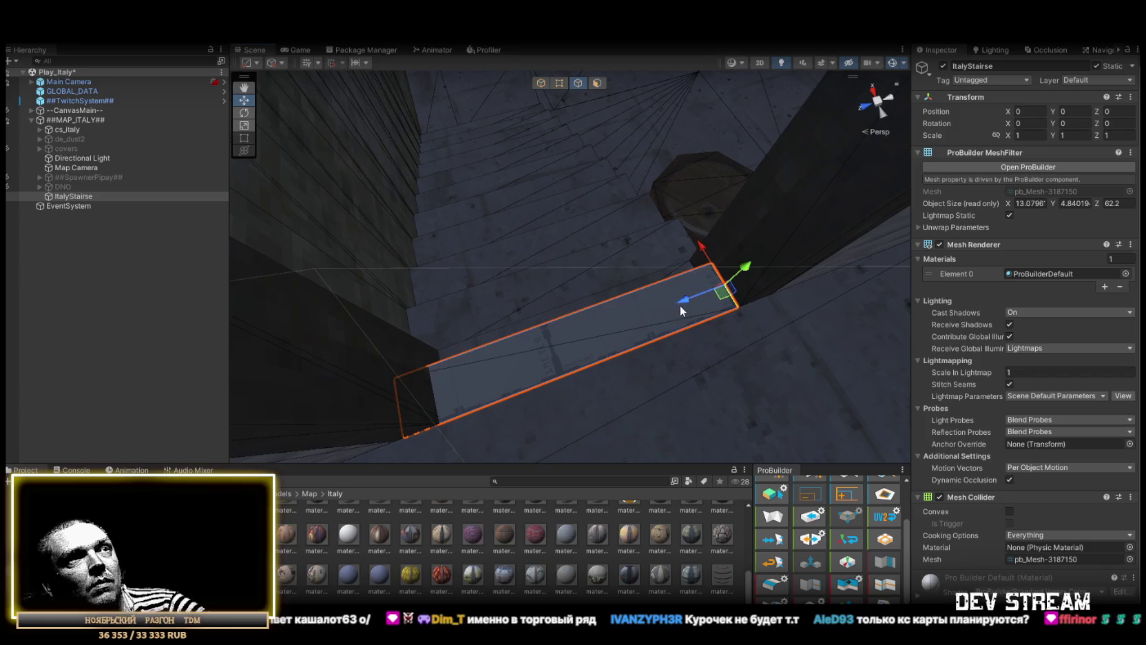
pyautogui.moveTo(649, 196)
pyautogui.mouseDown()
pyautogui.moveTo(631, 258)
pyautogui.moveTo(469, 290)
pyautogui.mouseUp()
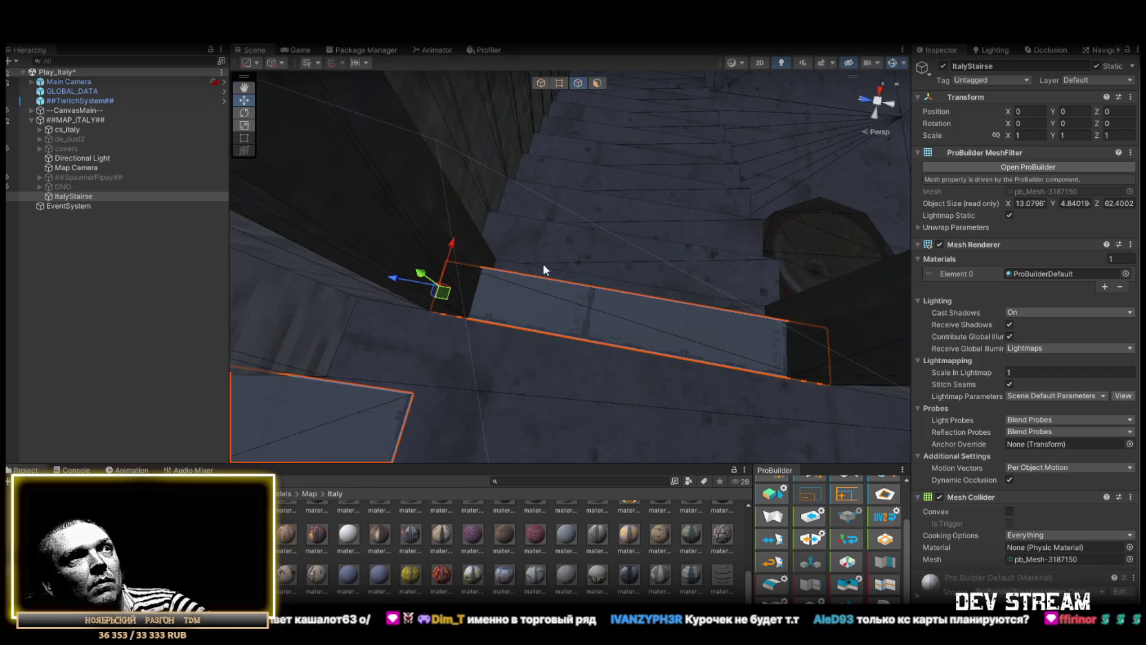
pyautogui.moveTo(586, 269)
pyautogui.mouseDown()
pyautogui.moveTo(429, 182)
pyautogui.moveTo(429, 197)
pyautogui.mouseUp()
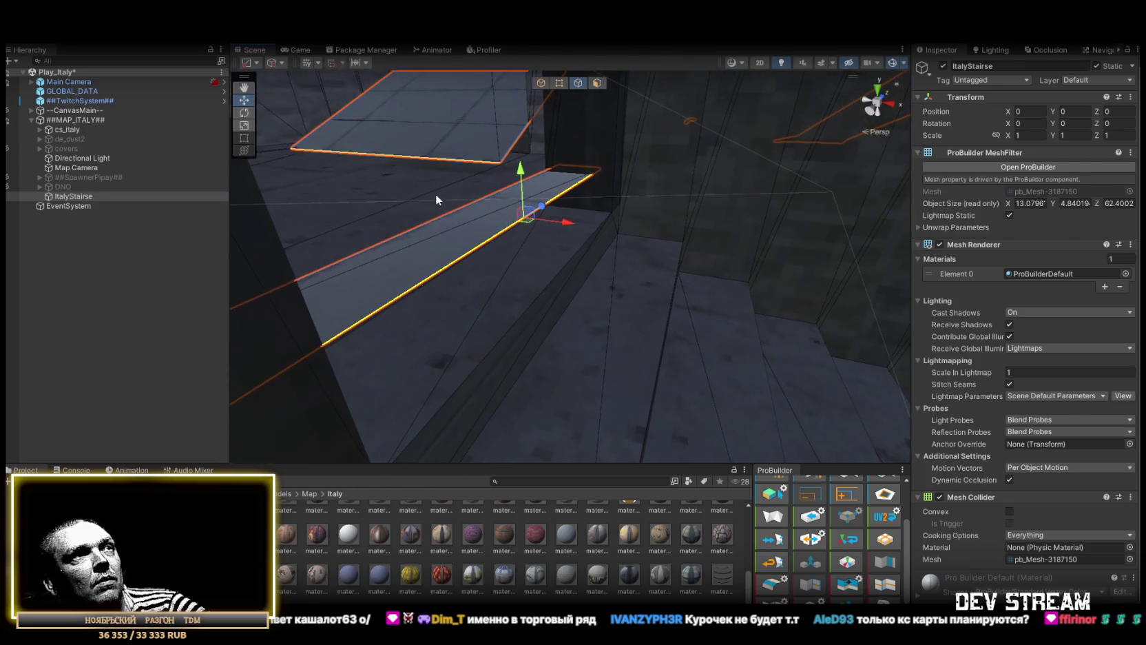
pyautogui.moveTo(590, 231)
pyautogui.mouseDown()
pyautogui.moveTo(734, 243)
pyautogui.moveTo(824, 290)
pyautogui.moveTo(785, 328)
pyautogui.moveTo(539, 231)
pyautogui.mouseUp()
pyautogui.moveTo(356, 149); pyautogui.dragTo(591, 356)
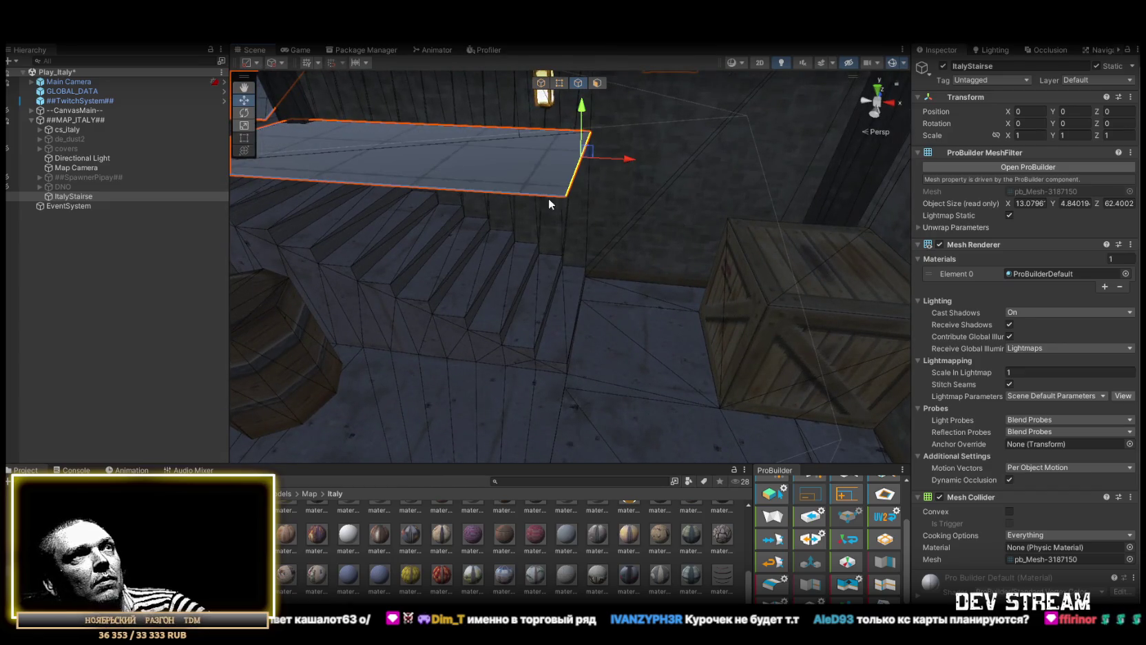
pyautogui.moveTo(581, 108)
pyautogui.mouseDown()
pyautogui.moveTo(573, 379)
pyautogui.moveTo(578, 363)
pyautogui.moveTo(629, 376)
pyautogui.moveTo(633, 313)
pyautogui.mouseUp()
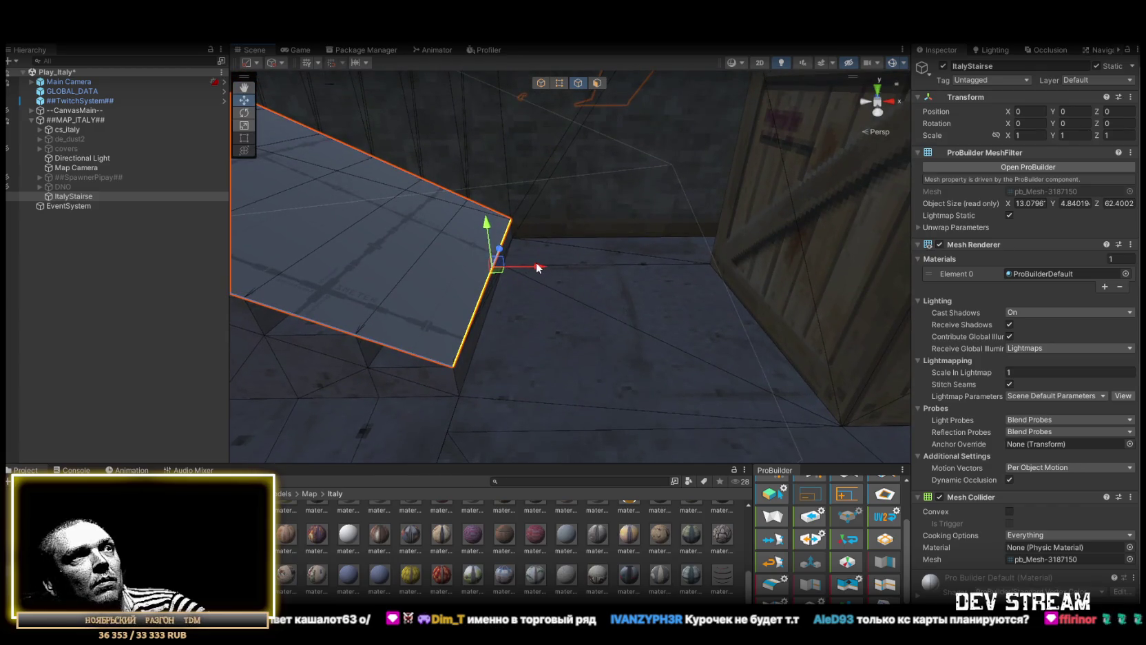
pyautogui.moveTo(535, 262)
pyautogui.mouseDown()
pyautogui.moveTo(834, 335)
pyautogui.moveTo(1074, 327)
pyautogui.mouseUp()
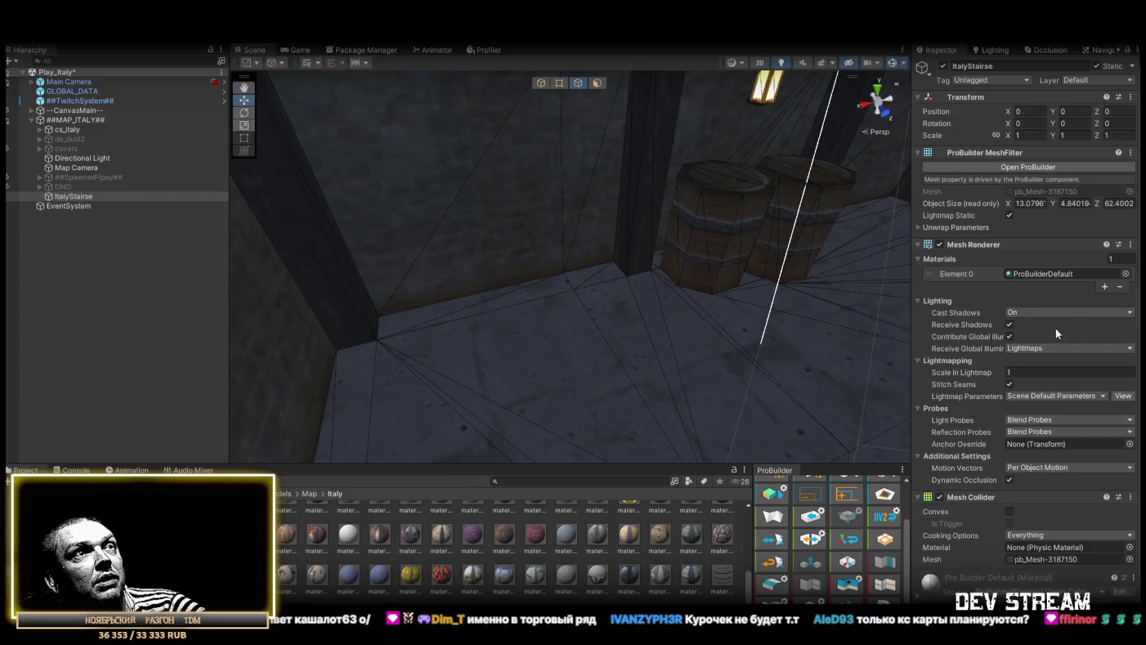
pyautogui.moveTo(655, 332)
pyautogui.mouseDown()
pyautogui.moveTo(588, 307)
pyautogui.moveTo(595, 259)
pyautogui.moveTo(626, 365)
pyautogui.moveTo(685, 332)
pyautogui.moveTo(1029, 381)
pyautogui.moveTo(1130, 357)
pyautogui.moveTo(40, 331)
pyautogui.moveTo(979, 329)
pyautogui.moveTo(670, 358)
pyautogui.moveTo(912, 375)
pyautogui.moveTo(621, 359)
pyautogui.mouseUp()
pyautogui.moveTo(588, 311); pyautogui.dragTo(536, 287)
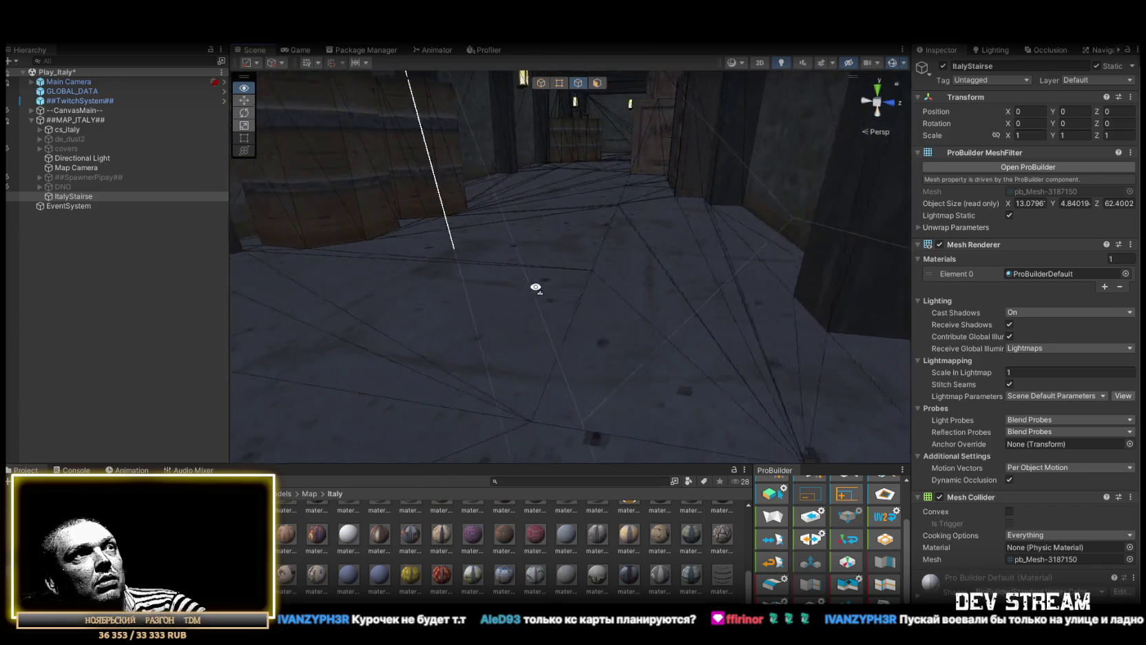
pyautogui.moveTo(1079, 376)
pyautogui.mouseDown()
pyautogui.moveTo(1021, 343)
pyautogui.moveTo(808, 327)
pyautogui.moveTo(680, 274)
pyautogui.moveTo(584, 121)
pyautogui.moveTo(644, 179)
pyautogui.moveTo(660, 286)
pyautogui.moveTo(832, 331)
pyautogui.moveTo(563, 248)
pyautogui.moveTo(622, 273)
pyautogui.moveTo(612, 273)
pyautogui.moveTo(609, 376)
pyautogui.moveTo(614, 305)
pyautogui.moveTo(540, 379)
pyautogui.moveTo(811, 324)
pyautogui.moveTo(878, 337)
pyautogui.mouseUp()
pyautogui.moveTo(622, 312)
pyautogui.mouseDown()
pyautogui.moveTo(729, 300)
pyautogui.moveTo(739, 284)
pyautogui.moveTo(402, 278)
pyautogui.moveTo(585, 312)
pyautogui.moveTo(92, 337)
pyautogui.mouseUp()
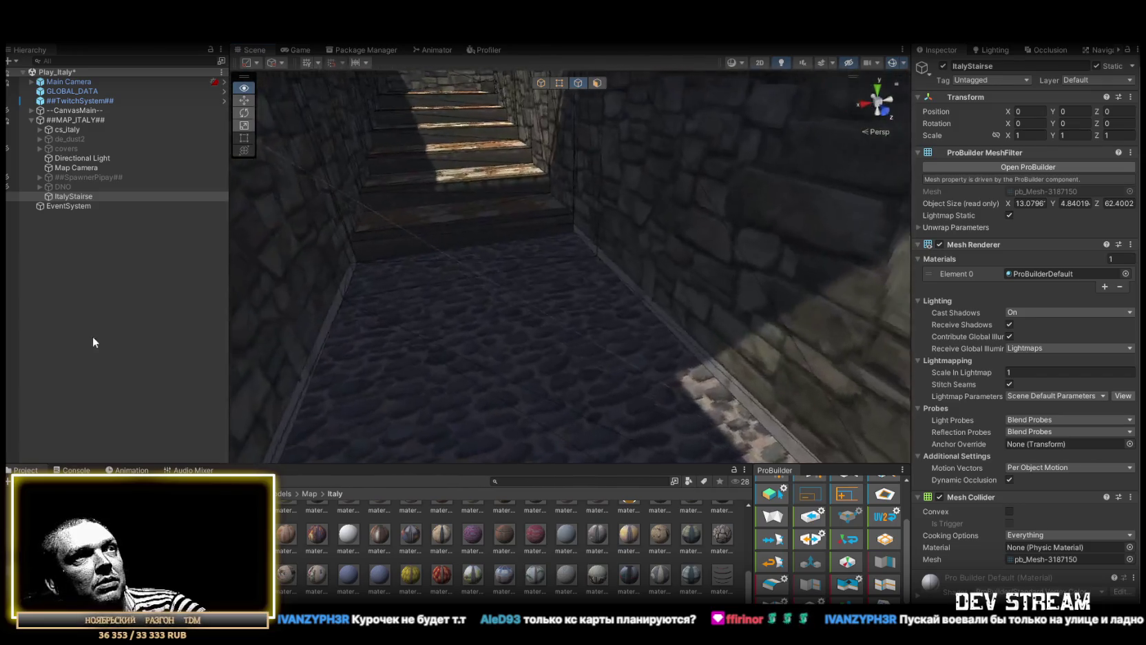
pyautogui.moveTo(331, 327)
pyautogui.mouseDown()
pyautogui.moveTo(461, 266)
pyautogui.moveTo(409, 307)
pyautogui.moveTo(435, 379)
pyautogui.moveTo(423, 256)
pyautogui.moveTo(441, 289)
pyautogui.moveTo(529, 327)
pyautogui.moveTo(619, 343)
pyautogui.moveTo(413, 276)
pyautogui.moveTo(475, 320)
pyautogui.moveTo(709, 335)
pyautogui.moveTo(657, 282)
pyautogui.mouseUp()
pyautogui.press('f')
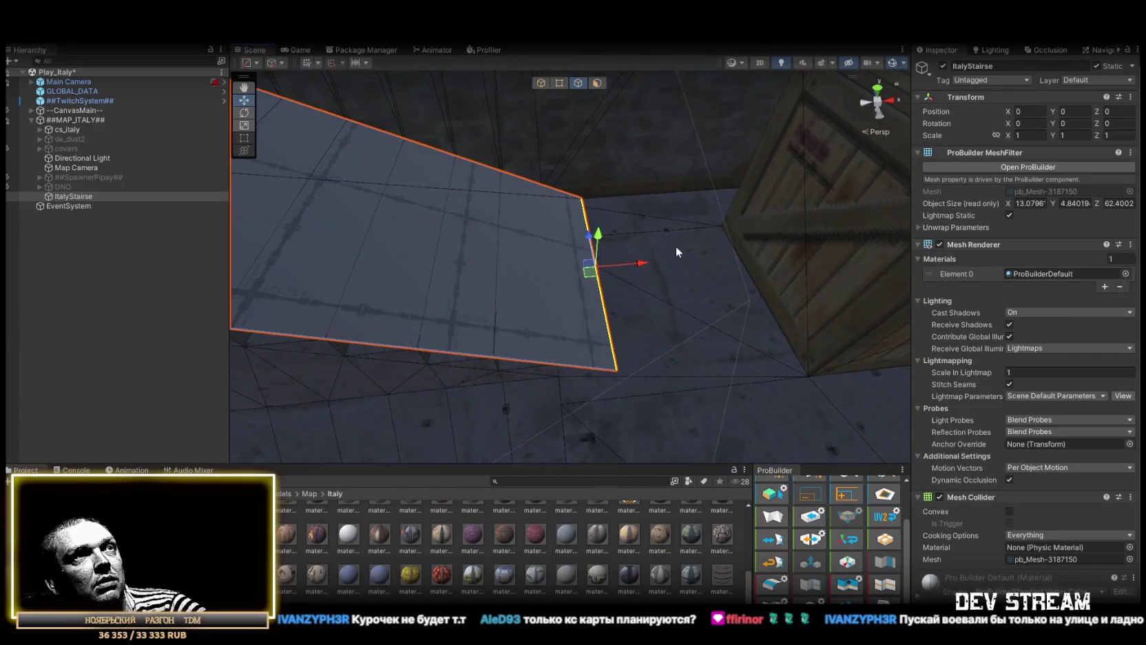
# - Delete the selected strip face, then select and frame the stripe face by the stairwell
pyautogui.click(595, 83)
pyautogui.press('Delete')
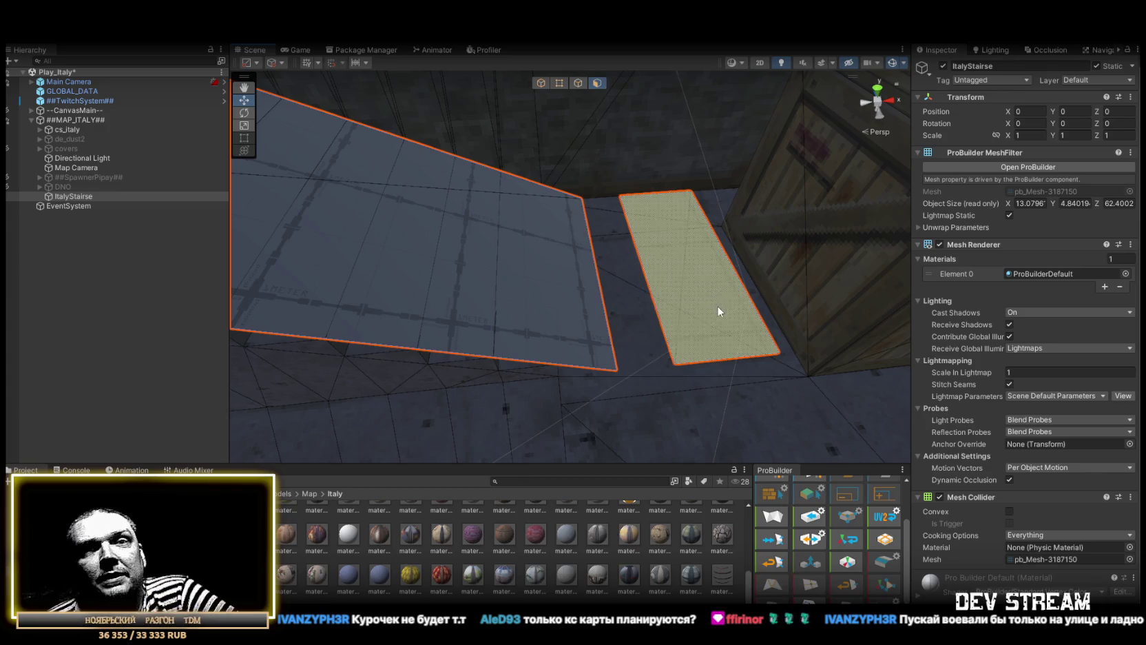
pyautogui.click(723, 303)
pyautogui.moveTo(723, 303)
pyautogui.mouseDown()
pyautogui.moveTo(643, 301)
pyautogui.moveTo(770, 299)
pyautogui.mouseUp()
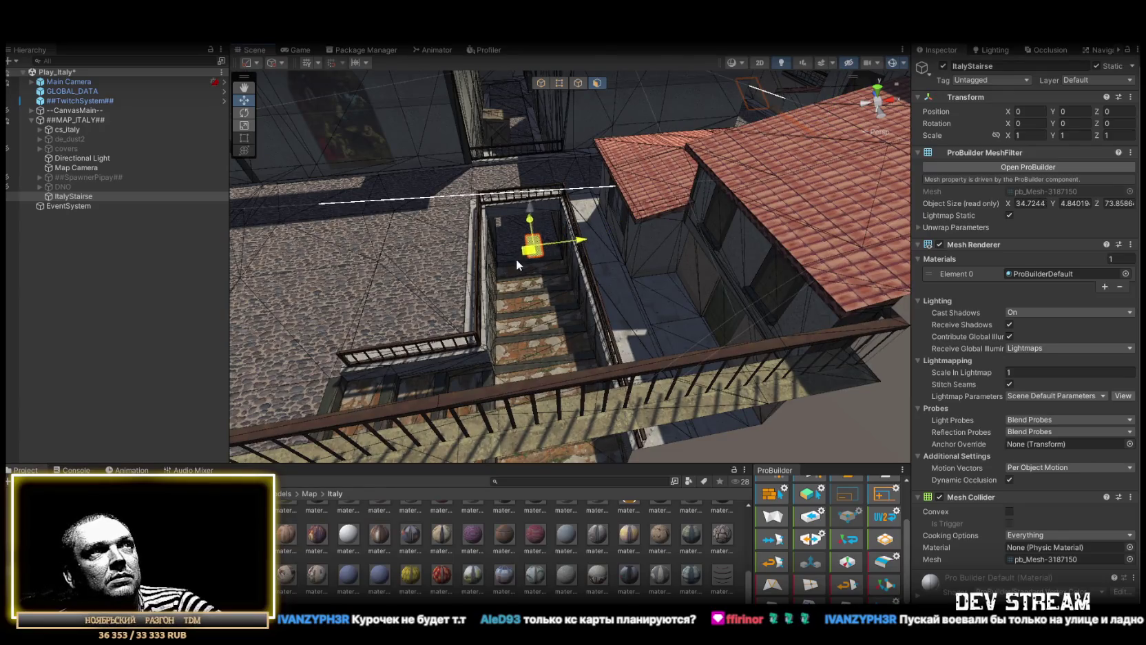
pyautogui.press('f')
pyautogui.moveTo(516, 259)
pyautogui.mouseDown()
pyautogui.moveTo(594, 222)
pyautogui.moveTo(721, 243)
pyautogui.moveTo(817, 285)
pyautogui.moveTo(487, 197)
pyautogui.moveTo(573, 98)
pyautogui.mouseUp()
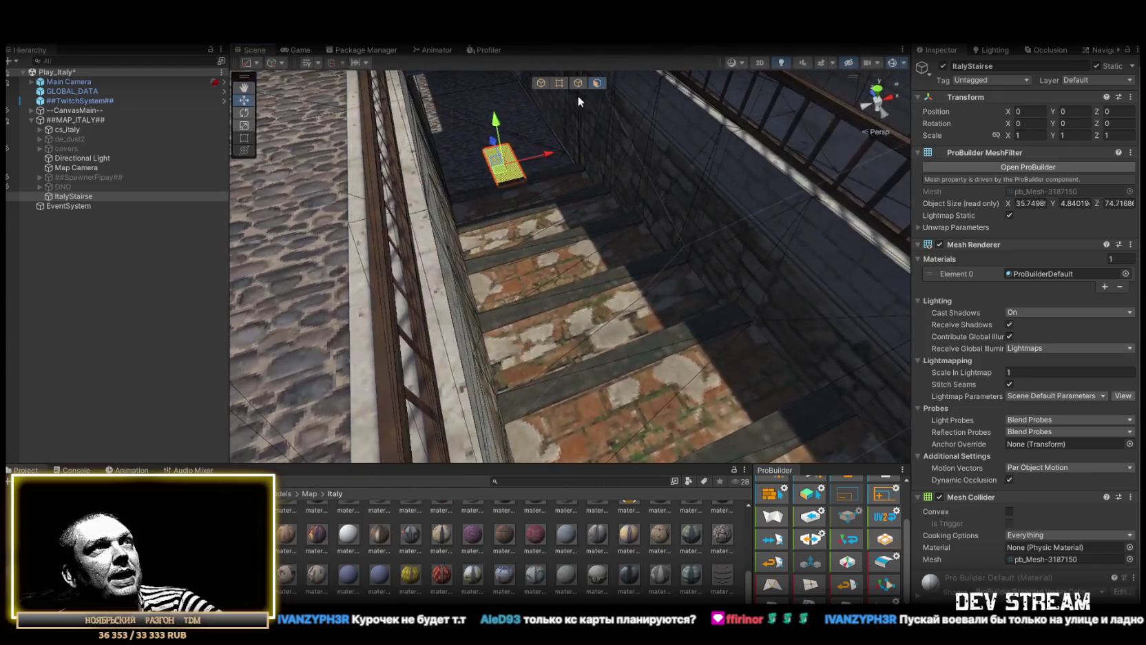
# - Shift the floor face over the stairs further along its length
pyautogui.click(579, 82)
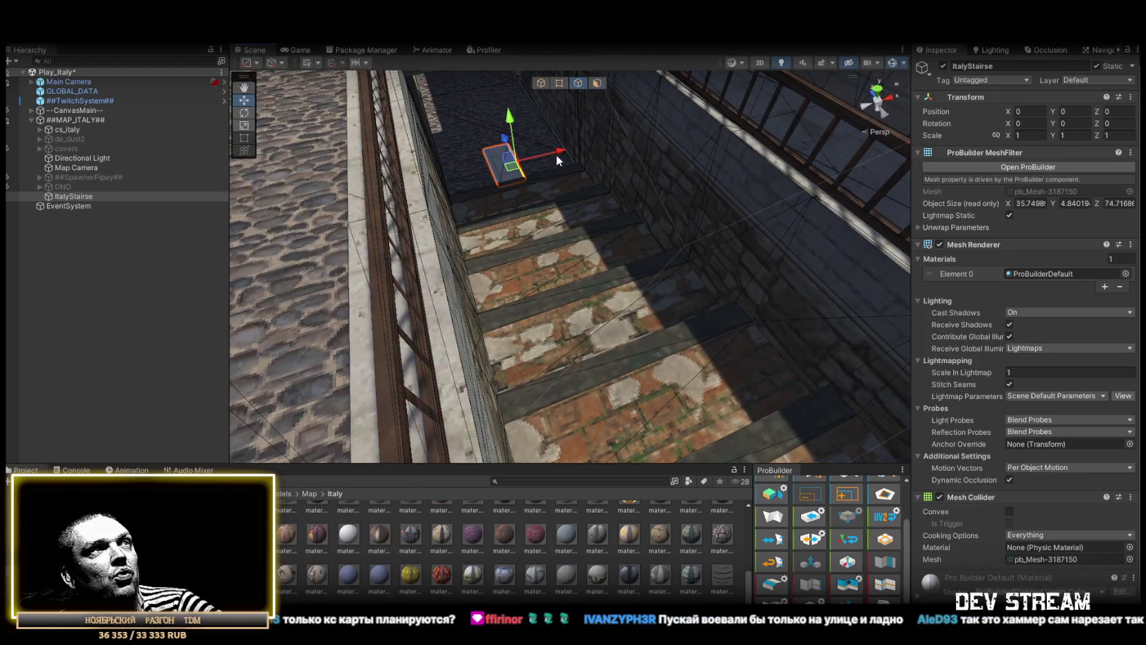
pyautogui.moveTo(487, 174)
pyautogui.mouseDown()
pyautogui.moveTo(590, 157)
pyautogui.moveTo(661, 206)
pyautogui.moveTo(785, 244)
pyautogui.mouseUp()
pyautogui.click(517, 171)
pyautogui.moveTo(613, 283)
pyautogui.mouseDown()
pyautogui.moveTo(724, 237)
pyautogui.moveTo(636, 217)
pyautogui.mouseUp()
pyautogui.moveTo(570, 206)
pyautogui.mouseDown()
pyautogui.moveTo(582, 179)
pyautogui.moveTo(562, 174)
pyautogui.moveTo(507, 212)
pyautogui.moveTo(478, 208)
pyautogui.moveTo(668, 218)
pyautogui.moveTo(630, 264)
pyautogui.moveTo(817, 225)
pyautogui.moveTo(820, 248)
pyautogui.moveTo(824, 191)
pyautogui.moveTo(664, 259)
pyautogui.moveTo(737, 246)
pyautogui.moveTo(759, 309)
pyautogui.moveTo(709, 348)
pyautogui.mouseUp()
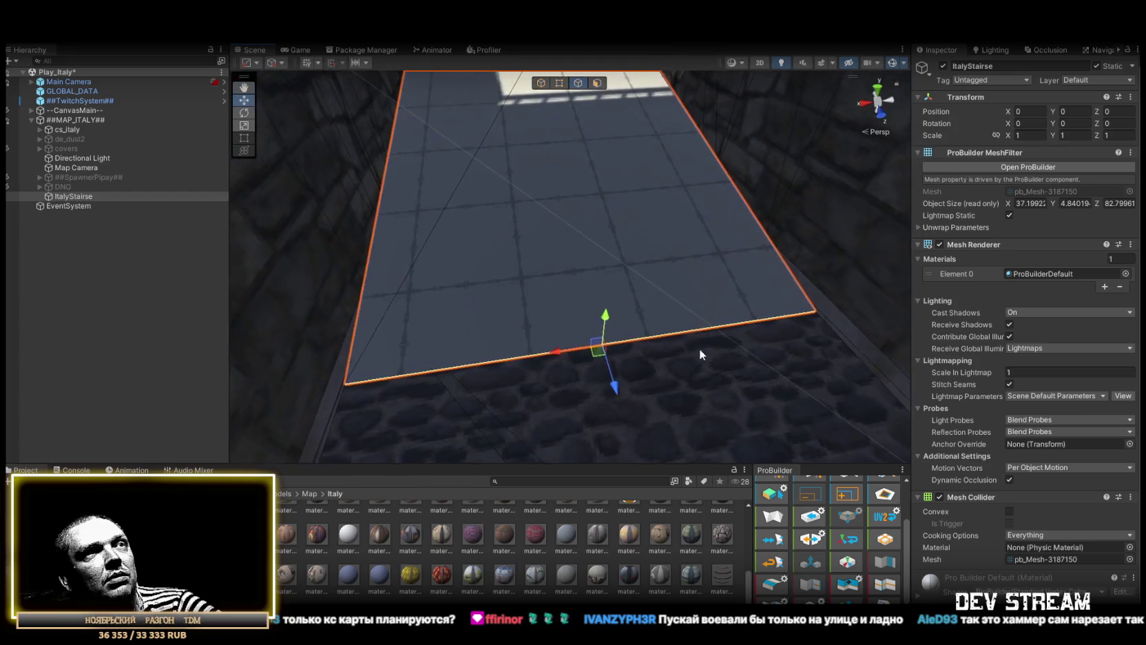
pyautogui.moveTo(615, 387)
pyautogui.mouseDown()
pyautogui.moveTo(589, 269)
pyautogui.moveTo(599, 323)
pyautogui.mouseUp()
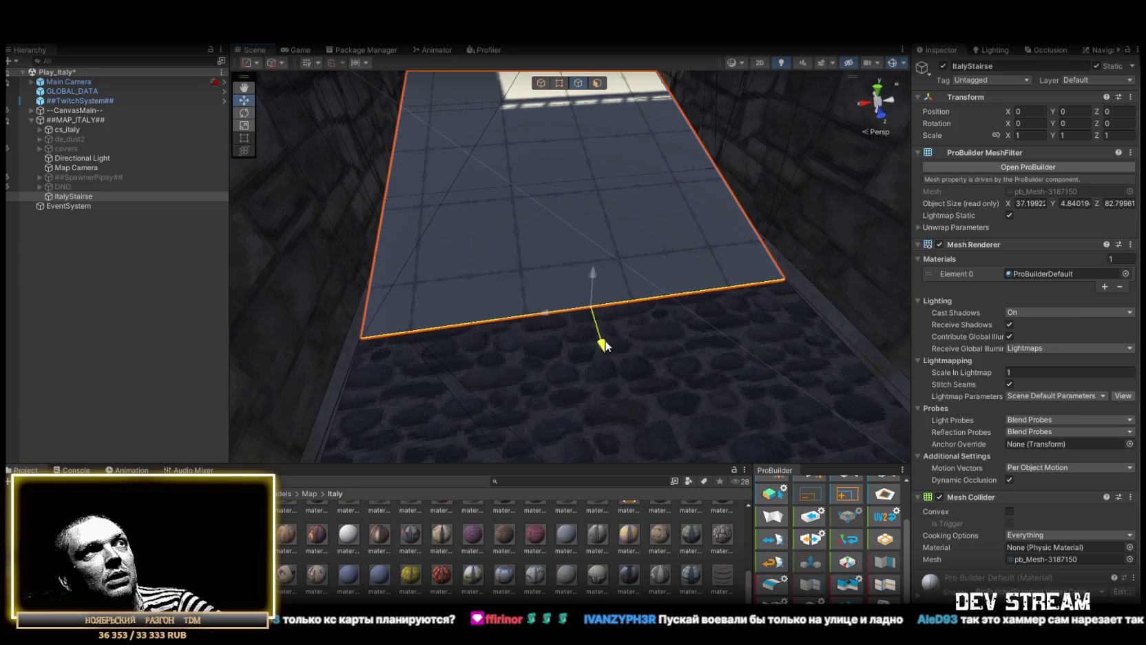
pyautogui.moveTo(606, 338)
pyautogui.mouseDown()
pyautogui.moveTo(614, 237)
pyautogui.moveTo(634, 251)
pyautogui.moveTo(655, 328)
pyautogui.moveTo(635, 233)
pyautogui.moveTo(678, 199)
pyautogui.moveTo(773, 333)
pyautogui.moveTo(608, 327)
pyautogui.mouseUp()
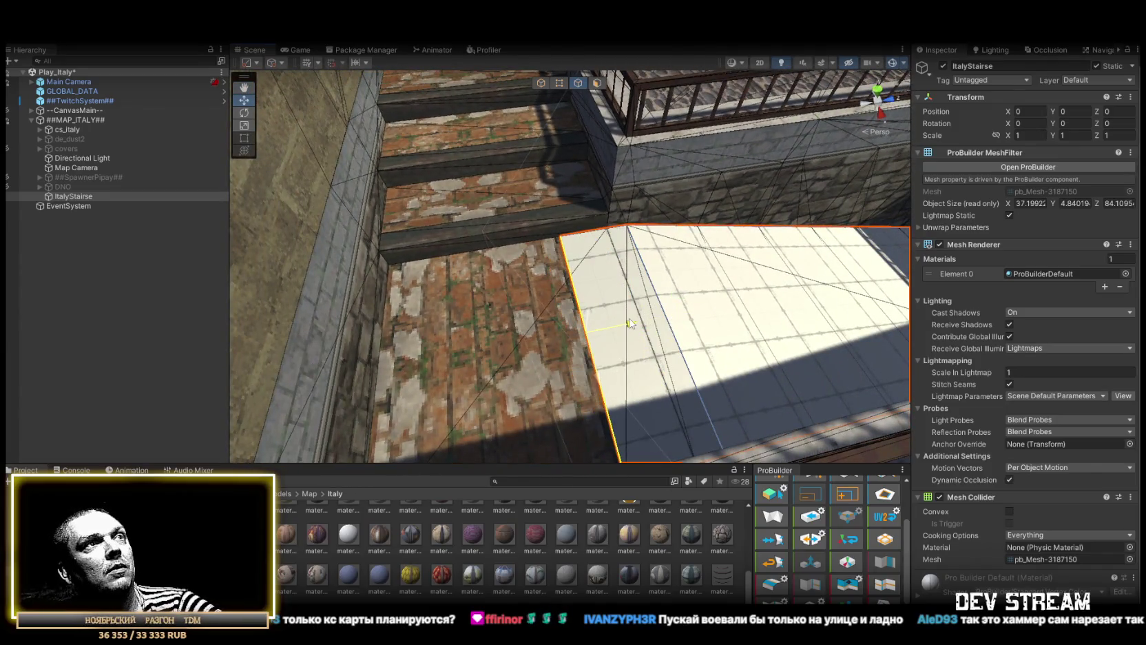
# - Stretch the floor face over the opening, delete the extra strip, and widen the slab across the stairs
pyautogui.moveTo(630, 320); pyautogui.dragTo(669, 317)
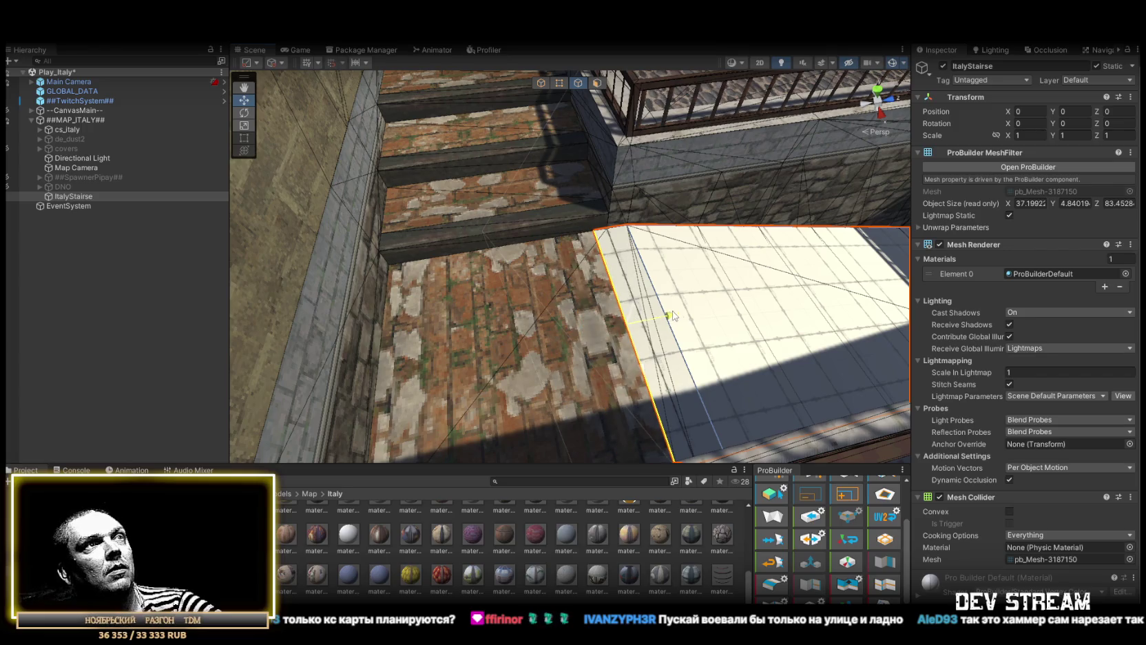
pyautogui.moveTo(686, 315); pyautogui.dragTo(399, 283)
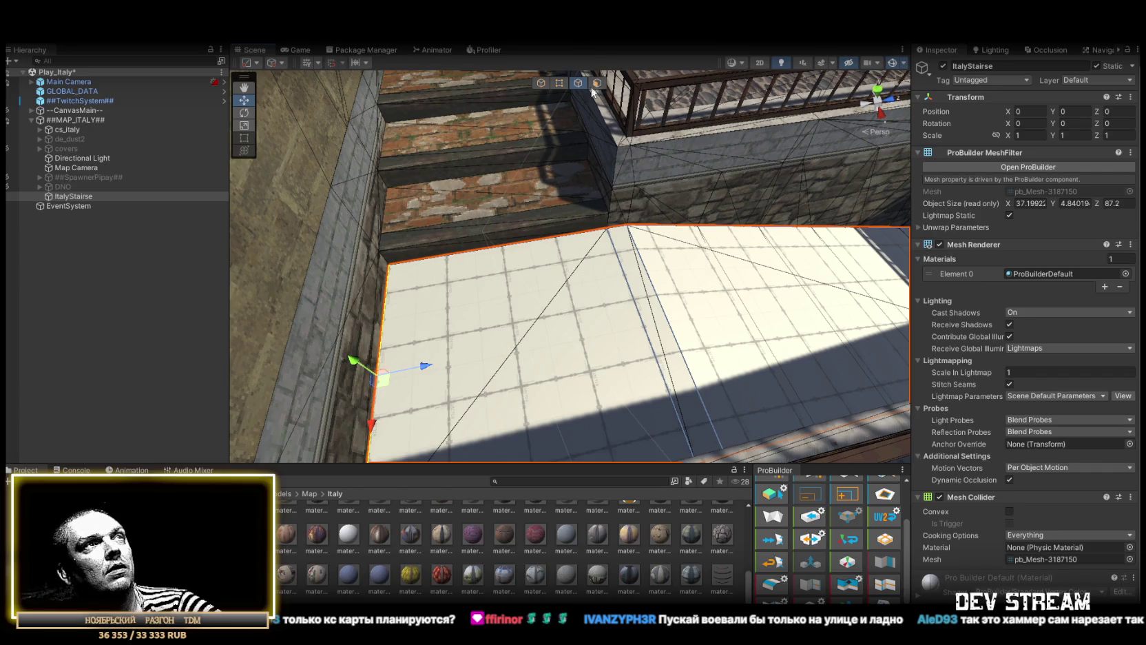
pyautogui.press('Delete')
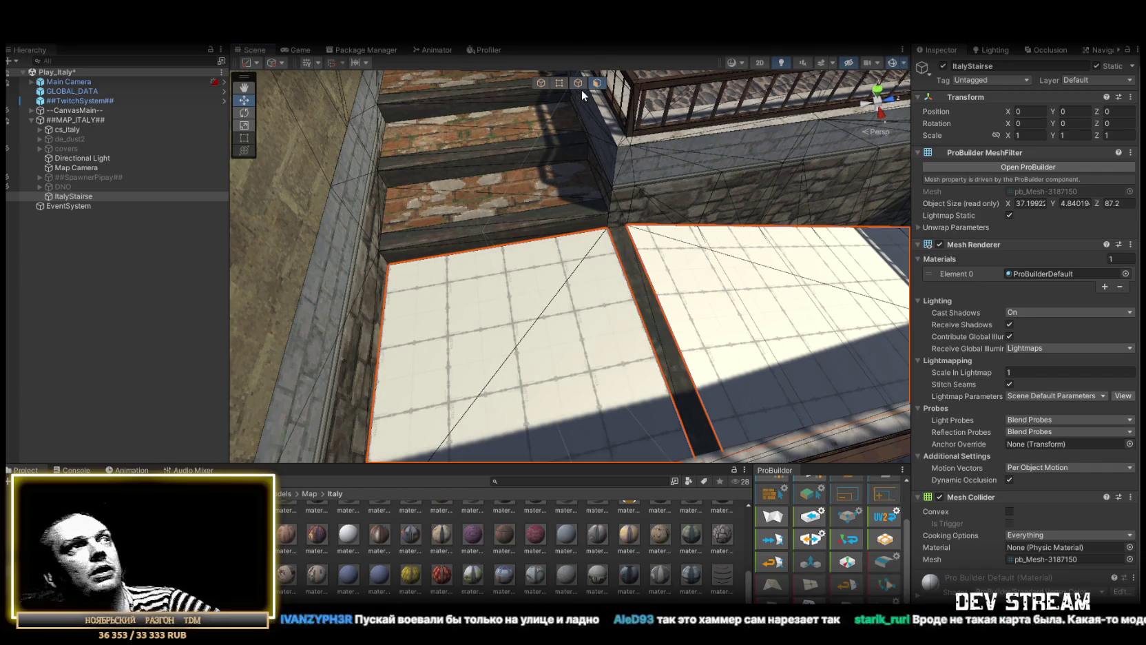
pyautogui.moveTo(445, 230); pyautogui.dragTo(741, 256)
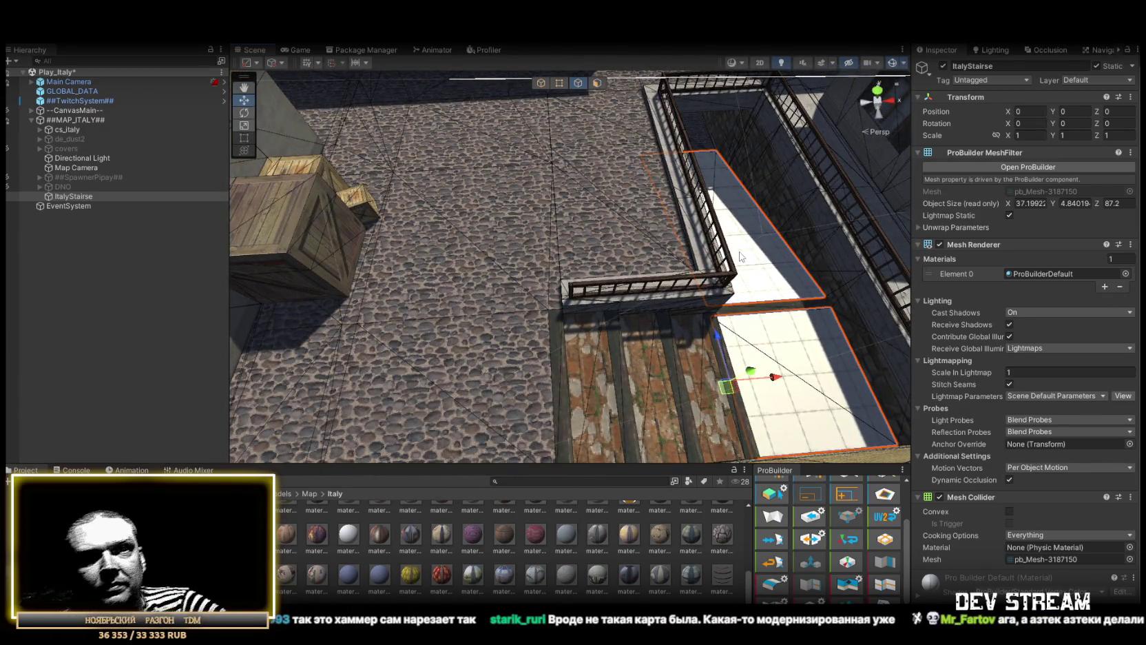
pyautogui.moveTo(675, 286)
pyautogui.mouseDown()
pyautogui.moveTo(469, 276)
pyautogui.moveTo(268, 286)
pyautogui.moveTo(745, 303)
pyautogui.moveTo(445, 310)
pyautogui.moveTo(634, 186)
pyautogui.mouseUp()
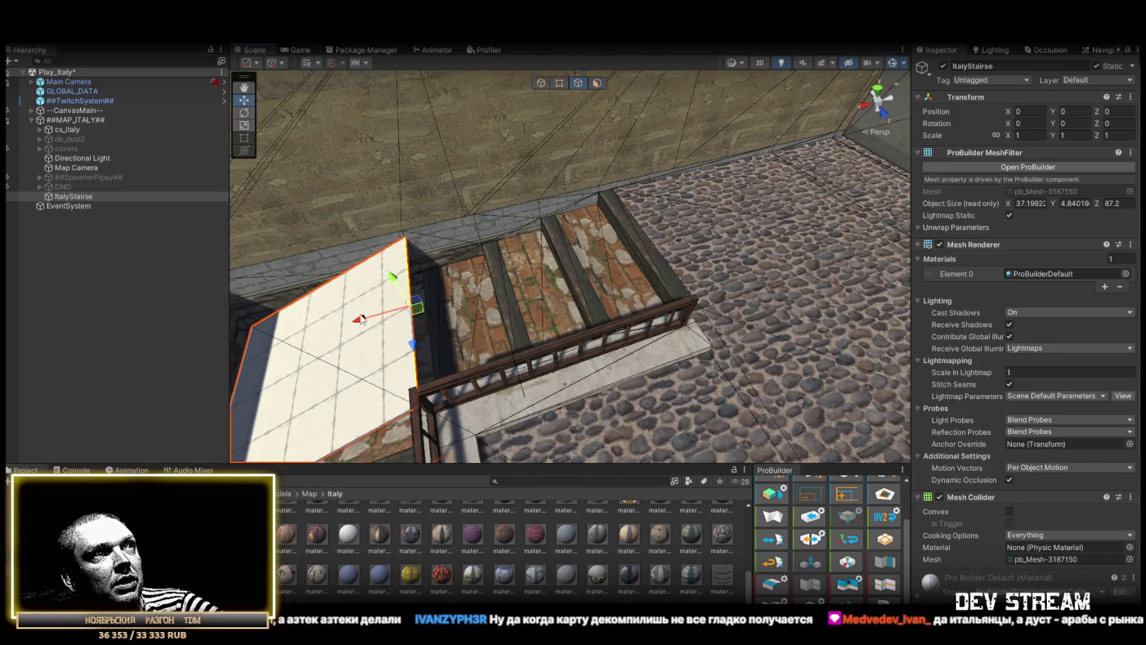
pyautogui.moveTo(360, 320); pyautogui.dragTo(586, 195)
# - Orbit around the stairs to inspect the widened floor slab
pyautogui.moveTo(596, 260)
pyautogui.mouseDown()
pyautogui.moveTo(363, 270)
pyautogui.moveTo(393, 276)
pyautogui.moveTo(413, 258)
pyautogui.moveTo(544, 261)
pyautogui.moveTo(521, 266)
pyautogui.moveTo(523, 313)
pyautogui.moveTo(641, 265)
pyautogui.moveTo(639, 219)
pyautogui.moveTo(626, 237)
pyautogui.mouseUp()
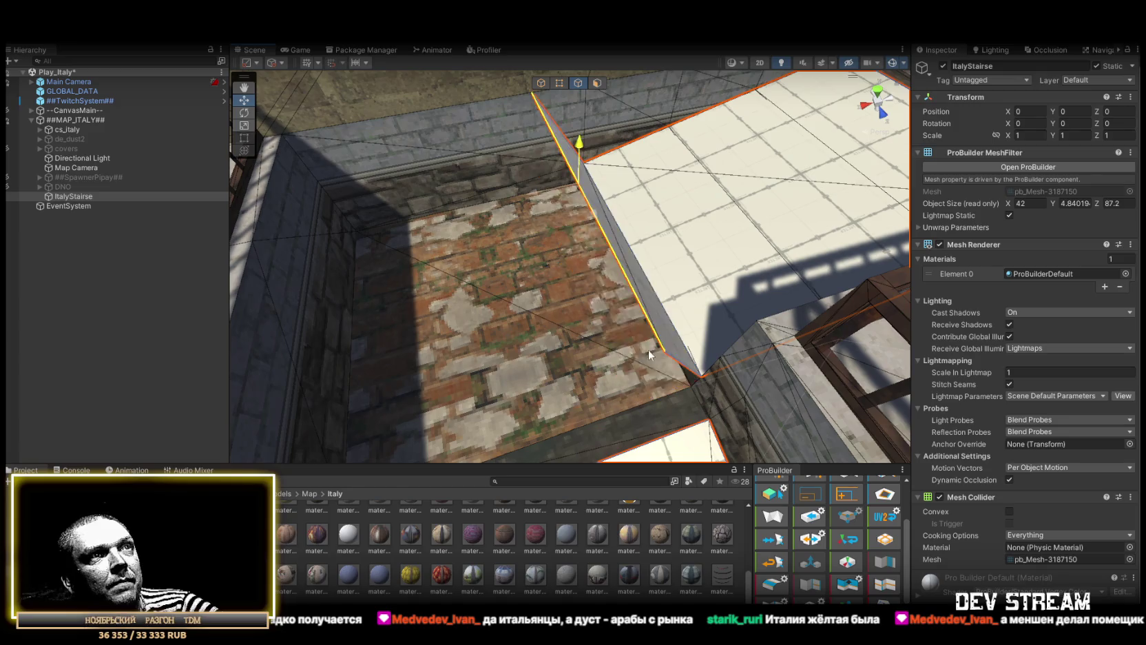
pyautogui.moveTo(685, 396); pyautogui.dragTo(537, 396)
pyautogui.moveTo(767, 383)
pyautogui.mouseDown()
pyautogui.moveTo(690, 333)
pyautogui.moveTo(716, 354)
pyautogui.moveTo(497, 301)
pyautogui.moveTo(359, 324)
pyautogui.moveTo(192, 301)
pyautogui.moveTo(345, 338)
pyautogui.moveTo(301, 379)
pyautogui.moveTo(323, 369)
pyautogui.mouseUp()
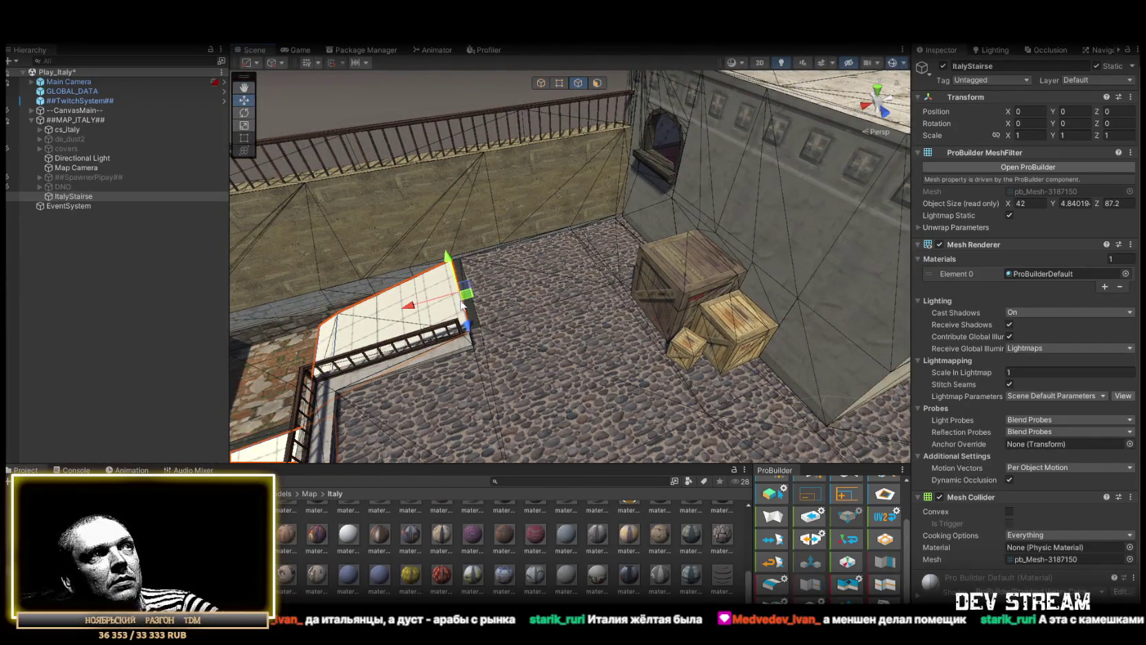
pyautogui.moveTo(607, 269)
pyautogui.mouseDown()
pyautogui.moveTo(578, 296)
pyautogui.moveTo(509, 297)
pyautogui.moveTo(514, 258)
pyautogui.moveTo(561, 296)
pyautogui.moveTo(595, 287)
pyautogui.moveTo(455, 282)
pyautogui.moveTo(383, 241)
pyautogui.mouseUp()
pyautogui.scroll(3, 766, 326)
pyautogui.moveTo(777, 348)
pyautogui.mouseDown()
pyautogui.moveTo(716, 355)
pyautogui.moveTo(679, 293)
pyautogui.moveTo(630, 291)
pyautogui.moveTo(724, 315)
pyautogui.moveTo(588, 315)
pyautogui.moveTo(665, 335)
pyautogui.moveTo(570, 378)
pyautogui.moveTo(537, 416)
pyautogui.mouseUp()
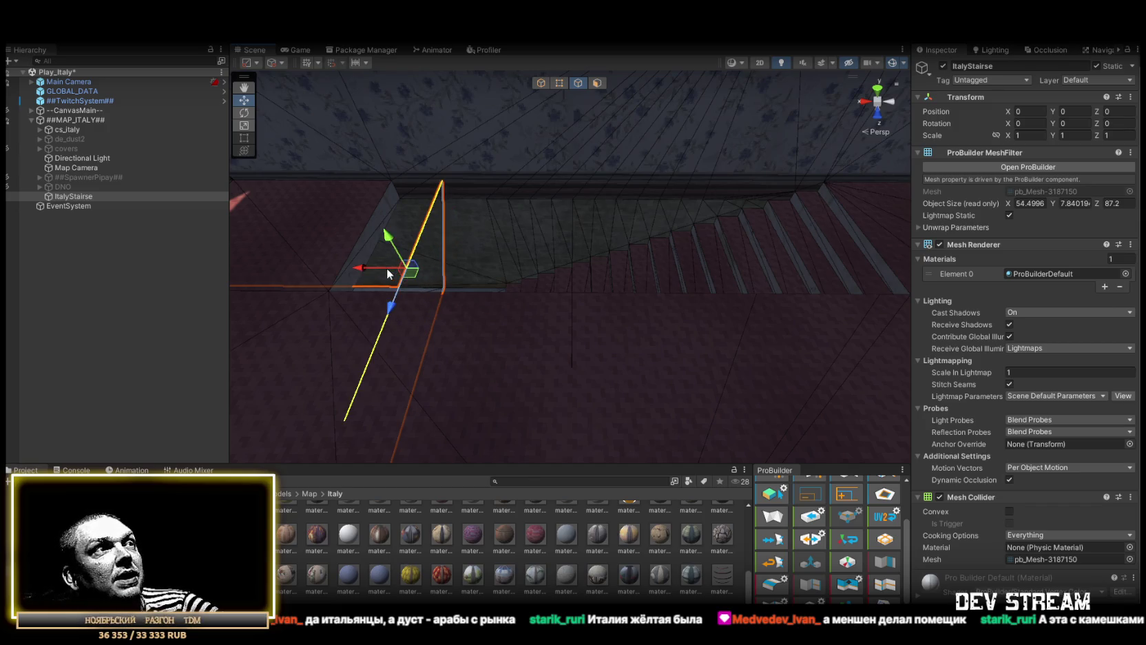
# - Switch to Face mode and view the stair slab from above, below and the side
pyautogui.moveTo(700, 252); pyautogui.dragTo(576, 301)
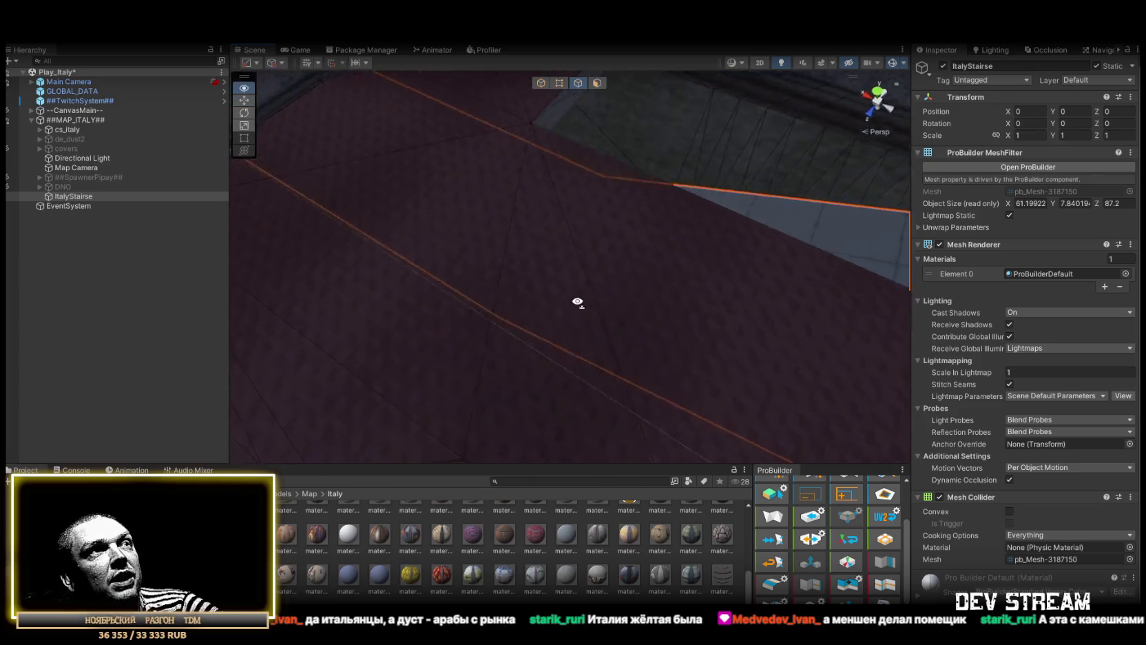
pyautogui.moveTo(683, 285)
pyautogui.mouseDown()
pyautogui.moveTo(742, 248)
pyautogui.moveTo(601, 240)
pyautogui.moveTo(563, 205)
pyautogui.mouseUp()
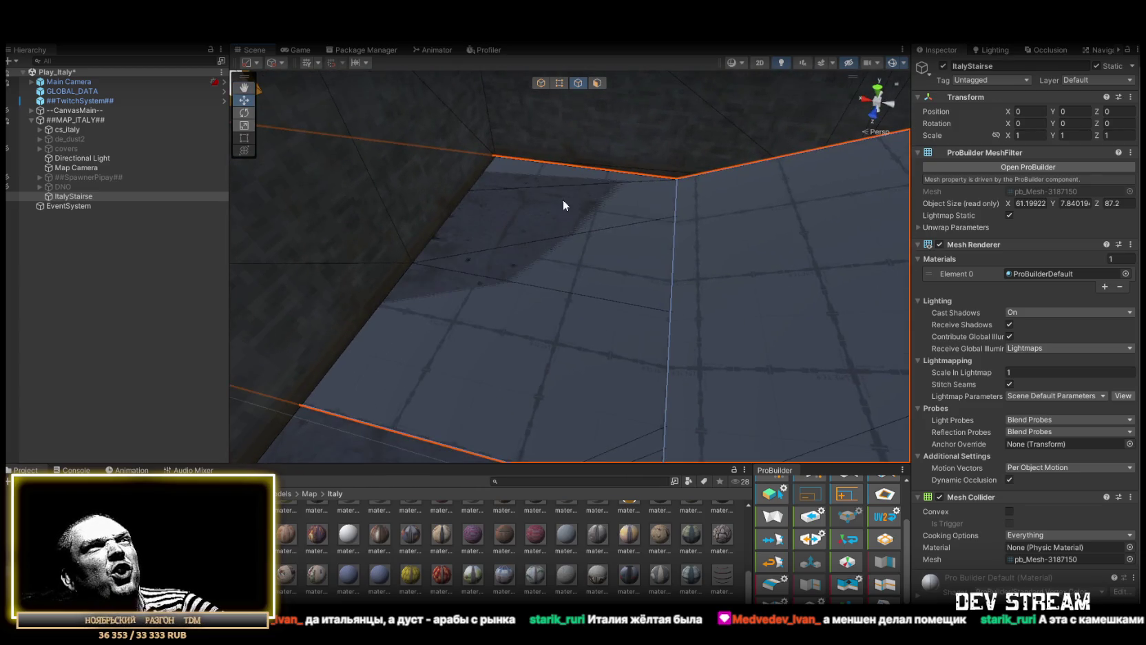
pyautogui.click(596, 84)
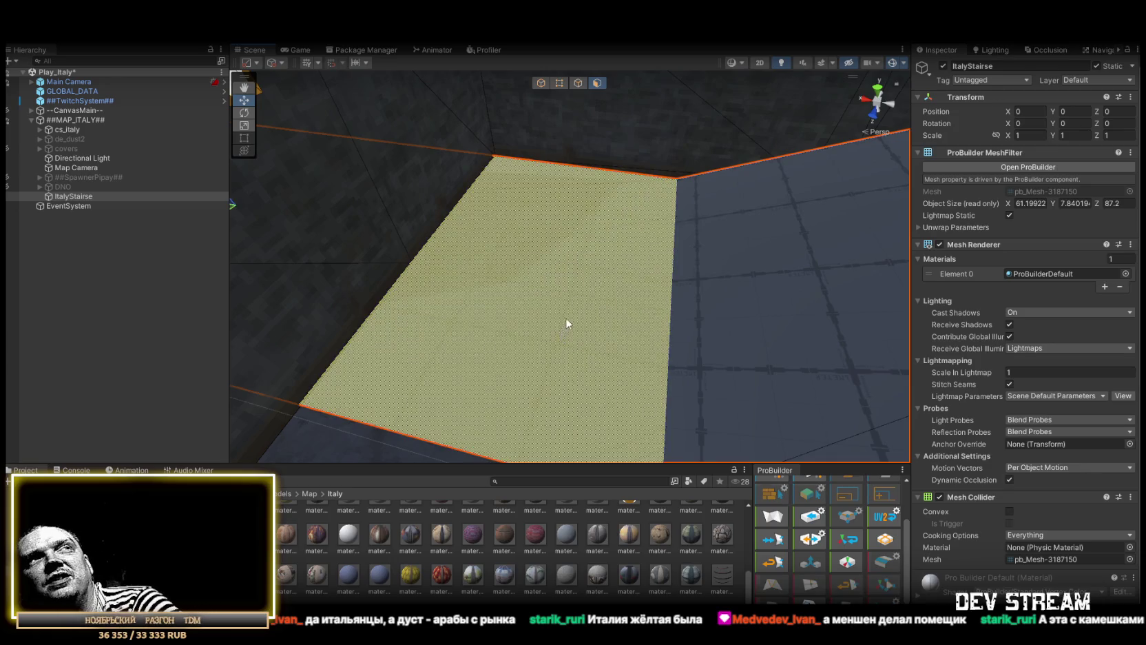
pyautogui.moveTo(546, 133)
pyautogui.mouseDown()
pyautogui.moveTo(763, 263)
pyautogui.moveTo(624, 190)
pyautogui.mouseUp()
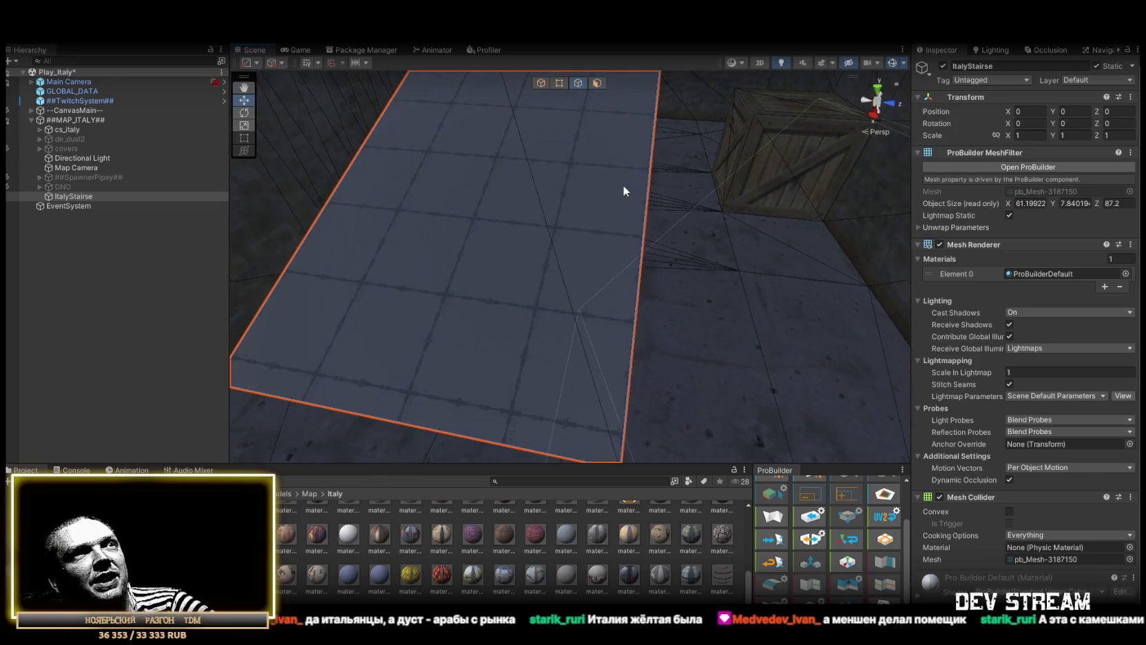
pyautogui.moveTo(640, 249)
pyautogui.mouseDown()
pyautogui.moveTo(684, 205)
pyautogui.moveTo(631, 244)
pyautogui.moveTo(461, 257)
pyautogui.moveTo(558, 269)
pyautogui.mouseUp()
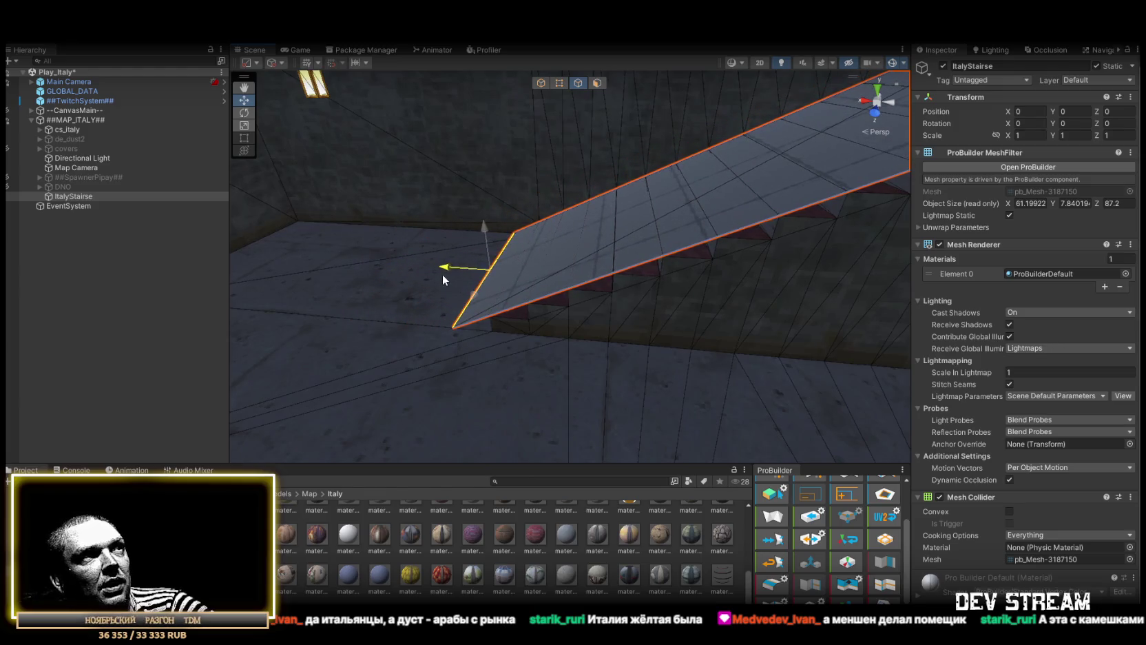
pyautogui.moveTo(442, 275)
pyautogui.mouseDown()
pyautogui.moveTo(605, 289)
pyautogui.moveTo(767, 327)
pyautogui.moveTo(536, 235)
pyautogui.moveTo(573, 246)
pyautogui.moveTo(615, 227)
pyautogui.mouseUp()
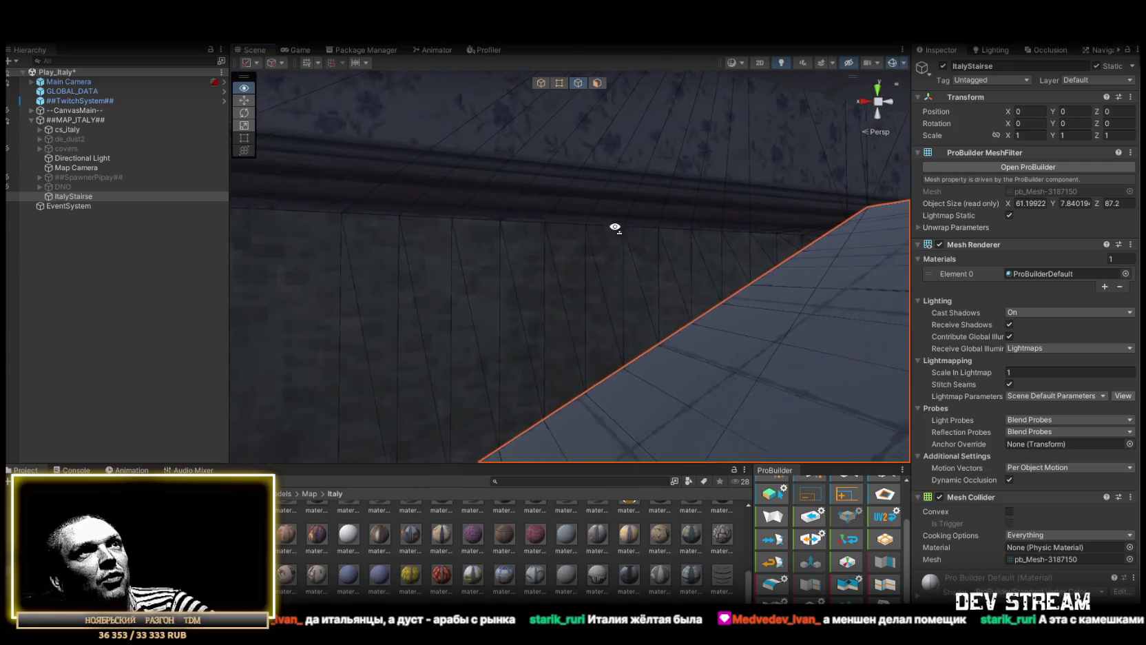
pyautogui.moveTo(508, 309)
pyautogui.mouseDown()
pyautogui.moveTo(737, 390)
pyautogui.moveTo(981, 376)
pyautogui.moveTo(74, 325)
pyautogui.moveTo(85, 336)
pyautogui.moveTo(21, 408)
pyautogui.moveTo(872, 417)
pyautogui.moveTo(658, 388)
pyautogui.moveTo(613, 340)
pyautogui.moveTo(534, 345)
pyautogui.moveTo(861, 395)
pyautogui.mouseUp()
pyautogui.moveTo(947, 398)
pyautogui.mouseDown()
pyautogui.moveTo(645, 358)
pyautogui.moveTo(735, 347)
pyautogui.mouseUp()
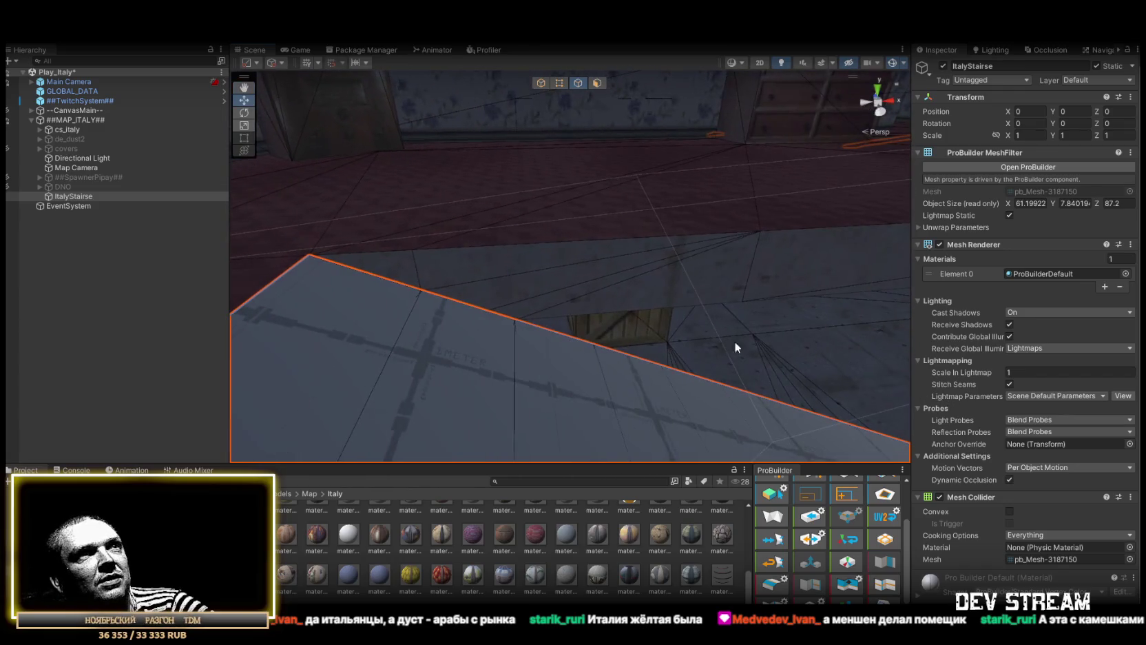
pyautogui.moveTo(718, 305)
pyautogui.mouseDown()
pyautogui.moveTo(759, 292)
pyautogui.moveTo(259, 264)
pyautogui.mouseUp()
pyautogui.moveTo(734, 314); pyautogui.dragTo(435, 330)
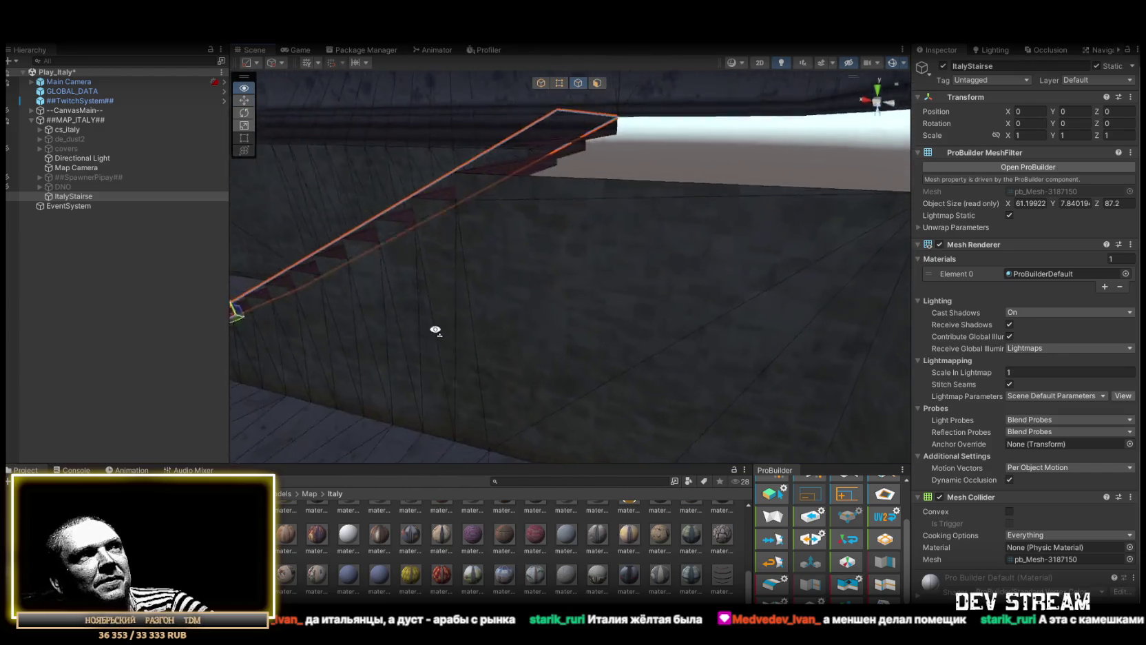
pyautogui.moveTo(637, 304)
pyautogui.mouseDown()
pyautogui.moveTo(379, 292)
pyautogui.moveTo(396, 300)
pyautogui.moveTo(266, 325)
pyautogui.moveTo(314, 338)
pyautogui.moveTo(501, 319)
pyautogui.moveTo(500, 286)
pyautogui.moveTo(566, 181)
pyautogui.moveTo(693, 250)
pyautogui.moveTo(640, 313)
pyautogui.moveTo(853, 306)
pyautogui.moveTo(551, 306)
pyautogui.mouseUp()
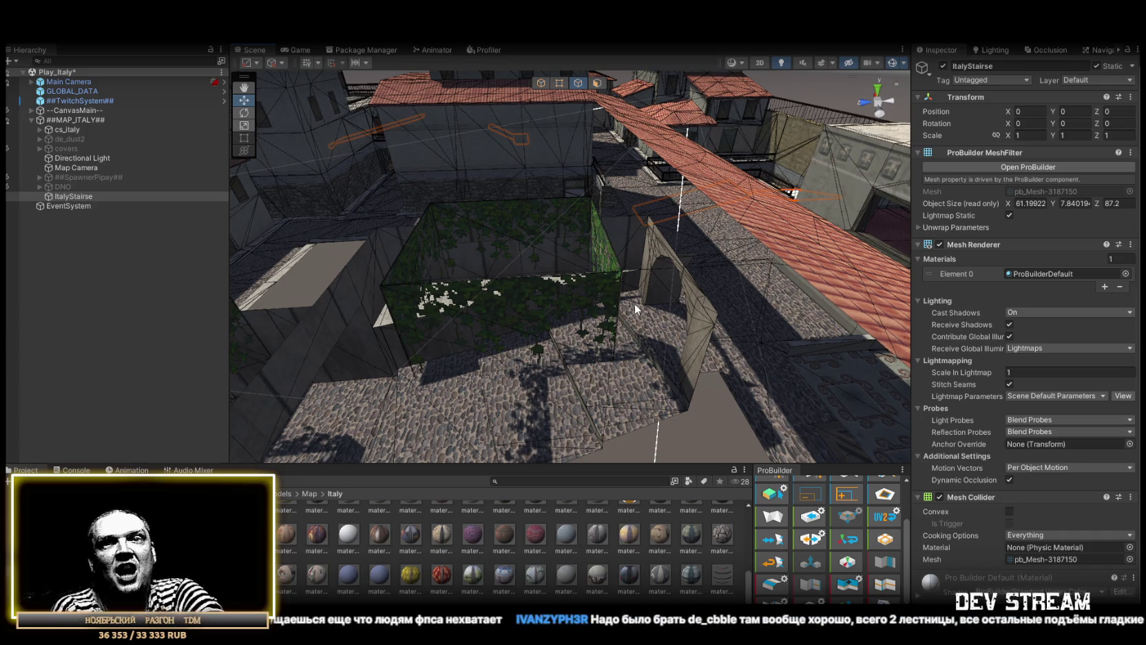
pyautogui.moveTo(728, 278)
pyautogui.mouseDown()
pyautogui.moveTo(773, 354)
pyautogui.moveTo(795, 340)
pyautogui.moveTo(598, 309)
pyautogui.moveTo(614, 227)
pyautogui.moveTo(600, 222)
pyautogui.moveTo(494, 228)
pyautogui.moveTo(410, 191)
pyautogui.moveTo(338, 203)
pyautogui.moveTo(420, 305)
pyautogui.moveTo(461, 317)
pyautogui.moveTo(524, 322)
pyautogui.moveTo(665, 249)
pyautogui.mouseUp()
pyautogui.moveTo(520, 216)
pyautogui.mouseDown()
pyautogui.moveTo(386, 255)
pyautogui.moveTo(143, 234)
pyautogui.mouseUp()
pyautogui.moveTo(248, 275)
pyautogui.mouseDown()
pyautogui.moveTo(391, 284)
pyautogui.moveTo(396, 215)
pyautogui.moveTo(247, 222)
pyautogui.moveTo(619, 248)
pyautogui.moveTo(583, 269)
pyautogui.moveTo(657, 354)
pyautogui.moveTo(369, 286)
pyautogui.moveTo(685, 281)
pyautogui.moveTo(529, 266)
pyautogui.mouseUp()
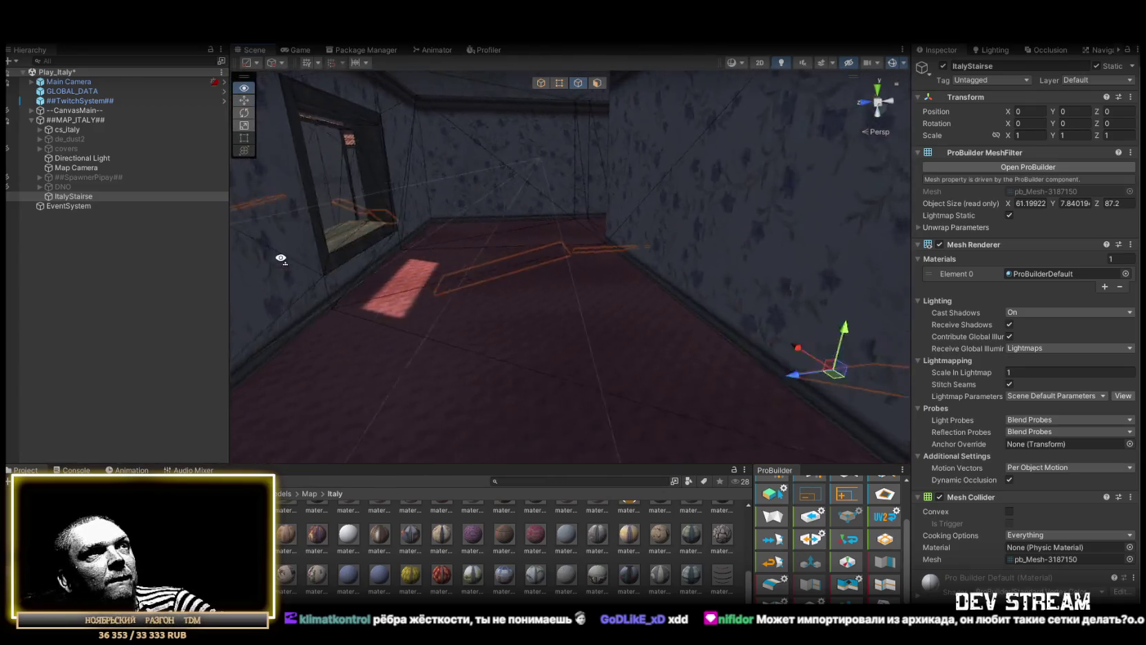
pyautogui.moveTo(283, 258); pyautogui.dragTo(357, 217)
pyautogui.moveTo(537, 217); pyautogui.dragTo(521, 261)
pyautogui.moveTo(747, 268)
pyautogui.mouseDown()
pyautogui.moveTo(612, 273)
pyautogui.moveTo(767, 285)
pyautogui.mouseUp()
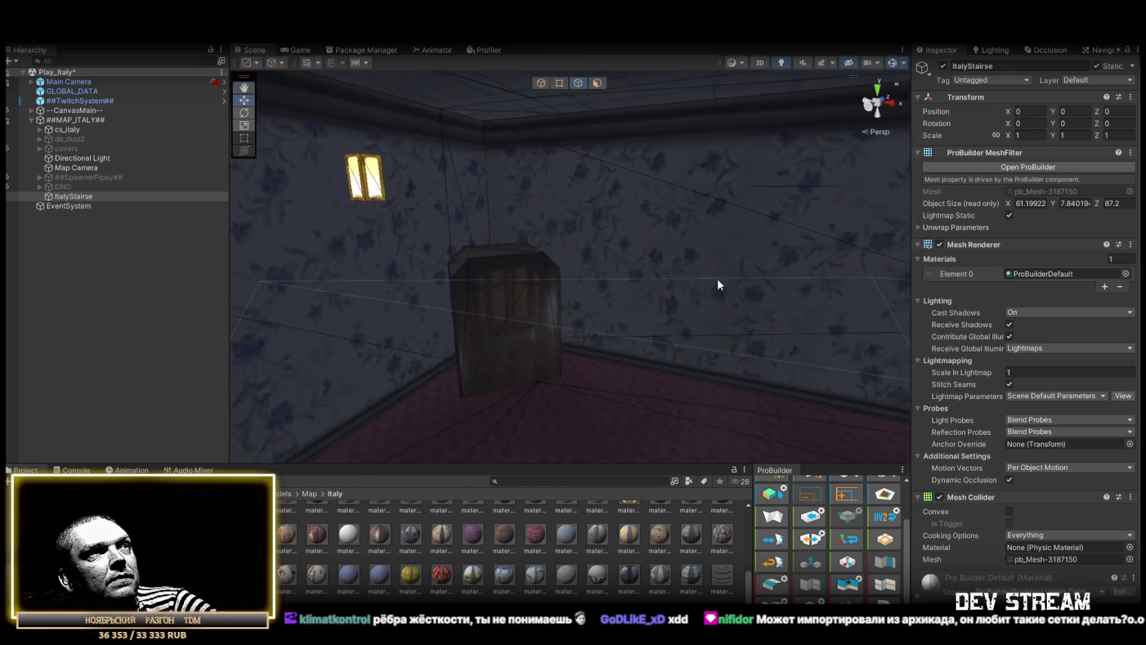
pyautogui.click(489, 277)
# - Add a Mesh Collider component to the Radio cabinet using its BSP_Object.model_65 mesh
pyautogui.click(1041, 529)
pyautogui.click(1041, 527)
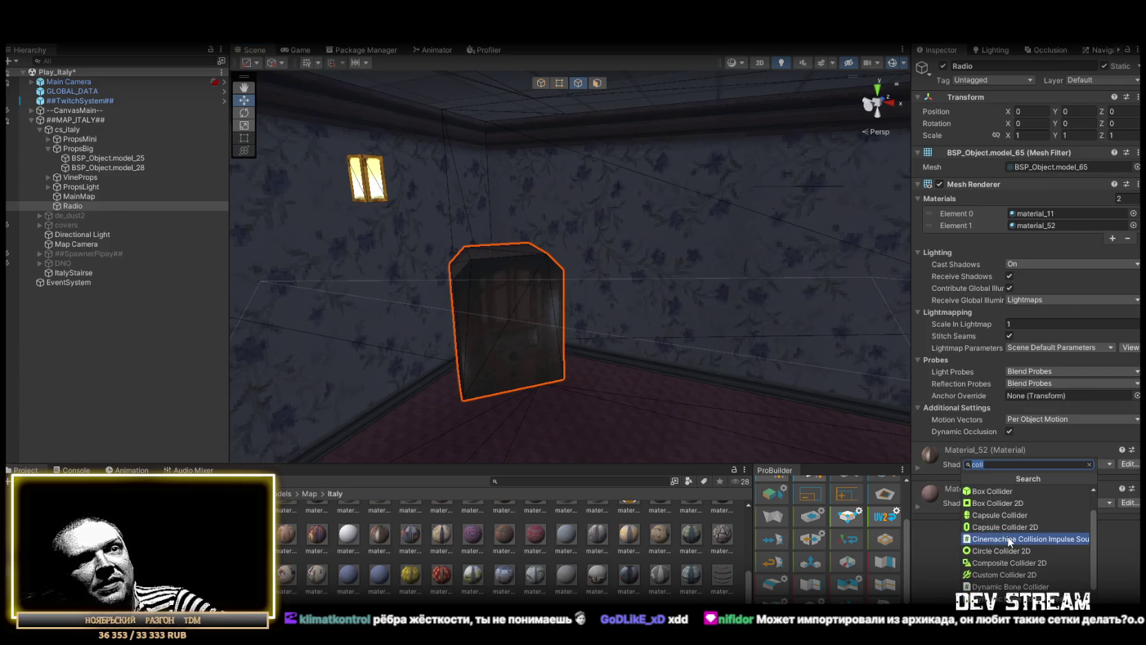
pyautogui.moveTo(818, 382)
pyautogui.mouseDown()
pyautogui.moveTo(594, 311)
pyautogui.moveTo(854, 387)
pyautogui.moveTo(555, 312)
pyautogui.moveTo(609, 300)
pyautogui.moveTo(481, 278)
pyautogui.moveTo(578, 287)
pyautogui.moveTo(458, 263)
pyautogui.moveTo(380, 225)
pyautogui.moveTo(578, 251)
pyautogui.moveTo(578, 266)
pyautogui.moveTo(617, 258)
pyautogui.mouseUp()
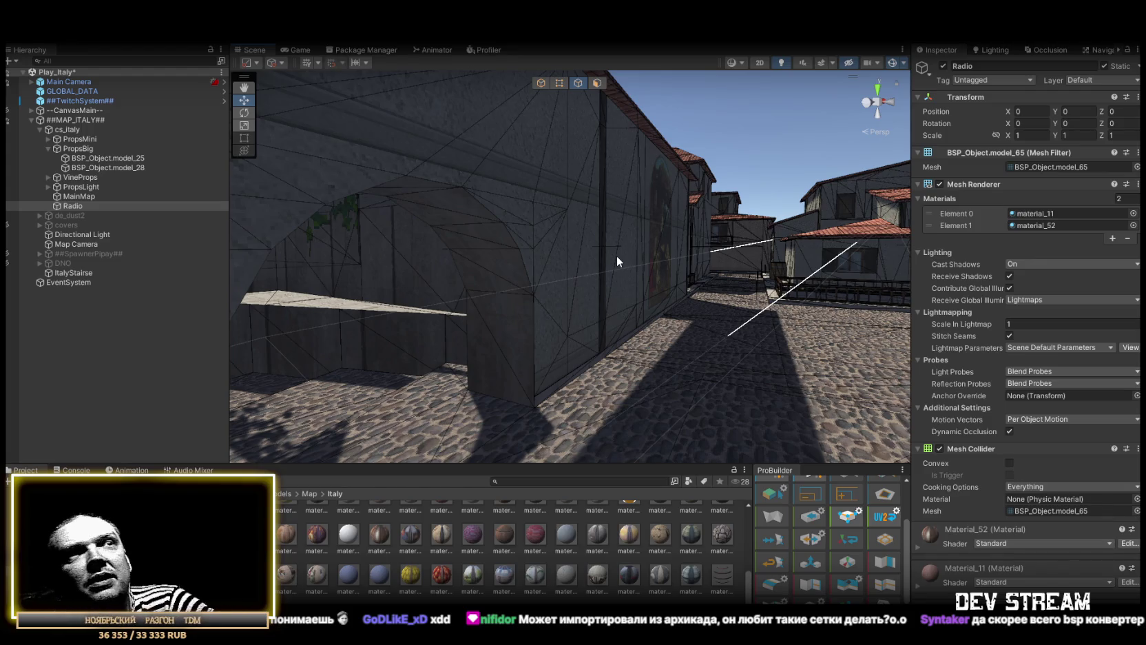
pyautogui.moveTo(631, 265)
pyautogui.mouseDown()
pyautogui.moveTo(412, 271)
pyautogui.moveTo(525, 288)
pyautogui.moveTo(417, 258)
pyautogui.moveTo(512, 289)
pyautogui.moveTo(448, 264)
pyautogui.moveTo(519, 299)
pyautogui.moveTo(670, 327)
pyautogui.moveTo(768, 320)
pyautogui.moveTo(677, 341)
pyautogui.mouseUp()
pyautogui.press('w')
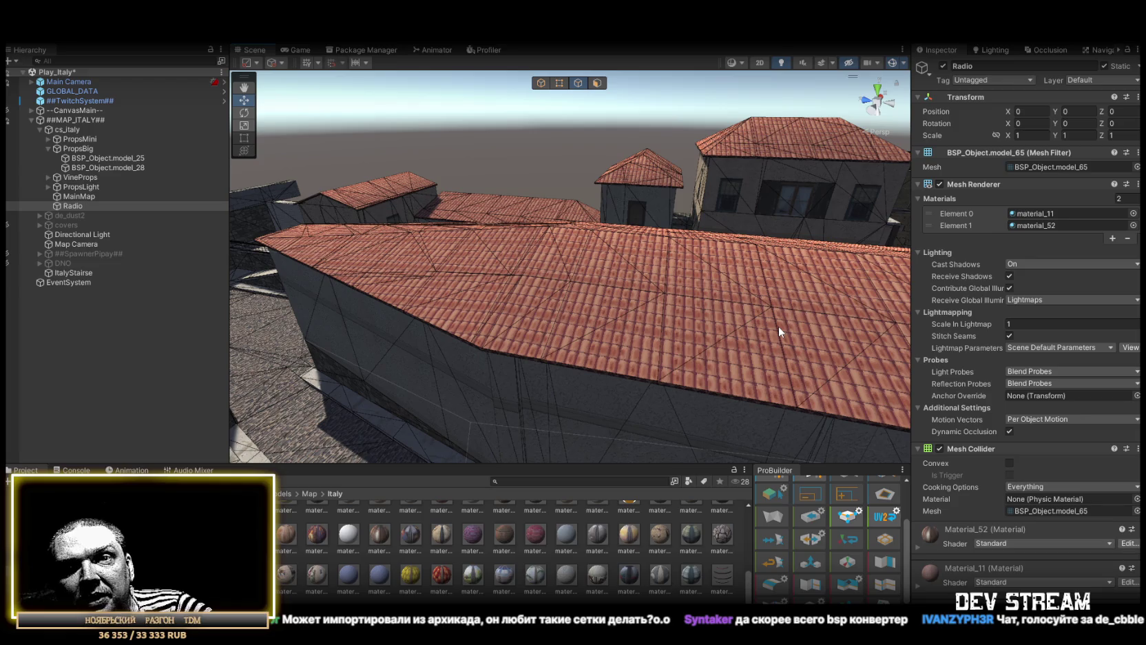
pyautogui.moveTo(551, 241)
pyautogui.mouseDown()
pyautogui.moveTo(892, 279)
pyautogui.moveTo(695, 241)
pyautogui.moveTo(640, 213)
pyautogui.moveTo(589, 237)
pyautogui.moveTo(450, 200)
pyautogui.moveTo(569, 206)
pyautogui.moveTo(680, 235)
pyautogui.moveTo(651, 228)
pyautogui.moveTo(673, 274)
pyautogui.moveTo(831, 266)
pyautogui.moveTo(557, 244)
pyautogui.moveTo(543, 284)
pyautogui.moveTo(819, 304)
pyautogui.mouseUp()
pyautogui.moveTo(725, 315); pyautogui.dragTo(854, 75)
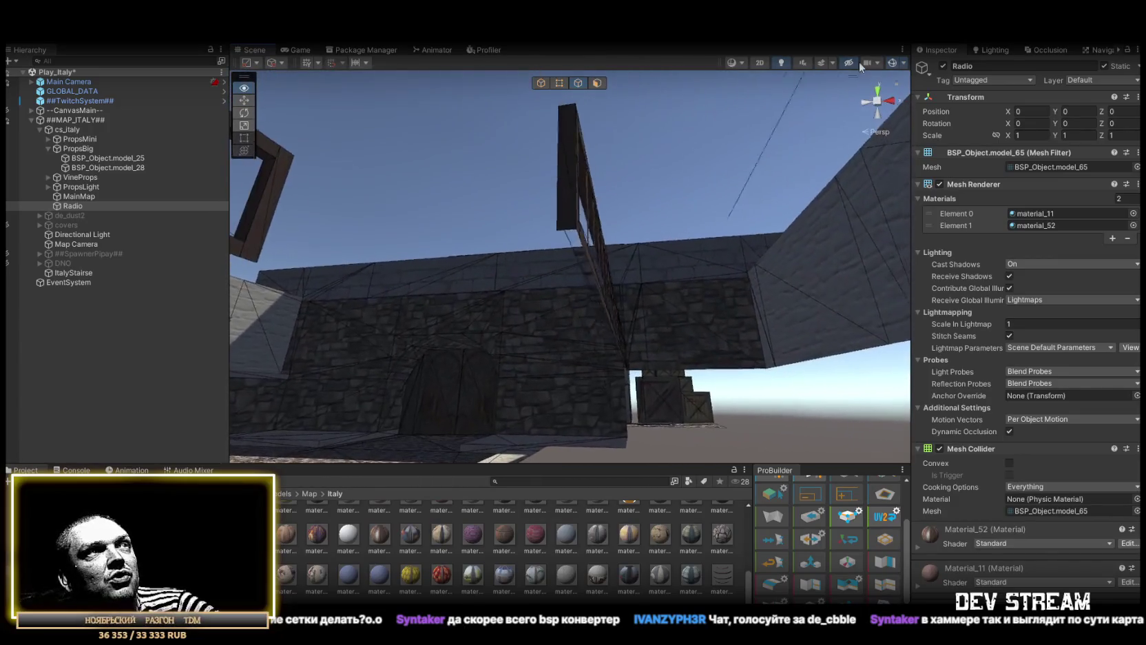
pyautogui.moveTo(617, 237); pyautogui.dragTo(629, 395)
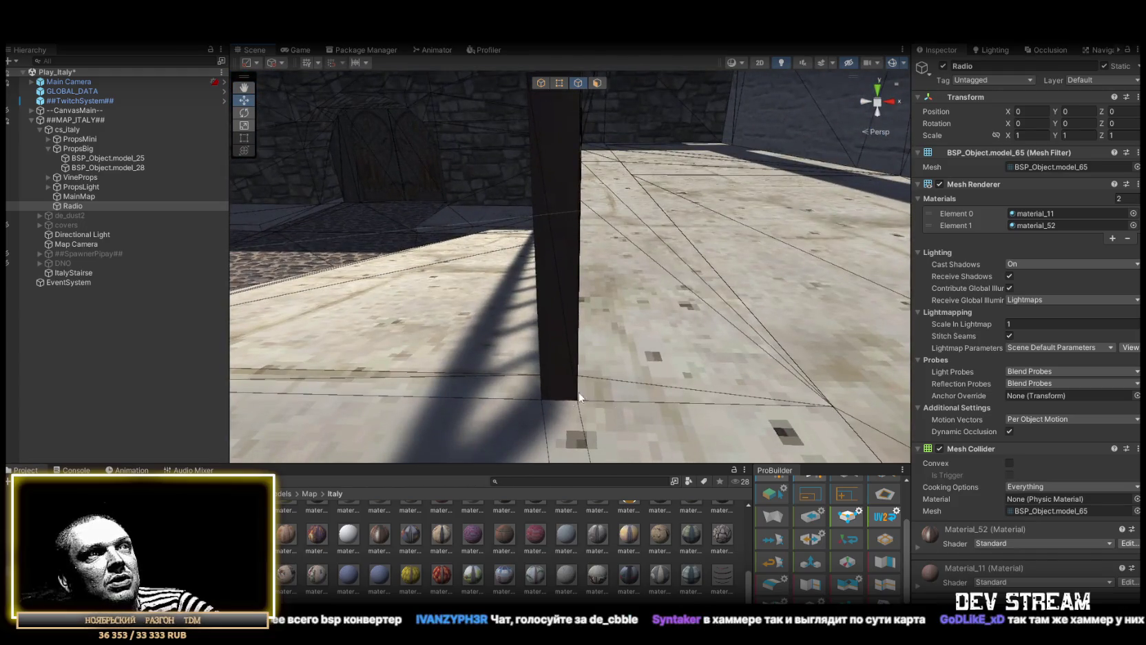
pyautogui.moveTo(769, 398)
pyautogui.mouseDown()
pyautogui.moveTo(522, 283)
pyautogui.moveTo(477, 294)
pyautogui.mouseUp()
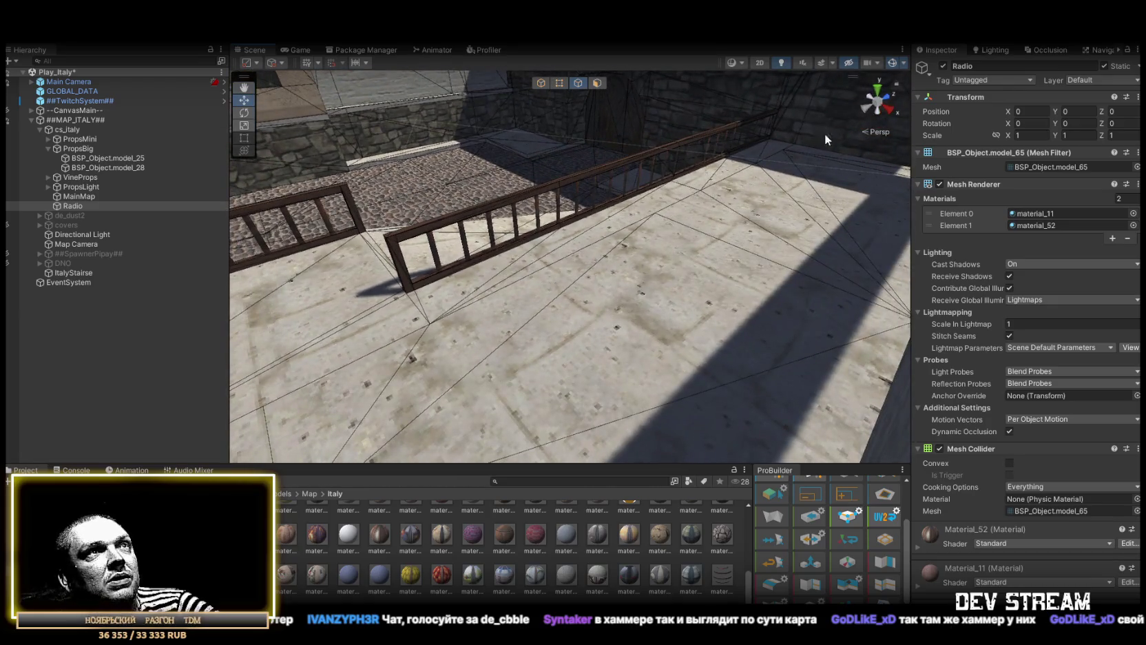
pyautogui.moveTo(692, 227)
pyautogui.mouseDown()
pyautogui.moveTo(911, 255)
pyautogui.moveTo(865, 272)
pyautogui.moveTo(553, 302)
pyautogui.moveTo(537, 253)
pyautogui.mouseUp()
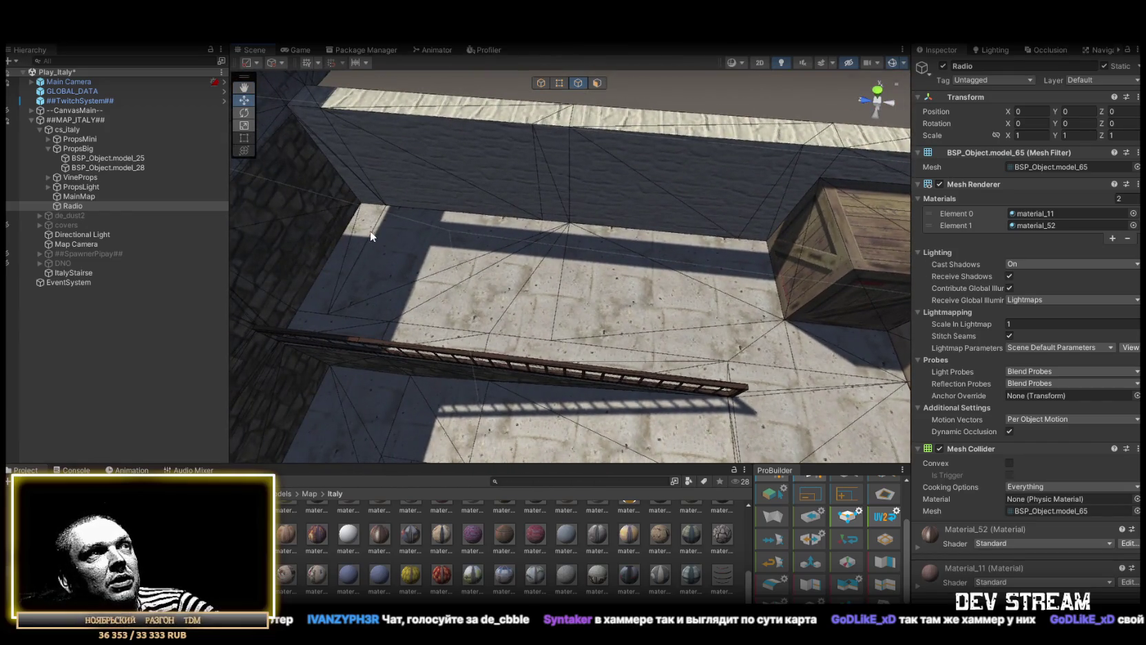
pyautogui.moveTo(666, 314)
pyautogui.mouseDown()
pyautogui.moveTo(703, 255)
pyautogui.moveTo(783, 195)
pyautogui.mouseUp()
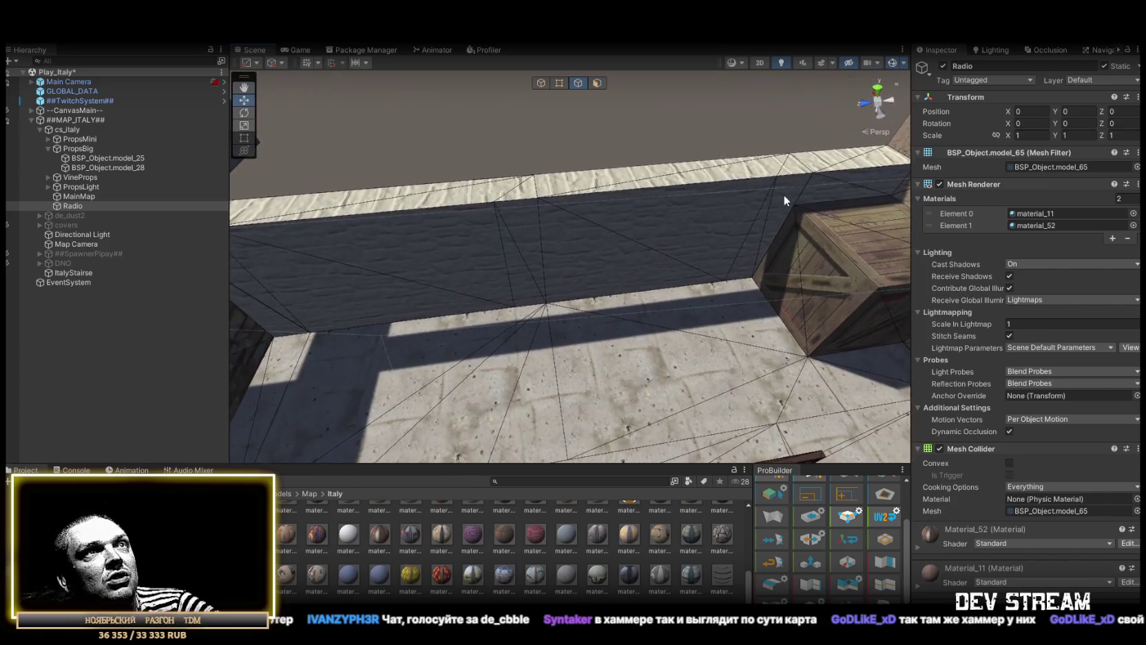
pyautogui.moveTo(518, 206)
pyautogui.mouseDown()
pyautogui.moveTo(609, 136)
pyautogui.moveTo(606, 124)
pyautogui.moveTo(468, 145)
pyautogui.moveTo(609, 154)
pyautogui.moveTo(613, 205)
pyautogui.moveTo(524, 206)
pyautogui.moveTo(494, 225)
pyautogui.mouseUp()
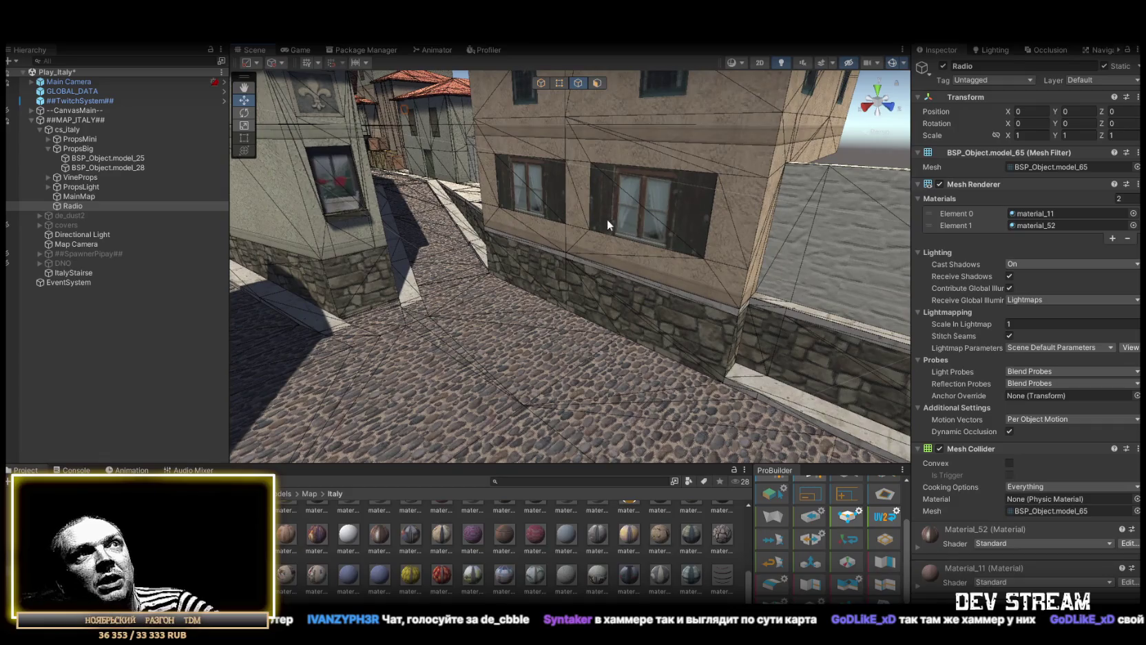
pyautogui.moveTo(678, 231)
pyautogui.mouseDown()
pyautogui.moveTo(603, 244)
pyautogui.moveTo(617, 224)
pyautogui.moveTo(642, 228)
pyautogui.moveTo(690, 340)
pyautogui.moveTo(704, 289)
pyautogui.moveTo(699, 215)
pyautogui.moveTo(720, 244)
pyautogui.mouseUp()
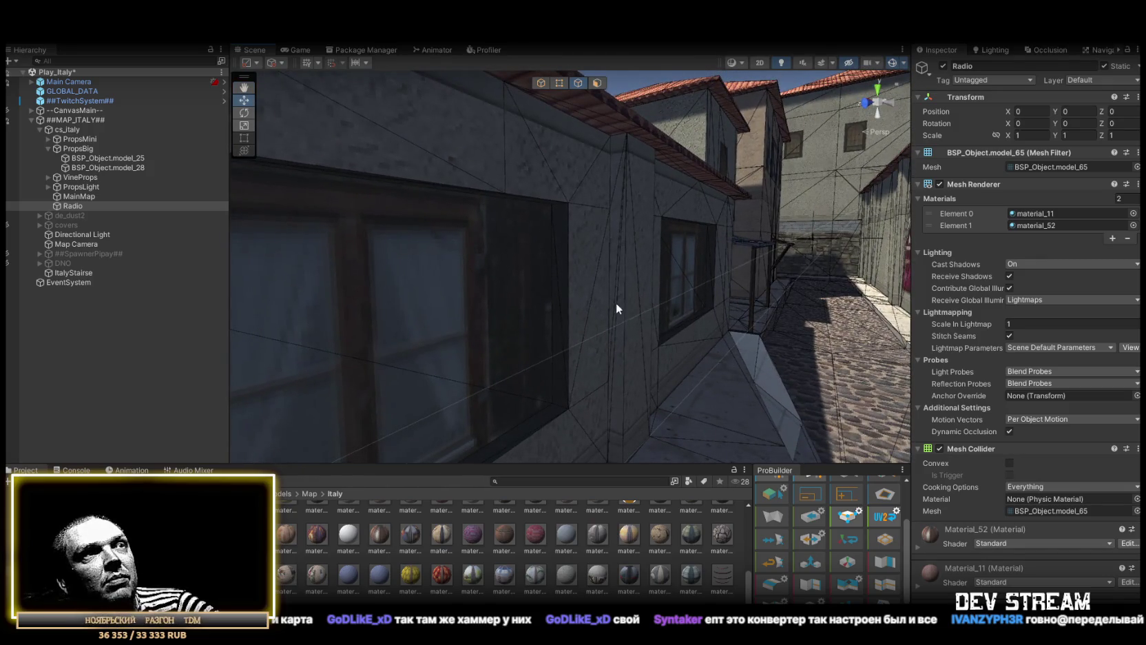
pyautogui.moveTo(671, 297); pyautogui.dragTo(626, 353)
pyautogui.moveTo(644, 304)
pyautogui.mouseDown()
pyautogui.moveTo(670, 236)
pyautogui.moveTo(440, 276)
pyautogui.moveTo(376, 203)
pyautogui.moveTo(421, 309)
pyautogui.moveTo(670, 179)
pyautogui.moveTo(703, 187)
pyautogui.moveTo(623, 294)
pyautogui.mouseUp()
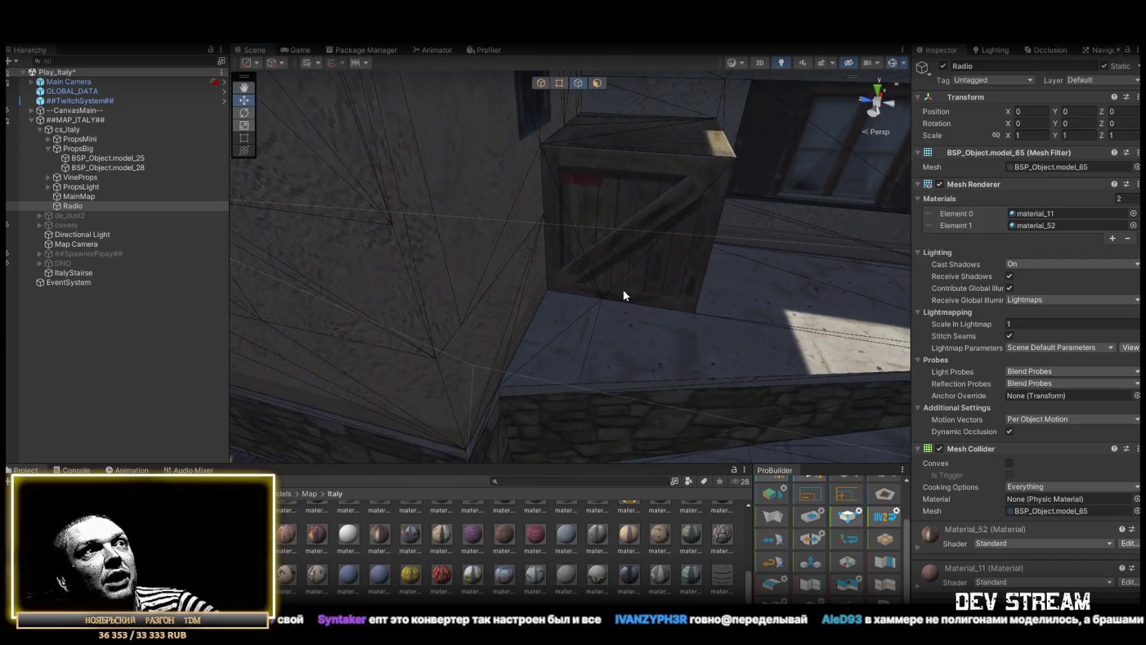
pyautogui.moveTo(552, 157)
pyautogui.mouseDown()
pyautogui.moveTo(455, 210)
pyautogui.moveTo(378, 209)
pyautogui.mouseUp()
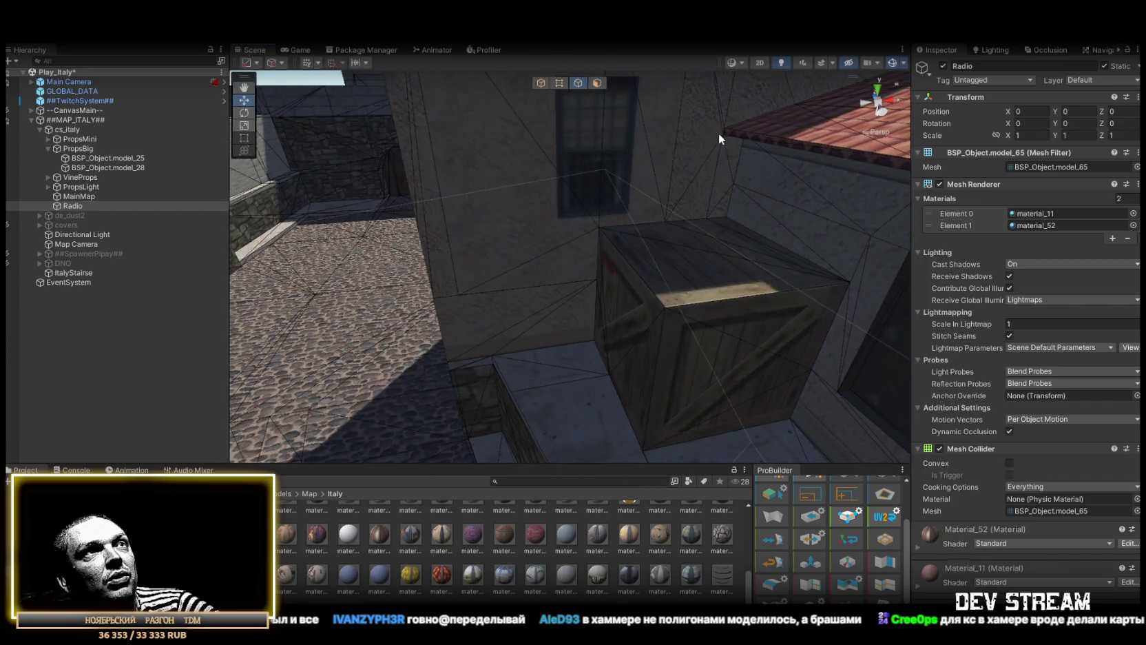
pyautogui.moveTo(531, 304)
pyautogui.mouseDown()
pyautogui.moveTo(849, 317)
pyautogui.moveTo(827, 279)
pyautogui.moveTo(530, 210)
pyautogui.moveTo(566, 133)
pyautogui.mouseUp()
pyautogui.scroll(-5, 666, 236)
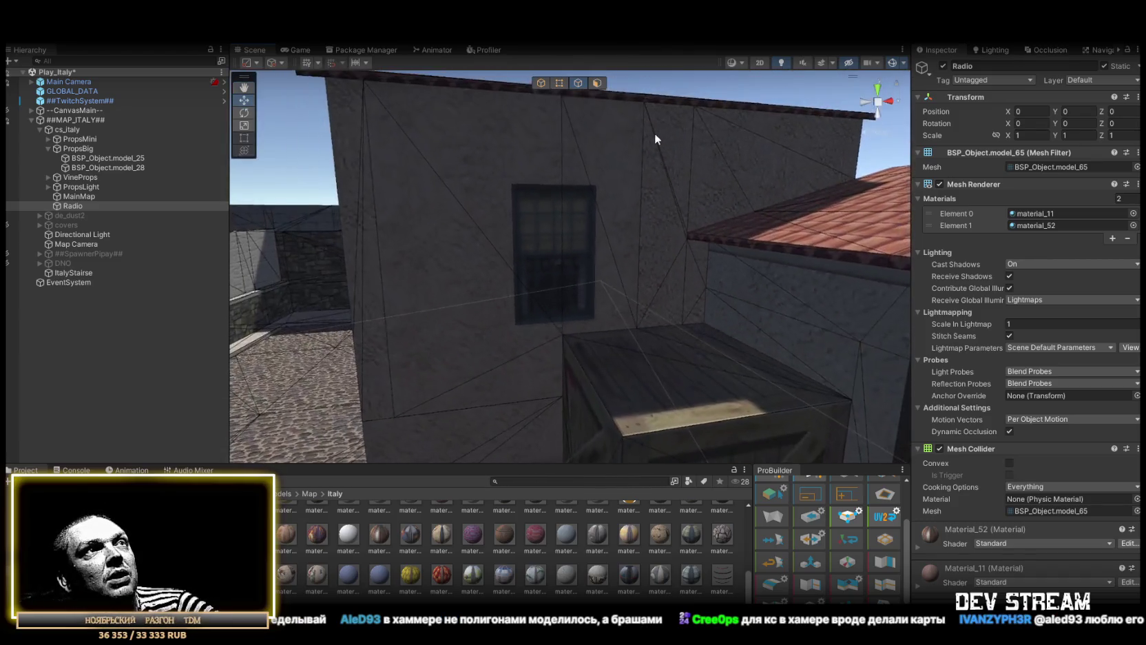
pyautogui.scroll(-6, 479, 205)
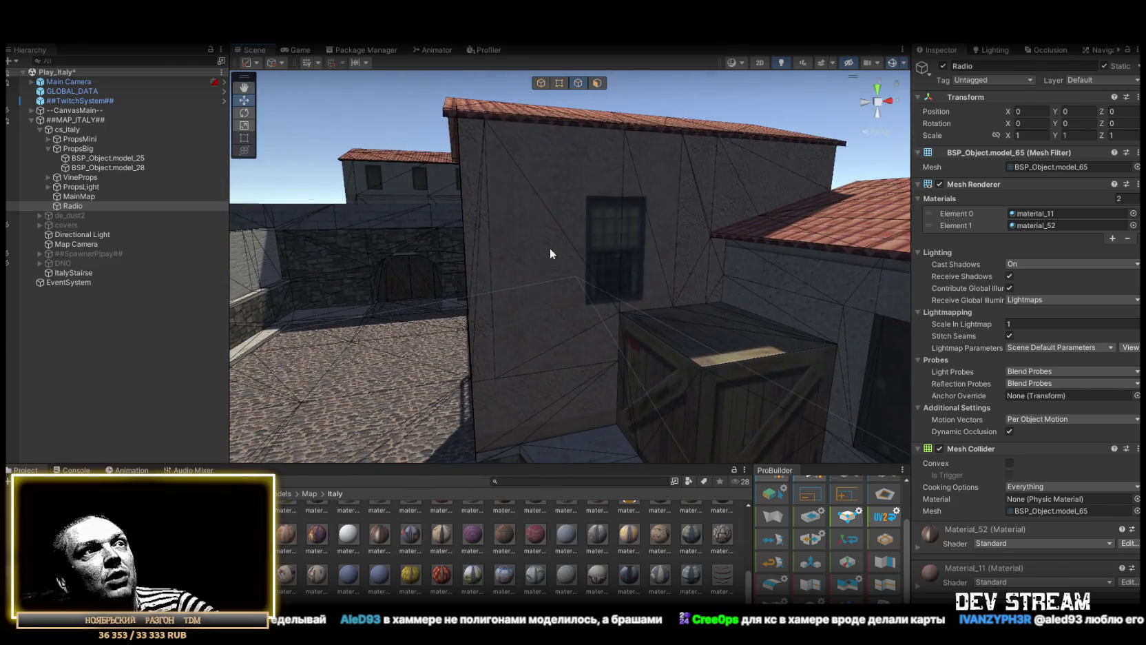
pyautogui.scroll(5, 554, 241)
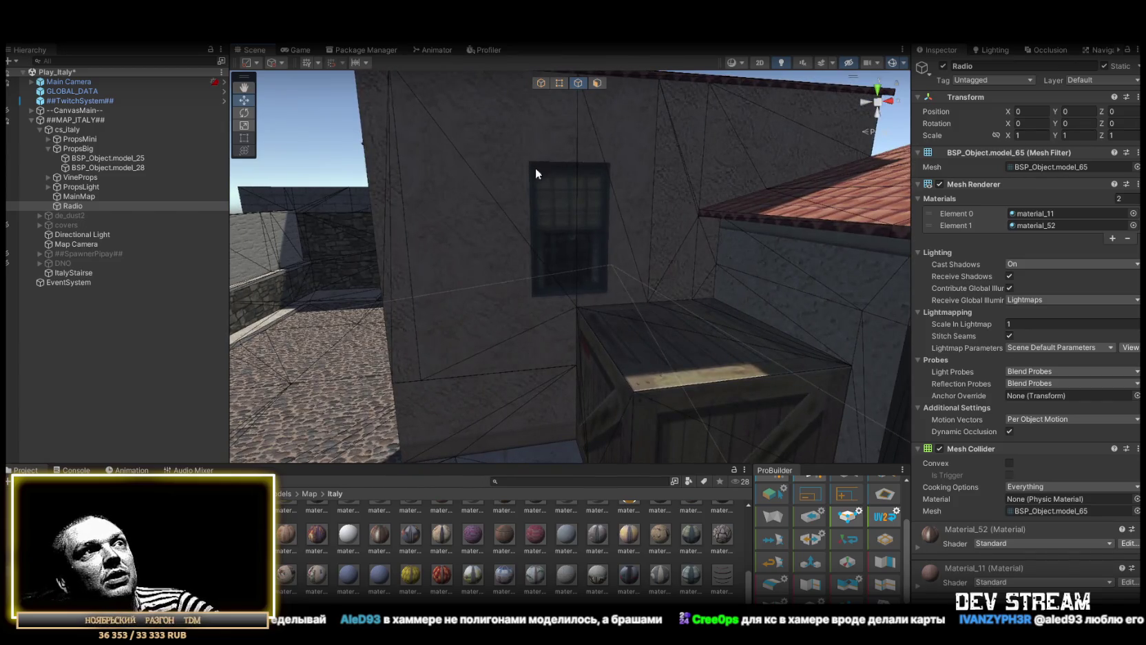
pyautogui.scroll(10, 535, 167)
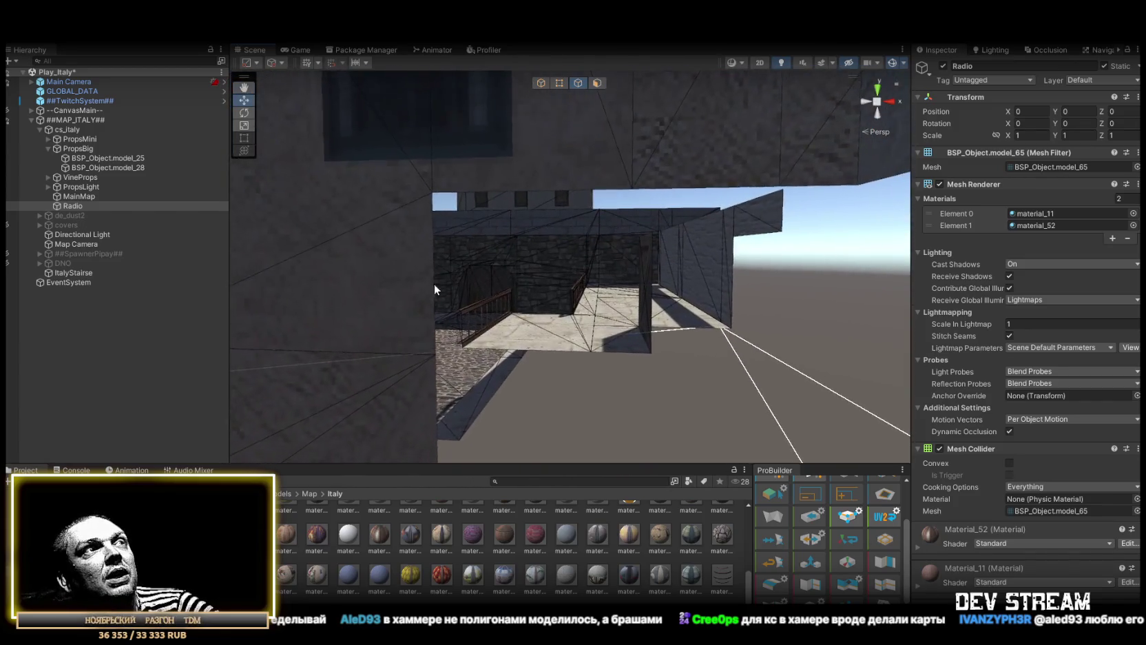
pyautogui.scroll(-10, 567, 302)
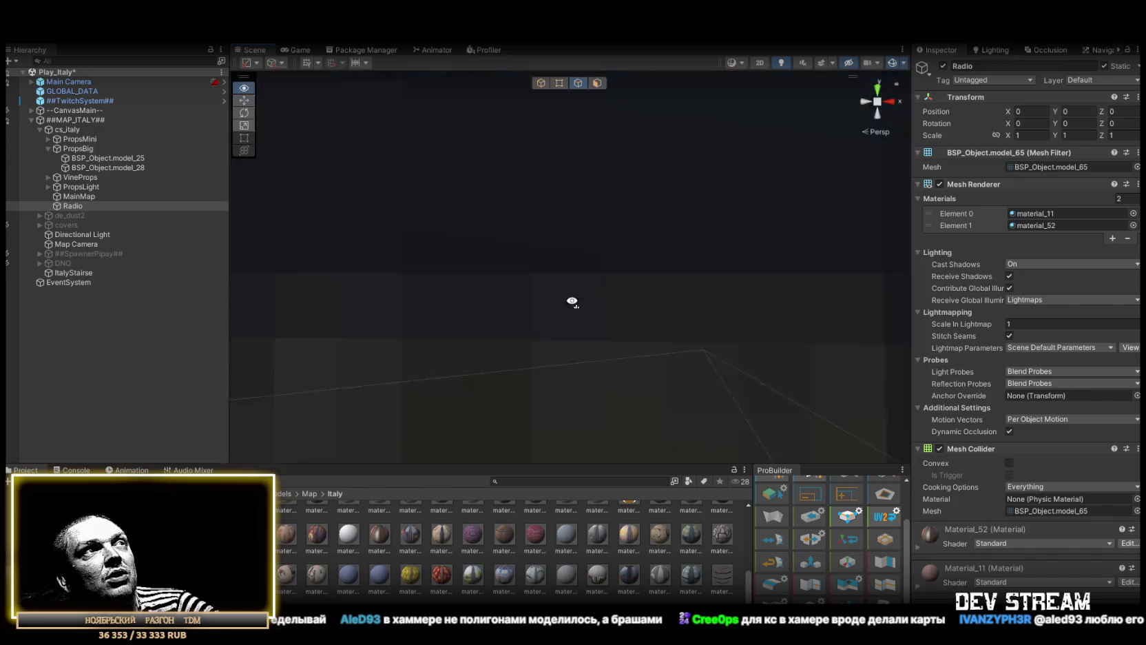
pyautogui.moveTo(613, 325)
pyautogui.mouseDown()
pyautogui.moveTo(693, 325)
pyautogui.moveTo(664, 362)
pyautogui.moveTo(613, 386)
pyautogui.moveTo(756, 379)
pyautogui.mouseUp()
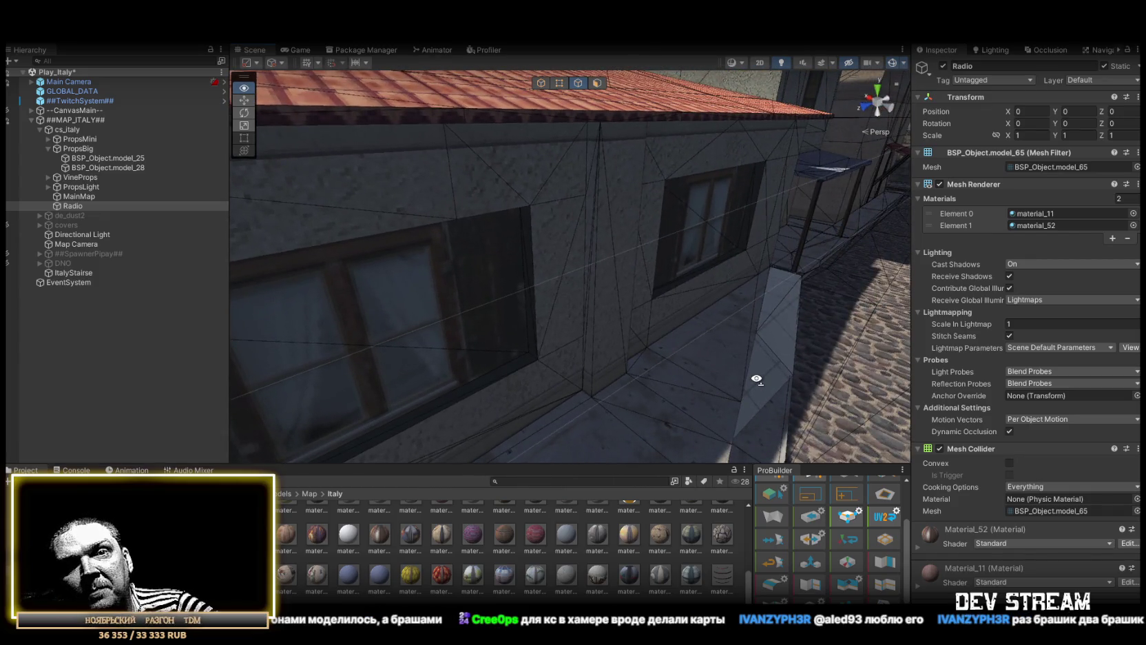
pyautogui.moveTo(756, 379)
pyautogui.mouseDown()
pyautogui.moveTo(748, 376)
pyautogui.moveTo(770, 378)
pyautogui.mouseUp()
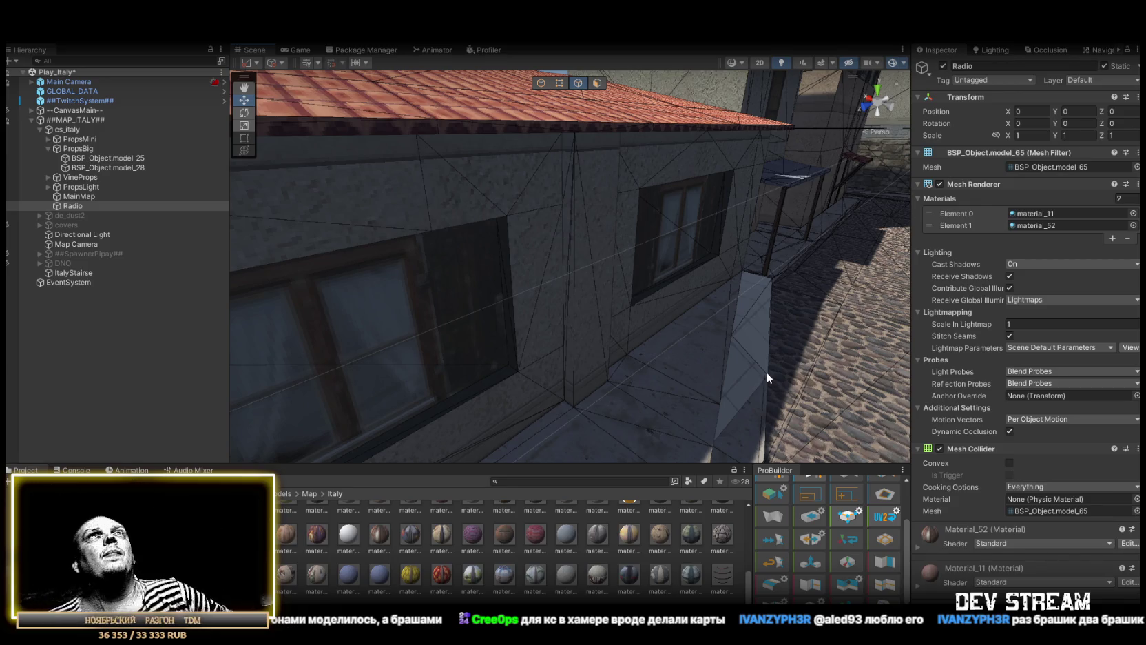
pyautogui.moveTo(533, 184)
pyautogui.mouseDown()
pyautogui.moveTo(851, 211)
pyautogui.moveTo(620, 190)
pyautogui.moveTo(584, 152)
pyautogui.moveTo(340, 263)
pyautogui.moveTo(380, 253)
pyautogui.mouseUp()
pyautogui.moveTo(504, 252)
pyautogui.mouseDown()
pyautogui.moveTo(753, 199)
pyautogui.moveTo(388, 225)
pyautogui.moveTo(358, 261)
pyautogui.mouseUp()
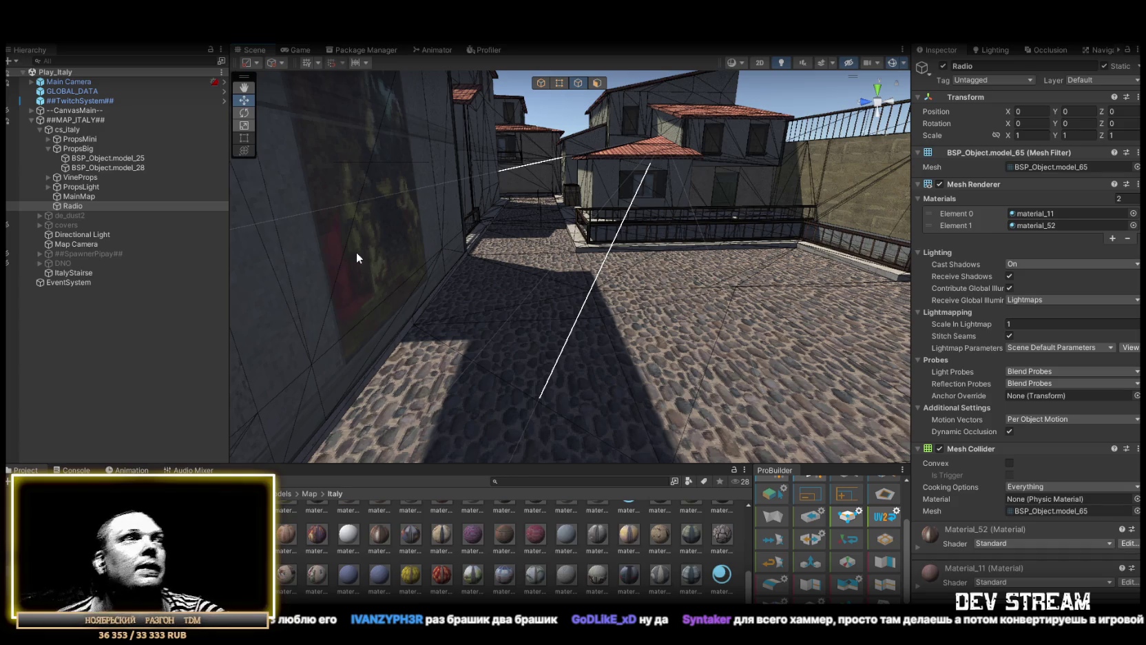
pyautogui.moveTo(731, 232)
pyautogui.mouseDown()
pyautogui.moveTo(328, 313)
pyautogui.moveTo(647, 330)
pyautogui.moveTo(614, 353)
pyautogui.moveTo(586, 355)
pyautogui.moveTo(591, 126)
pyautogui.moveTo(628, 112)
pyautogui.moveTo(719, 122)
pyautogui.moveTo(622, 154)
pyautogui.moveTo(558, 159)
pyautogui.moveTo(433, 213)
pyautogui.moveTo(627, 247)
pyautogui.moveTo(771, 333)
pyautogui.moveTo(580, 318)
pyautogui.moveTo(749, 283)
pyautogui.moveTo(800, 256)
pyautogui.moveTo(668, 248)
pyautogui.moveTo(804, 222)
pyautogui.moveTo(476, 122)
pyautogui.moveTo(723, 279)
pyautogui.moveTo(739, 234)
pyautogui.moveTo(861, 245)
pyautogui.moveTo(670, 255)
pyautogui.moveTo(825, 176)
pyautogui.moveTo(515, 202)
pyautogui.moveTo(325, 193)
pyautogui.moveTo(528, 174)
pyautogui.mouseUp()
pyautogui.moveTo(658, 162); pyautogui.dragTo(840, 253)
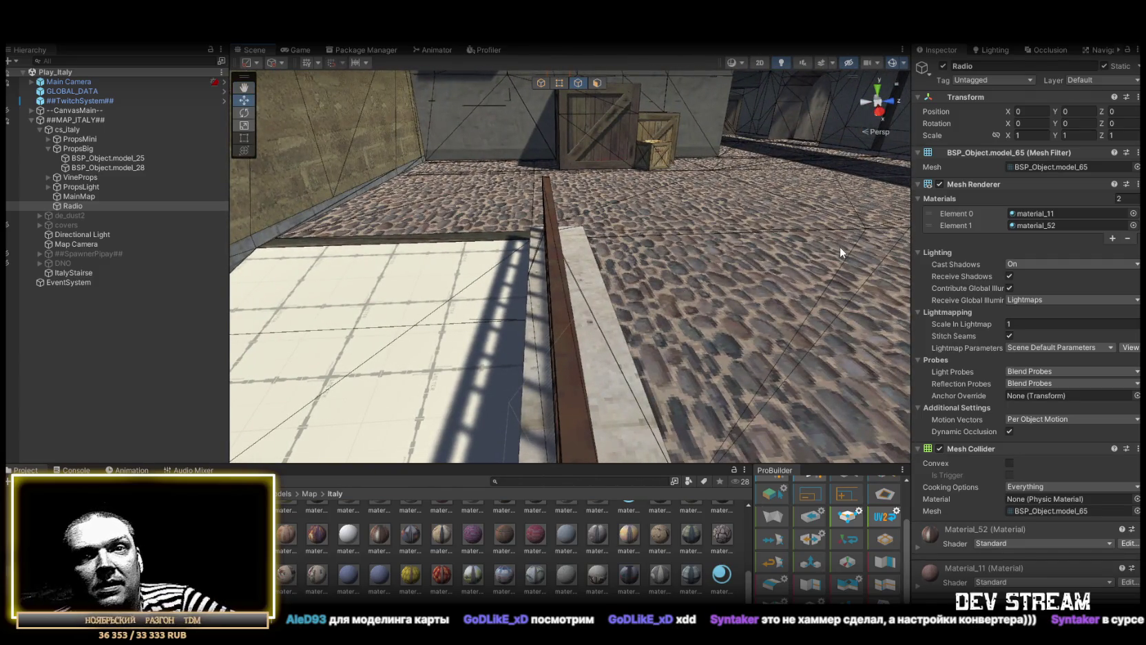
pyautogui.moveTo(863, 256)
pyautogui.mouseDown()
pyautogui.moveTo(906, 277)
pyautogui.moveTo(890, 314)
pyautogui.mouseUp()
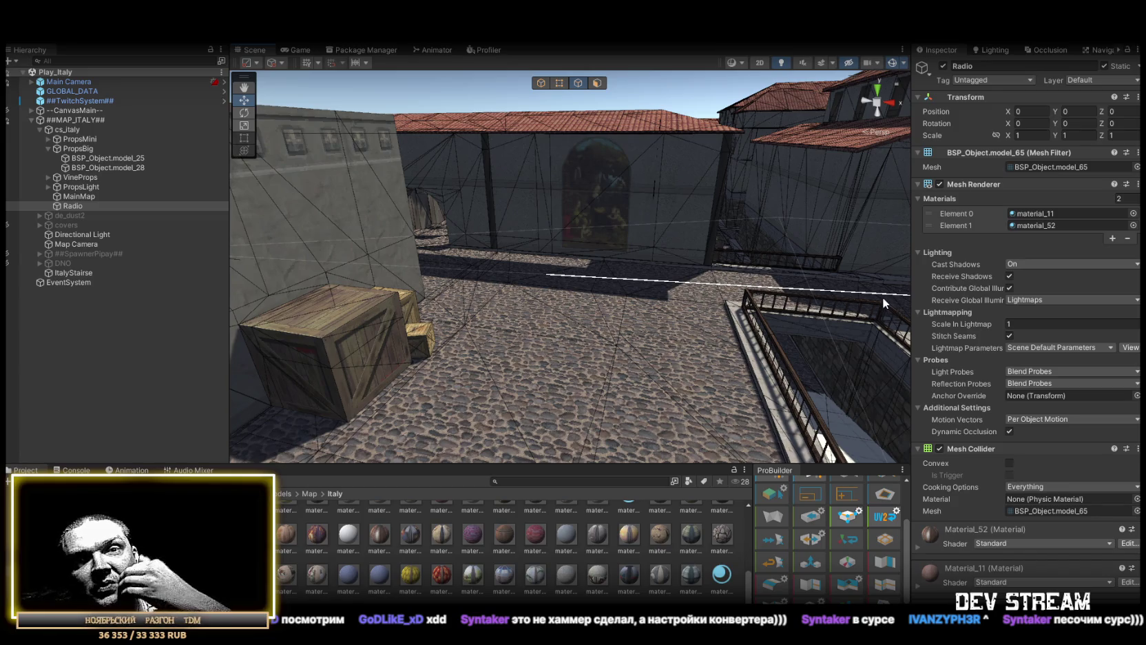
pyautogui.moveTo(878, 296)
pyautogui.mouseDown()
pyautogui.moveTo(836, 266)
pyautogui.moveTo(534, 277)
pyautogui.moveTo(550, 256)
pyautogui.moveTo(588, 297)
pyautogui.moveTo(655, 325)
pyautogui.moveTo(688, 271)
pyautogui.moveTo(652, 248)
pyautogui.moveTo(614, 248)
pyautogui.moveTo(618, 228)
pyautogui.moveTo(570, 148)
pyautogui.moveTo(658, 236)
pyautogui.moveTo(486, 276)
pyautogui.moveTo(361, 276)
pyautogui.moveTo(539, 309)
pyautogui.moveTo(770, 305)
pyautogui.moveTo(1060, 326)
pyautogui.moveTo(1041, 336)
pyautogui.moveTo(1034, 372)
pyautogui.mouseUp()
pyautogui.scroll(5, 805, 346)
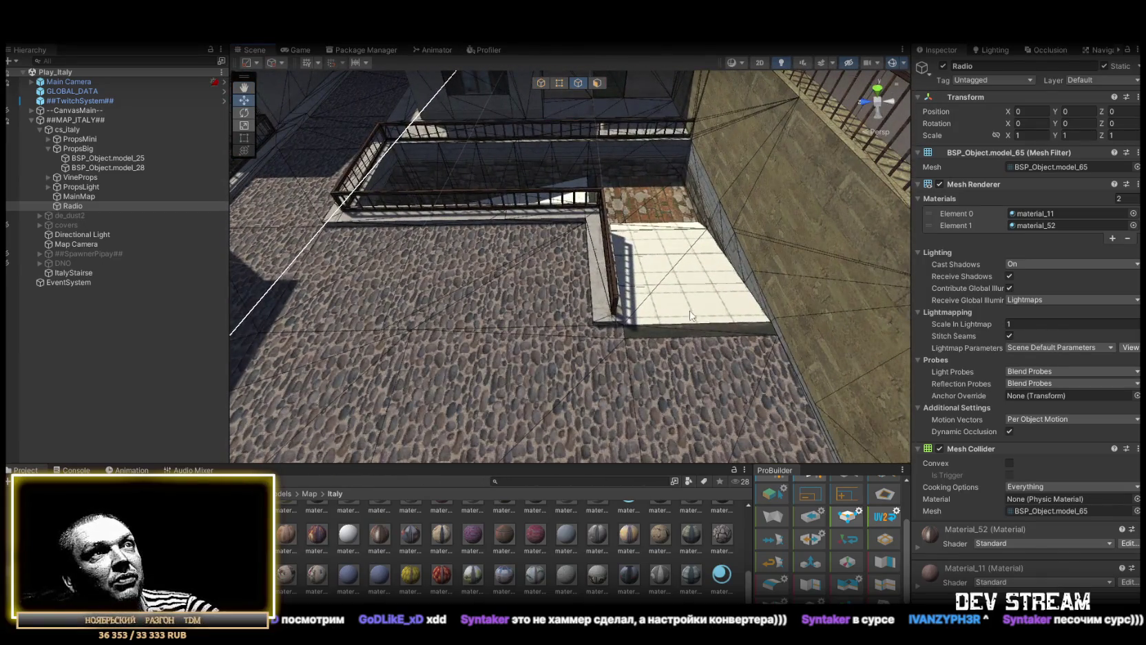
# - Select ItalyStairse via its tiled floor and orbit in on the landing below the archway
pyautogui.click(692, 316)
pyautogui.moveTo(692, 315); pyautogui.dragTo(589, 86)
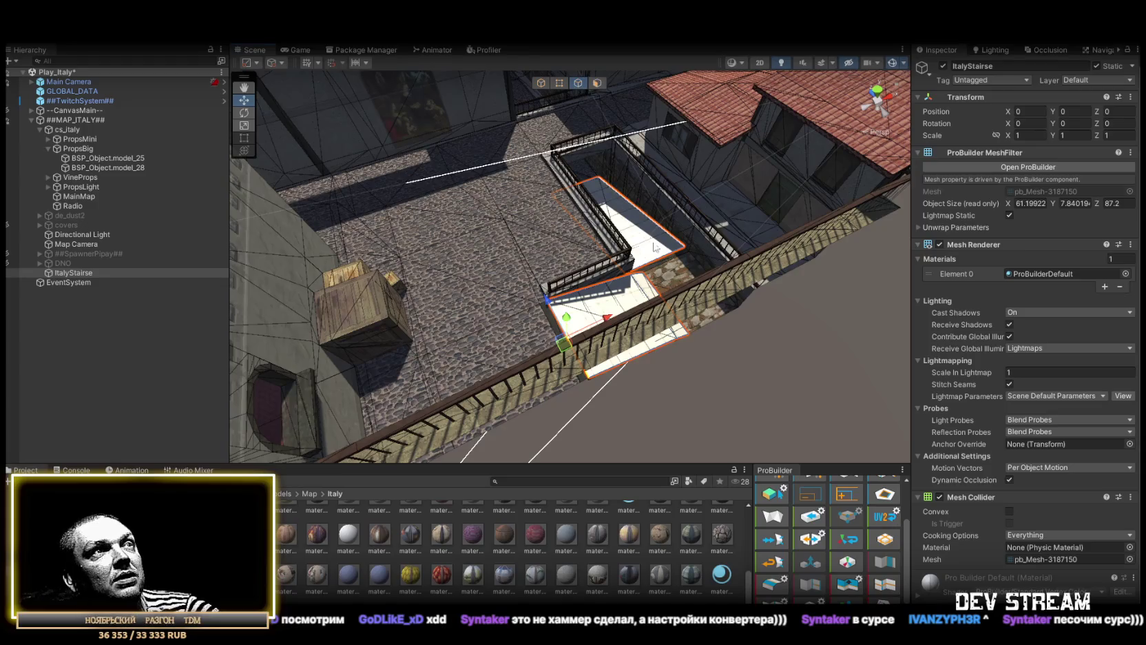
pyautogui.scroll(5, 655, 248)
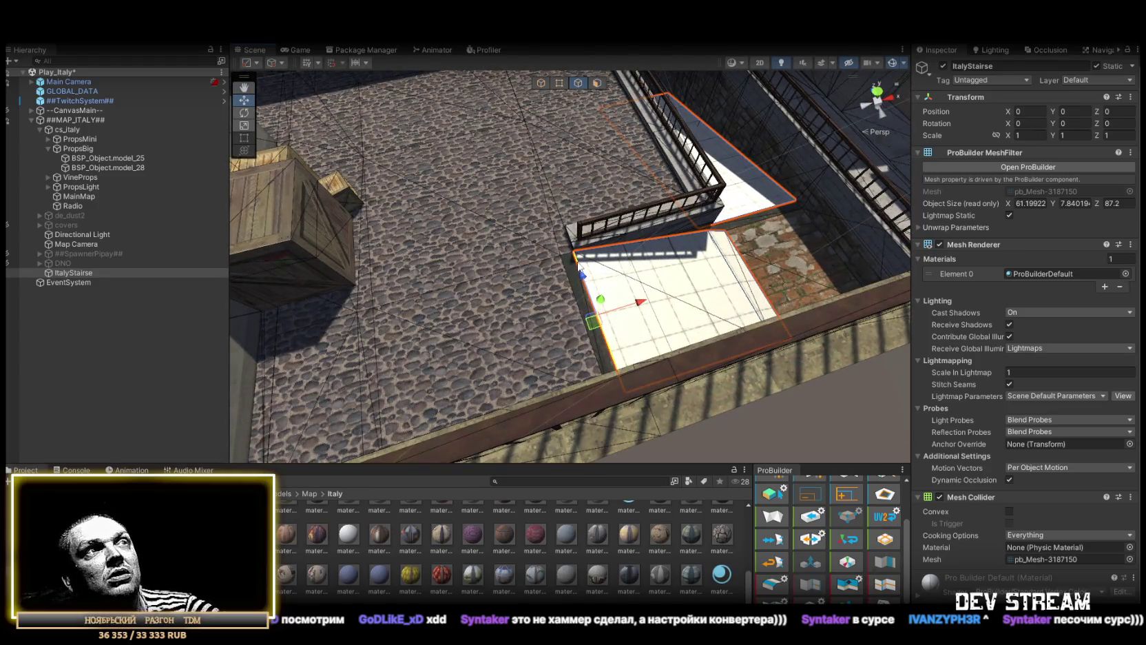
pyautogui.scroll(-10, 672, 261)
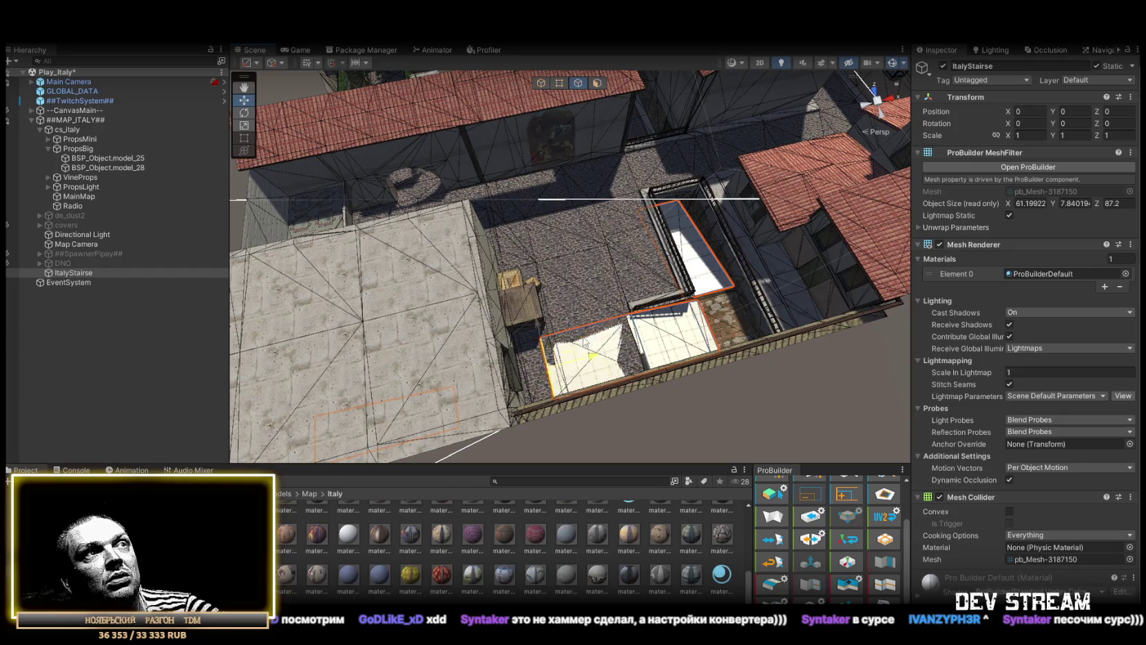
pyautogui.moveTo(675, 275); pyautogui.dragTo(738, 315)
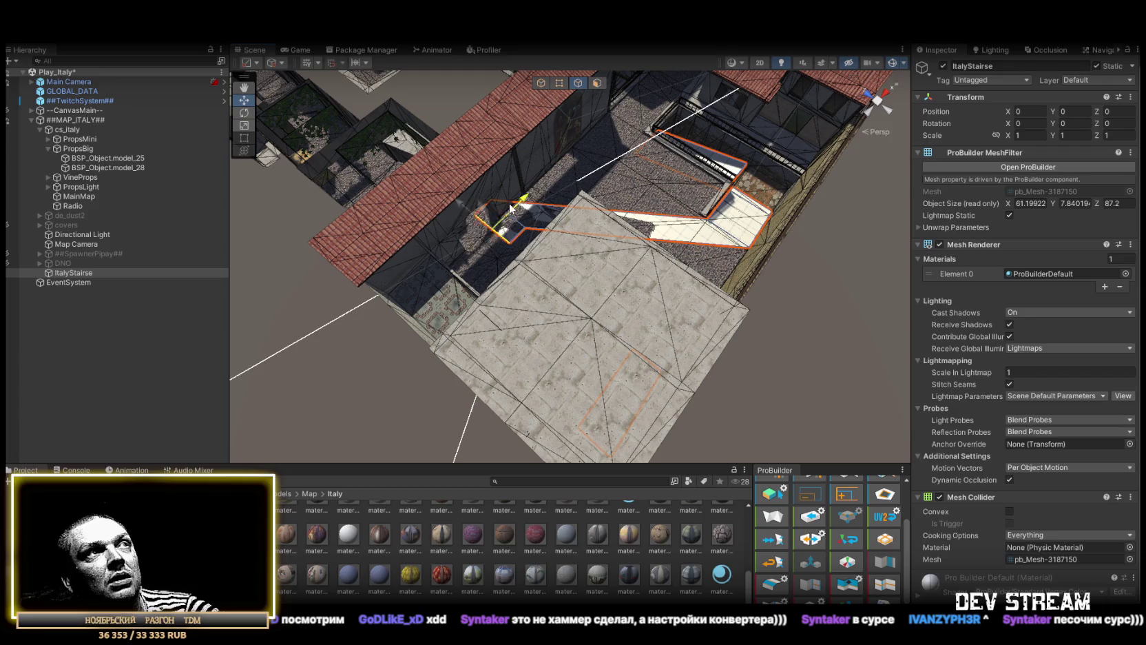
pyautogui.moveTo(717, 215); pyautogui.dragTo(606, 78)
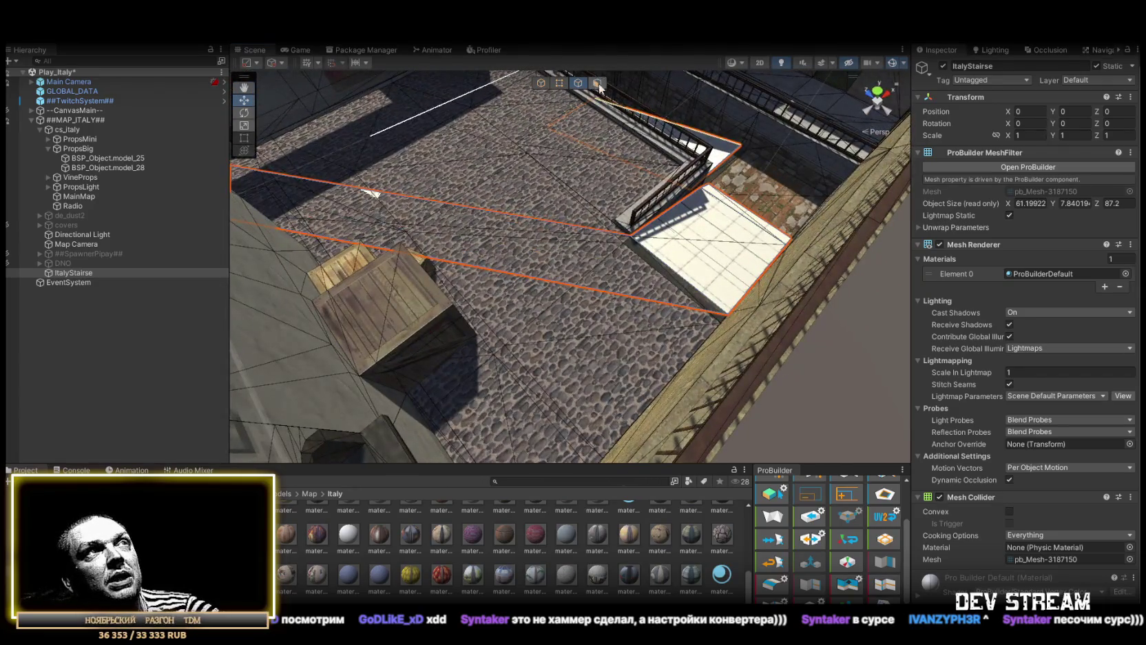
pyautogui.moveTo(596, 255)
pyautogui.mouseDown()
pyautogui.moveTo(423, 202)
pyautogui.moveTo(1133, 79)
pyautogui.moveTo(20, 96)
pyautogui.moveTo(99, 144)
pyautogui.moveTo(608, 272)
pyautogui.mouseUp()
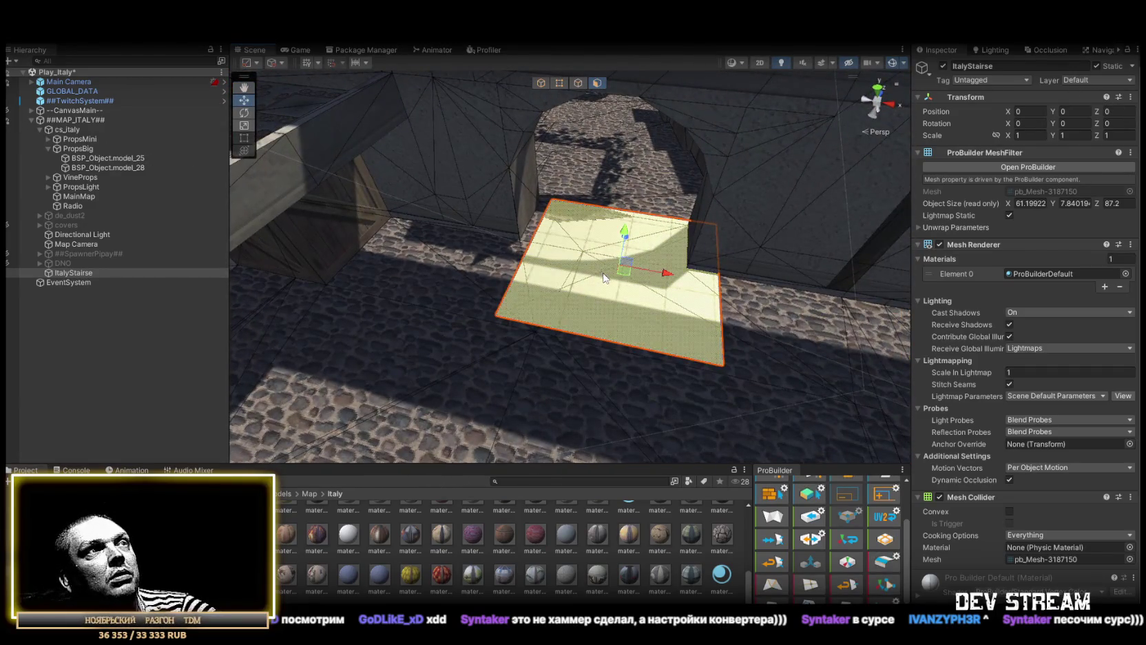
pyautogui.press('f')
pyautogui.scroll(5, 492, 185)
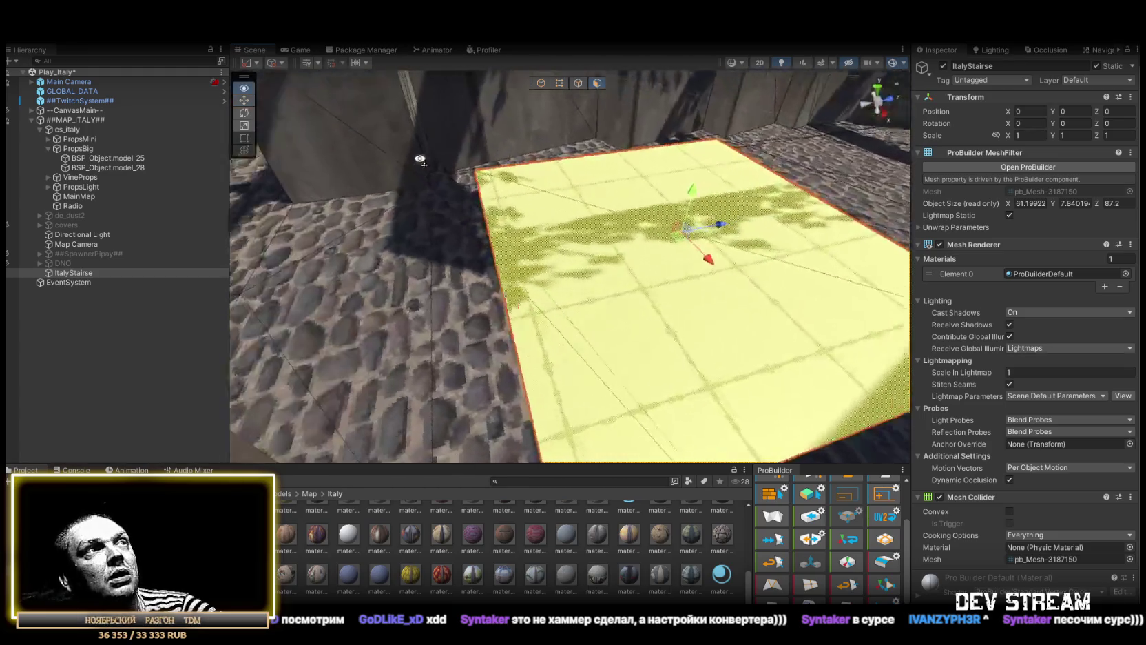
pyautogui.moveTo(492, 185)
pyautogui.mouseDown()
pyautogui.moveTo(504, 179)
pyautogui.moveTo(333, 192)
pyautogui.moveTo(666, 119)
pyautogui.mouseUp()
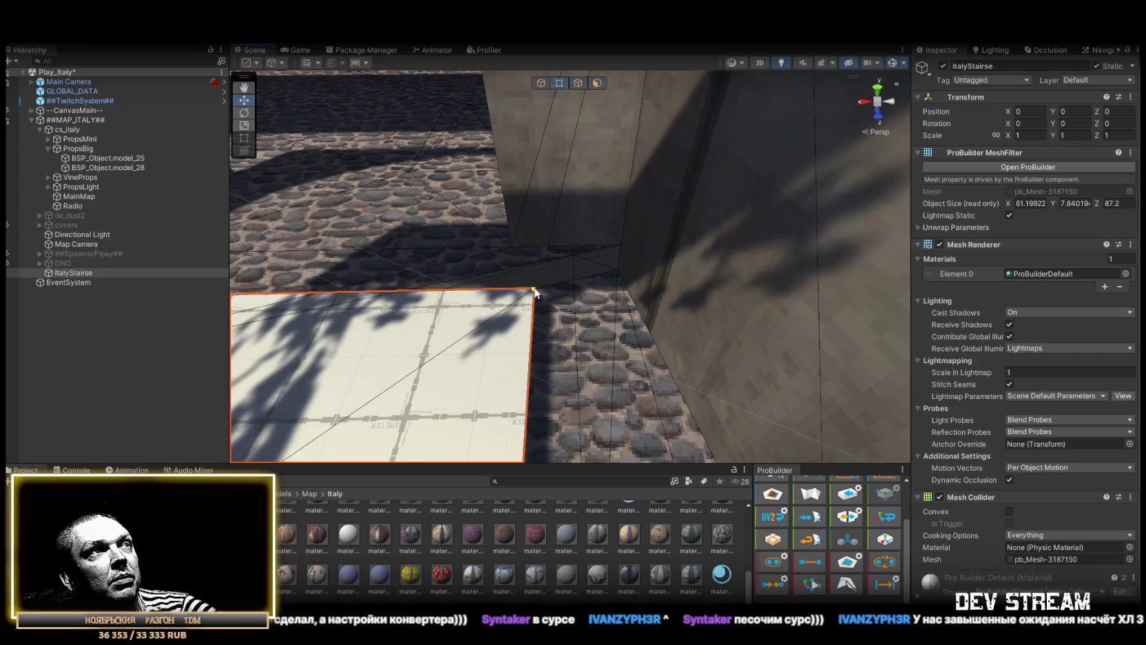
pyautogui.moveTo(639, 250); pyautogui.dragTo(587, 222)
pyautogui.moveTo(487, 259); pyautogui.dragTo(637, 367)
pyautogui.moveTo(615, 405)
pyautogui.mouseDown()
pyautogui.moveTo(497, 237)
pyautogui.moveTo(825, 244)
pyautogui.mouseUp()
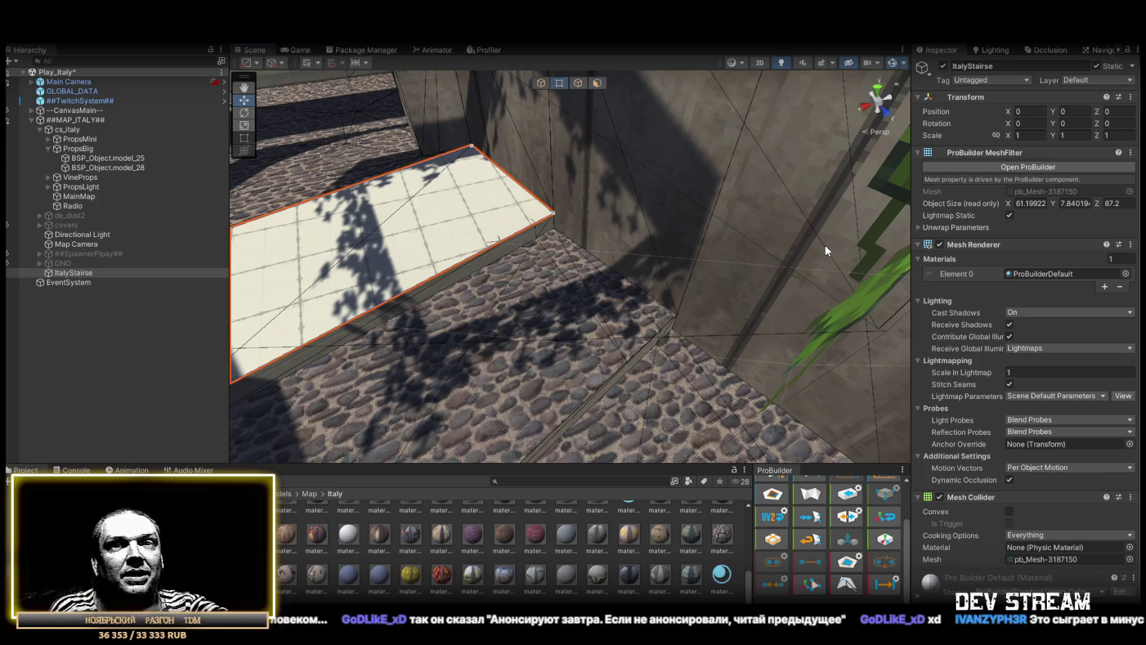
pyautogui.moveTo(825, 245); pyautogui.dragTo(813, 219)
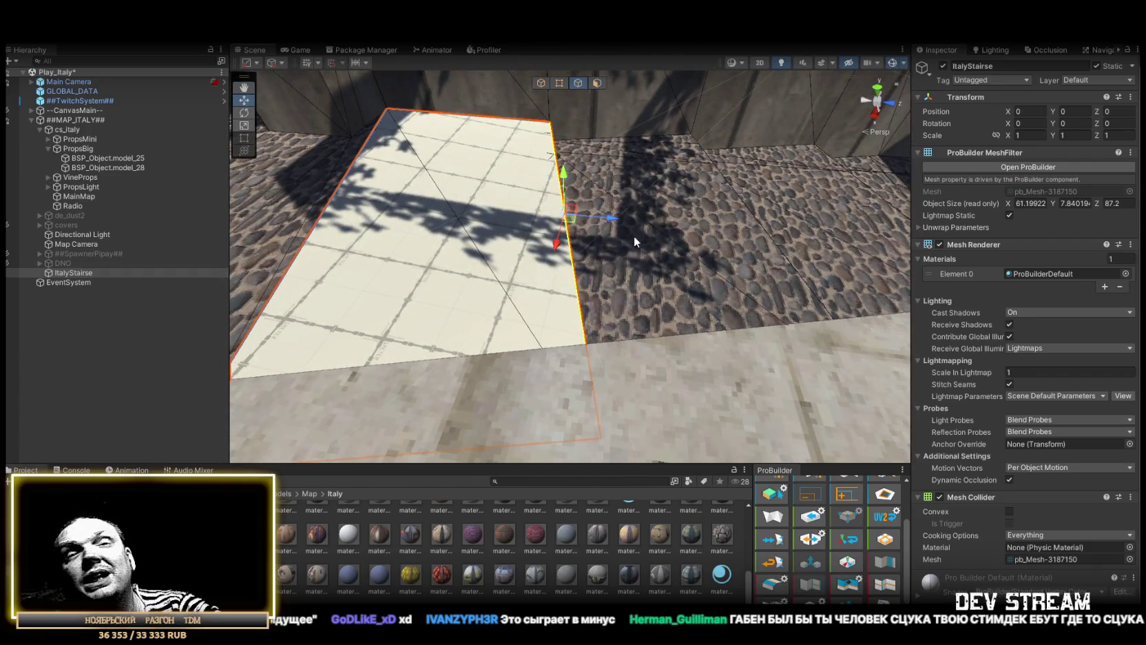
pyautogui.moveTo(642, 233)
pyautogui.mouseDown()
pyautogui.moveTo(696, 239)
pyautogui.moveTo(614, 253)
pyautogui.moveTo(797, 251)
pyautogui.moveTo(420, 161)
pyautogui.moveTo(482, 124)
pyautogui.mouseUp()
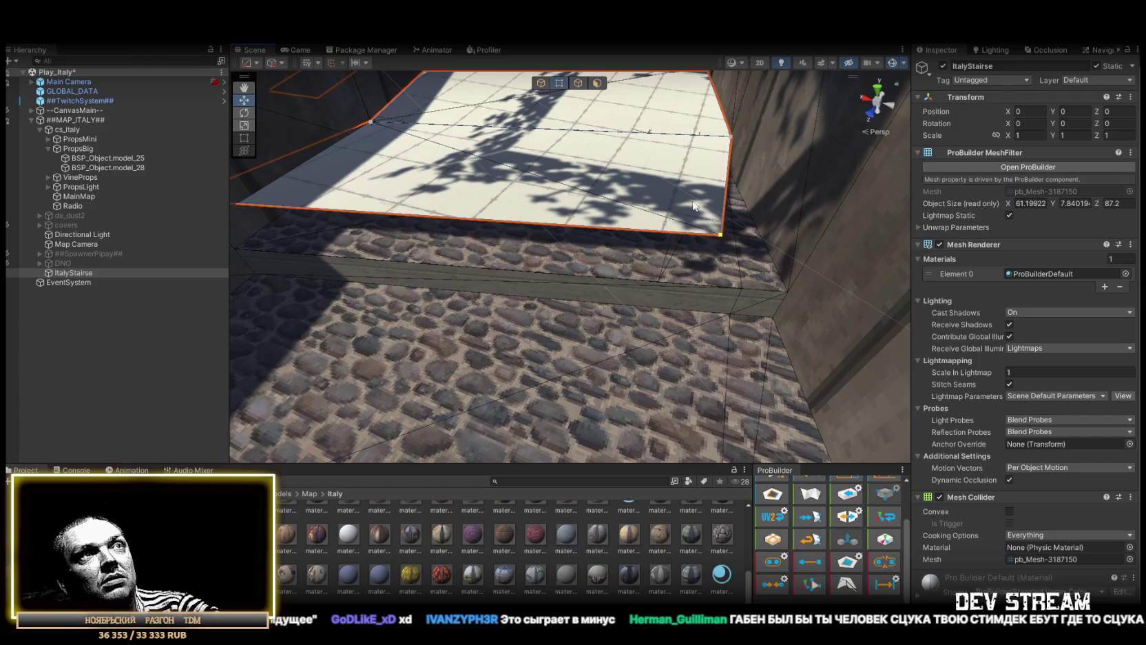
pyautogui.moveTo(793, 294)
pyautogui.mouseDown()
pyautogui.moveTo(552, 196)
pyautogui.moveTo(538, 241)
pyautogui.moveTo(523, 224)
pyautogui.mouseUp()
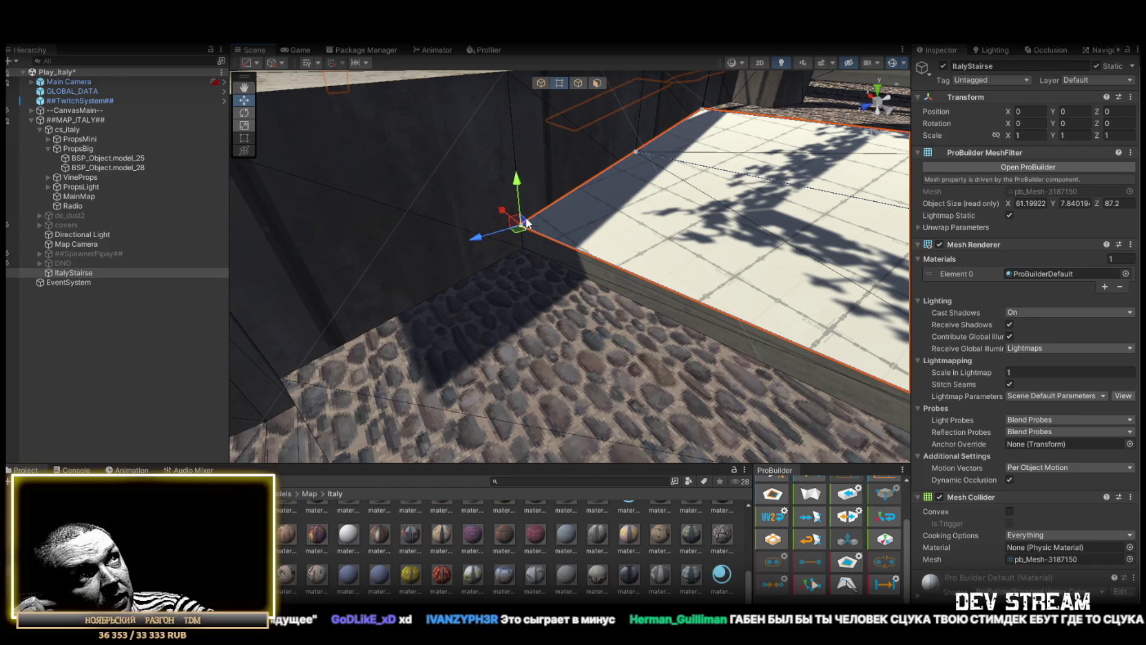
pyautogui.moveTo(584, 197)
pyautogui.mouseDown()
pyautogui.moveTo(614, 274)
pyautogui.moveTo(658, 82)
pyautogui.mouseUp()
pyautogui.moveTo(571, 196)
pyautogui.mouseDown()
pyautogui.moveTo(703, 237)
pyautogui.moveTo(523, 228)
pyautogui.mouseUp()
pyautogui.moveTo(441, 202)
pyautogui.mouseDown()
pyautogui.moveTo(650, 237)
pyautogui.moveTo(604, 323)
pyautogui.moveTo(620, 91)
pyautogui.moveTo(617, 205)
pyautogui.mouseUp()
pyautogui.moveTo(647, 284)
pyautogui.mouseDown()
pyautogui.moveTo(480, 154)
pyautogui.moveTo(486, 200)
pyautogui.moveTo(651, 110)
pyautogui.mouseUp()
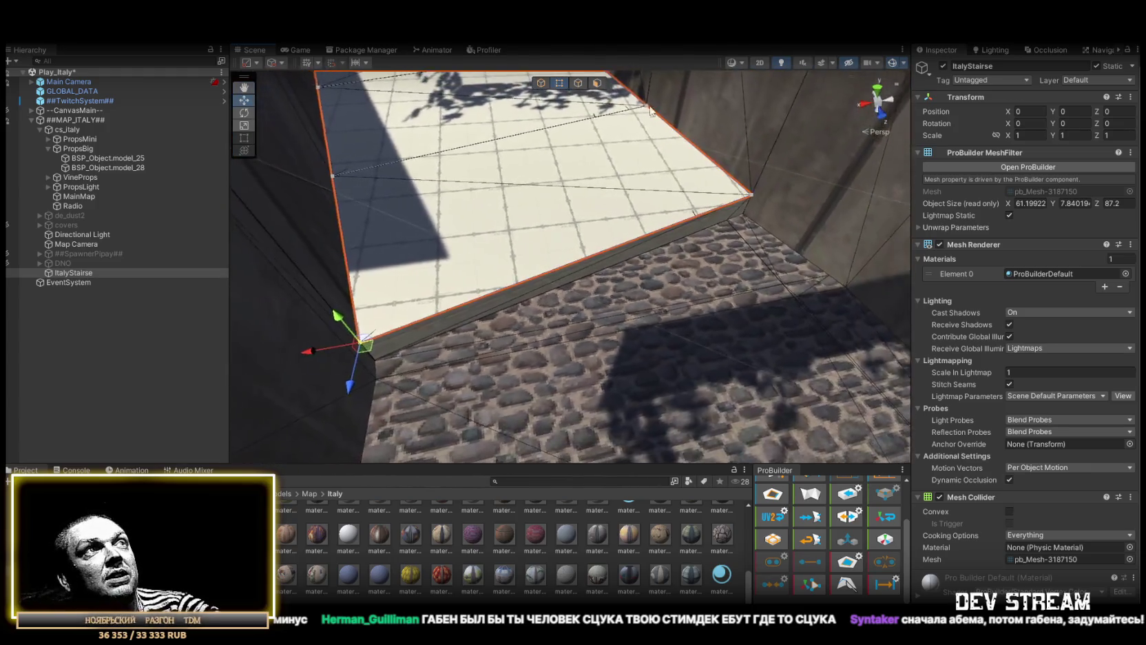
pyautogui.moveTo(599, 244)
pyautogui.mouseDown()
pyautogui.moveTo(770, 290)
pyautogui.moveTo(705, 235)
pyautogui.moveTo(652, 243)
pyautogui.moveTo(647, 276)
pyautogui.moveTo(358, 327)
pyautogui.moveTo(394, 134)
pyautogui.moveTo(678, 120)
pyautogui.moveTo(575, 86)
pyautogui.mouseUp()
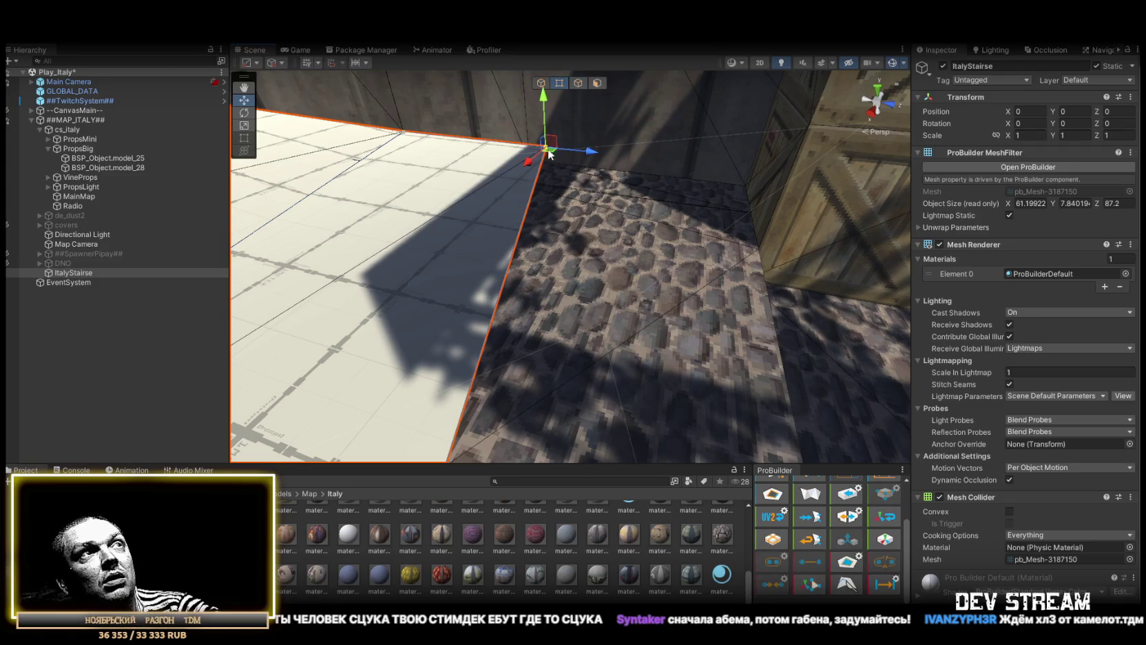
pyautogui.moveTo(546, 149)
pyautogui.mouseDown()
pyautogui.moveTo(744, 179)
pyautogui.moveTo(406, 235)
pyautogui.moveTo(467, 180)
pyautogui.mouseUp()
# - Widen the slab edge out onto the cobblestones and lower it slightly
pyautogui.moveTo(424, 225)
pyautogui.mouseDown()
pyautogui.moveTo(483, 256)
pyautogui.moveTo(646, 255)
pyautogui.moveTo(543, 65)
pyautogui.mouseUp()
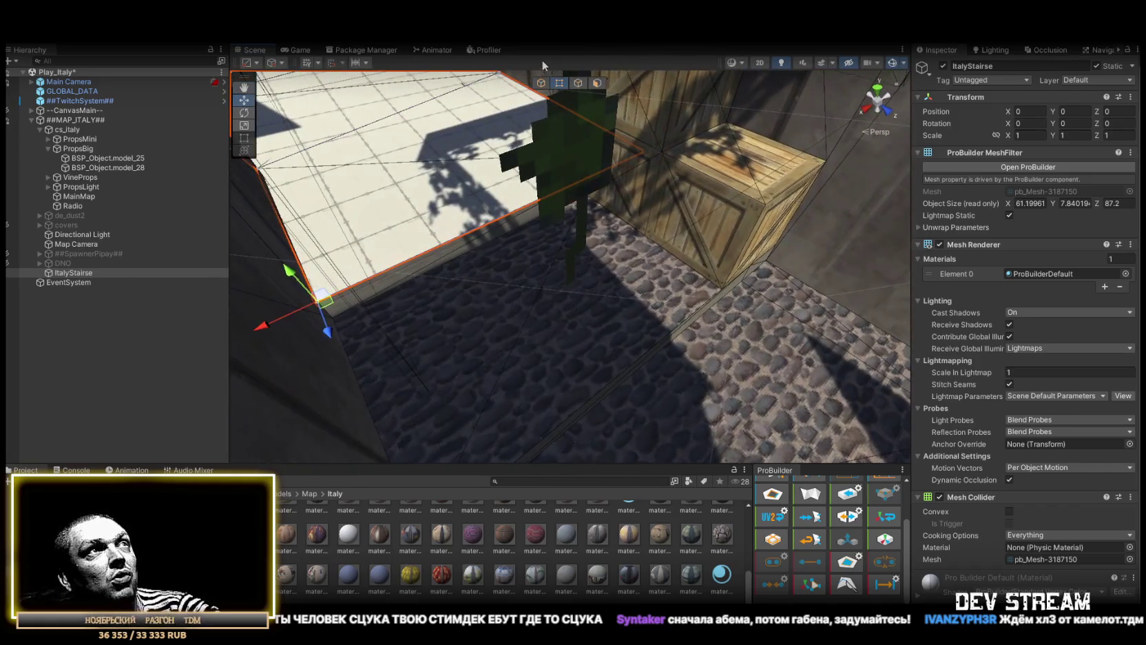
pyautogui.moveTo(502, 219)
pyautogui.mouseDown()
pyautogui.moveTo(486, 226)
pyautogui.moveTo(649, 256)
pyautogui.moveTo(528, 213)
pyautogui.mouseUp()
pyautogui.moveTo(635, 234); pyautogui.dragTo(660, 234)
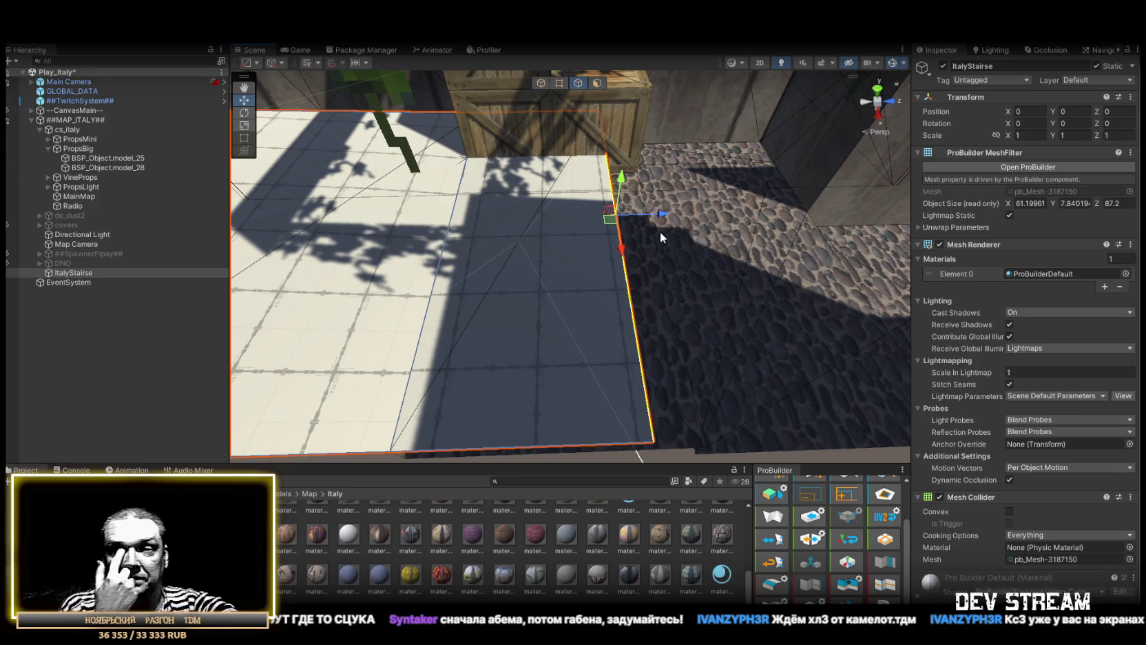
pyautogui.moveTo(738, 236); pyautogui.dragTo(512, 239)
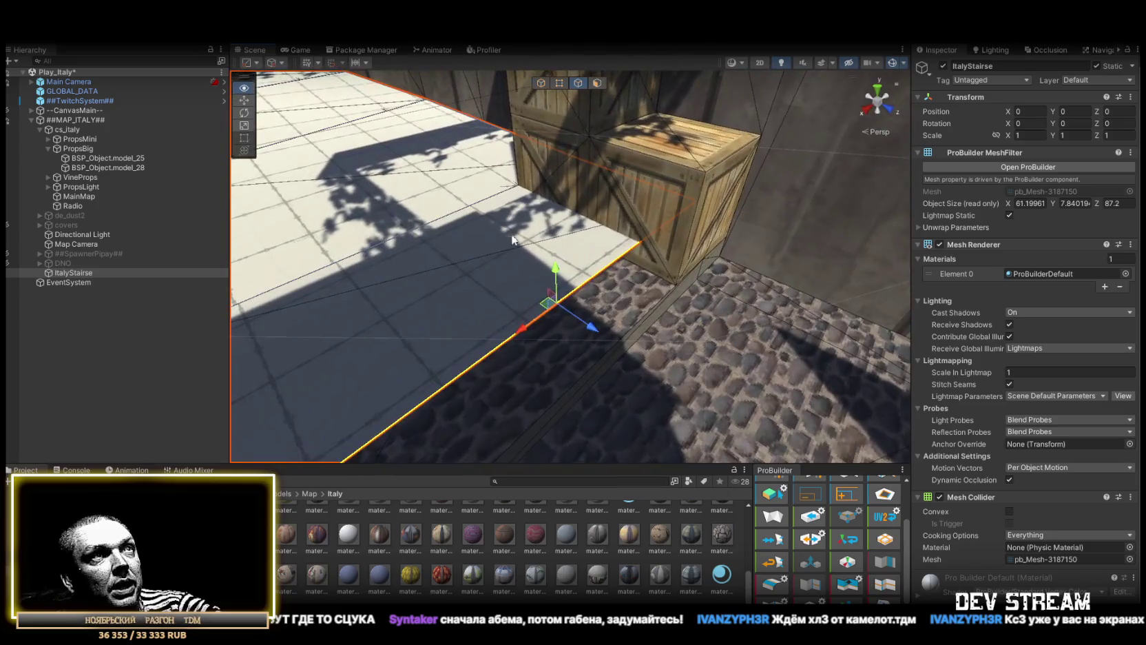
pyautogui.moveTo(560, 273); pyautogui.dragTo(559, 301)
pyautogui.moveTo(592, 352)
pyautogui.mouseDown()
pyautogui.moveTo(692, 307)
pyautogui.moveTo(445, 259)
pyautogui.moveTo(478, 235)
pyautogui.moveTo(548, 312)
pyautogui.moveTo(497, 248)
pyautogui.moveTo(806, 252)
pyautogui.mouseUp()
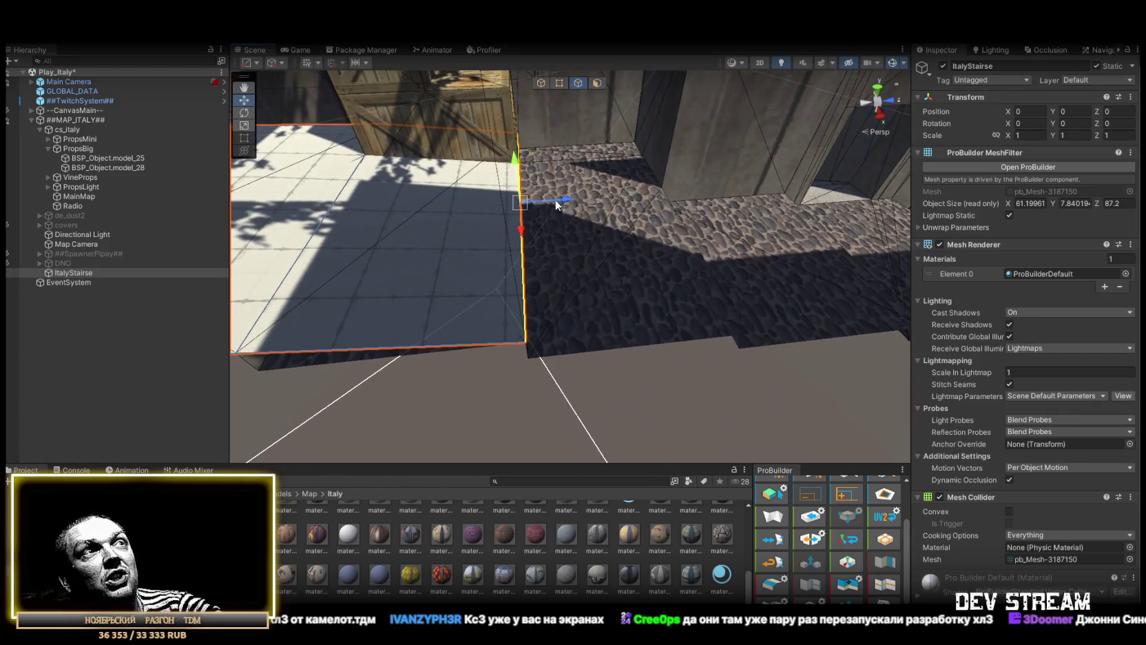
pyautogui.moveTo(690, 146)
pyautogui.mouseDown()
pyautogui.moveTo(615, 232)
pyautogui.moveTo(507, 204)
pyautogui.moveTo(699, 219)
pyautogui.moveTo(623, 219)
pyautogui.mouseUp()
pyautogui.moveTo(701, 219)
pyautogui.mouseDown()
pyautogui.moveTo(554, 168)
pyautogui.moveTo(587, 195)
pyautogui.mouseUp()
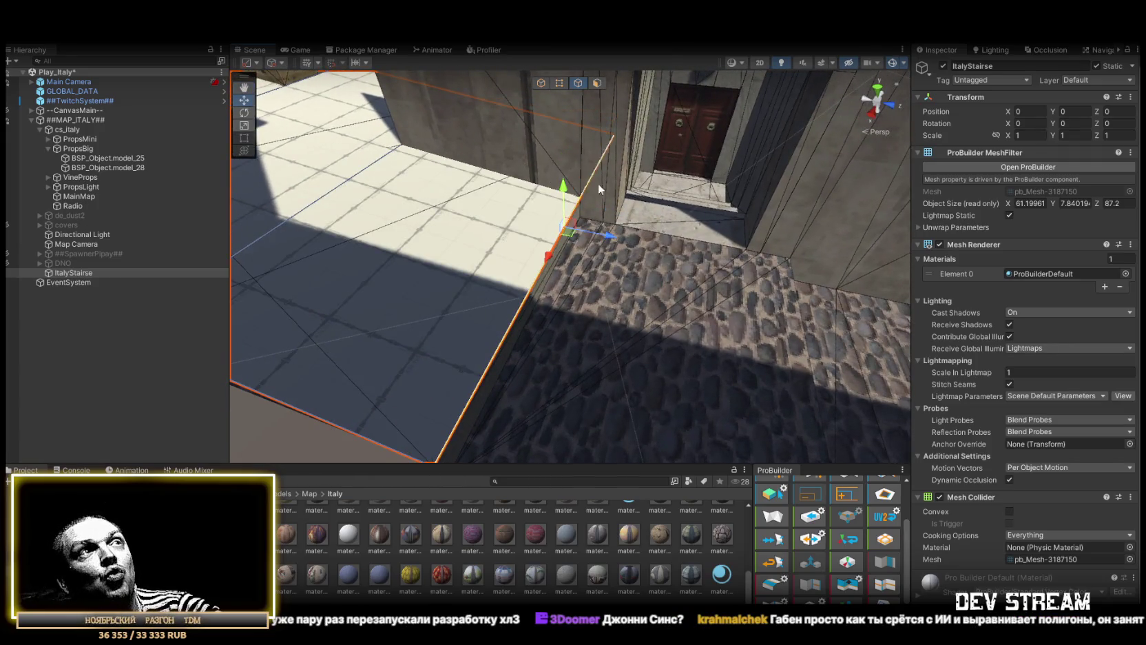
# - Select the floor edge near the door and extend the floor over the cobblestones
pyautogui.click(556, 121)
pyautogui.moveTo(556, 121); pyautogui.dragTo(625, 147)
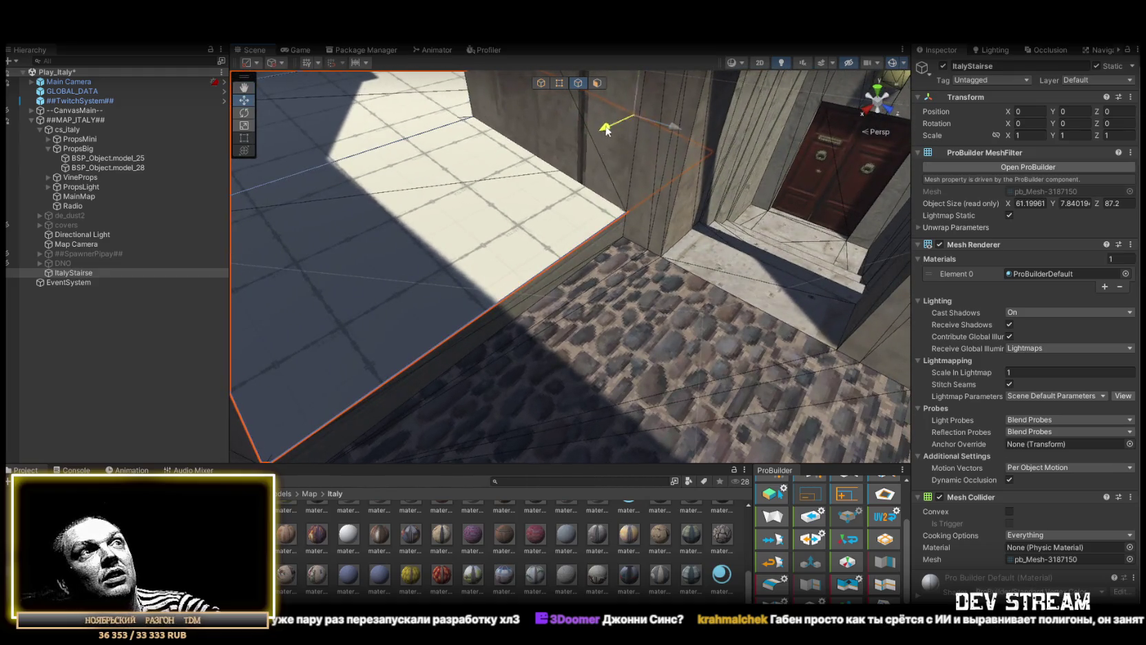
pyautogui.moveTo(605, 229)
pyautogui.mouseDown()
pyautogui.moveTo(647, 210)
pyautogui.moveTo(703, 251)
pyautogui.moveTo(570, 91)
pyautogui.mouseUp()
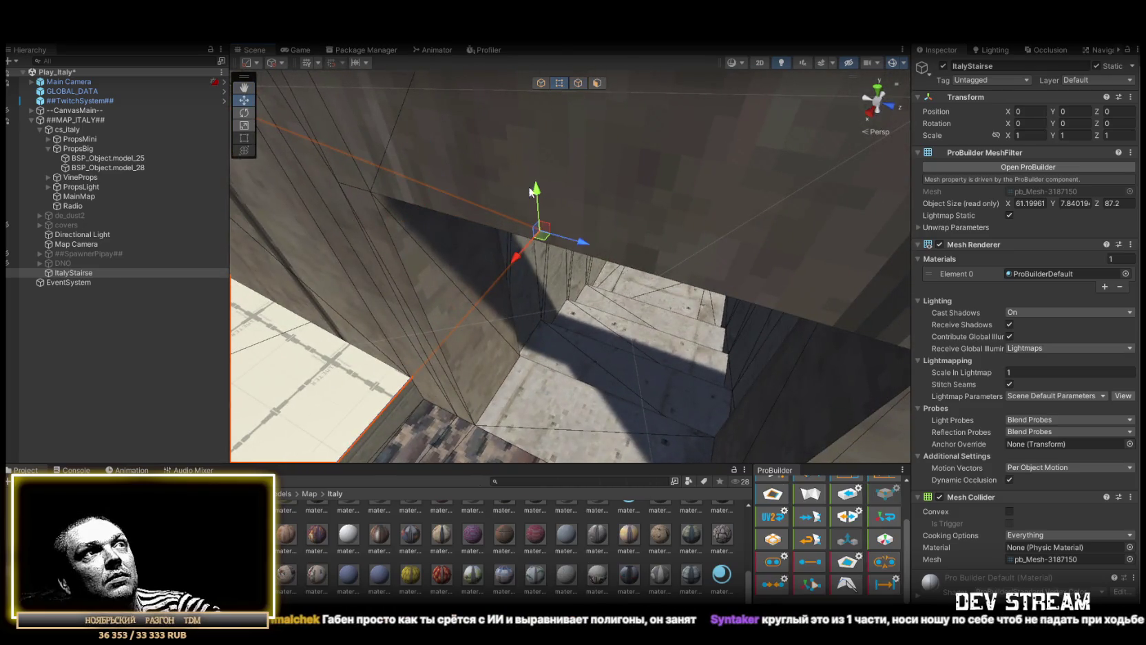
pyautogui.moveTo(517, 266)
pyautogui.mouseDown()
pyautogui.moveTo(370, 283)
pyautogui.moveTo(612, 246)
pyautogui.mouseUp()
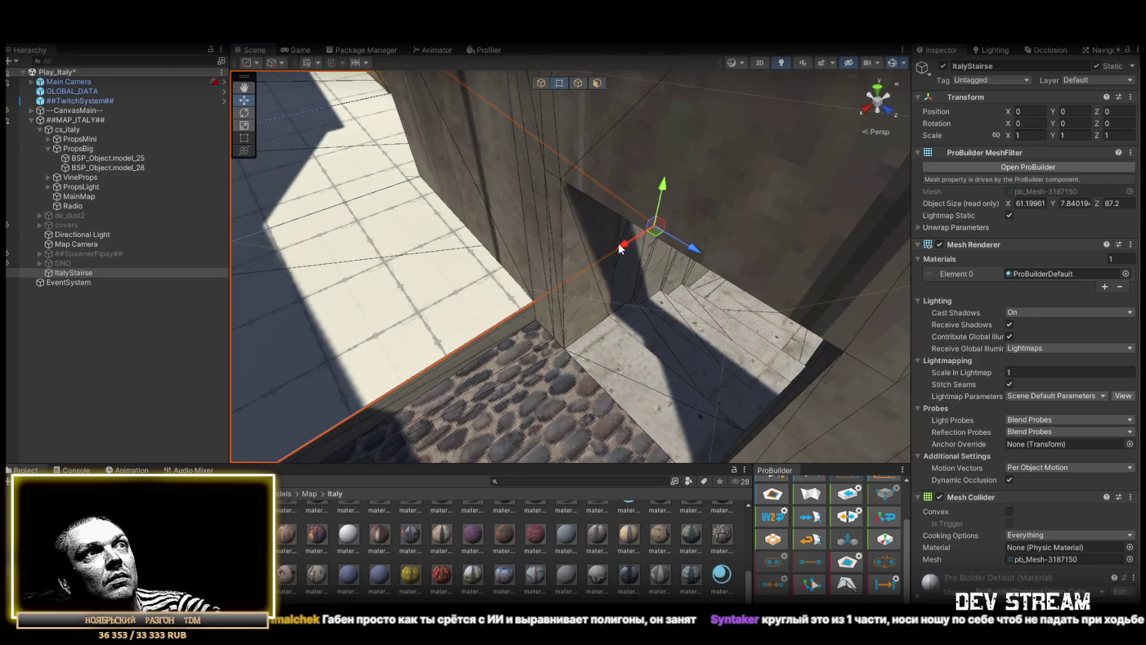
pyautogui.moveTo(480, 325)
pyautogui.mouseDown()
pyautogui.moveTo(621, 366)
pyautogui.moveTo(524, 394)
pyautogui.moveTo(681, 320)
pyautogui.moveTo(578, 138)
pyautogui.moveTo(553, 147)
pyautogui.moveTo(567, 167)
pyautogui.mouseUp()
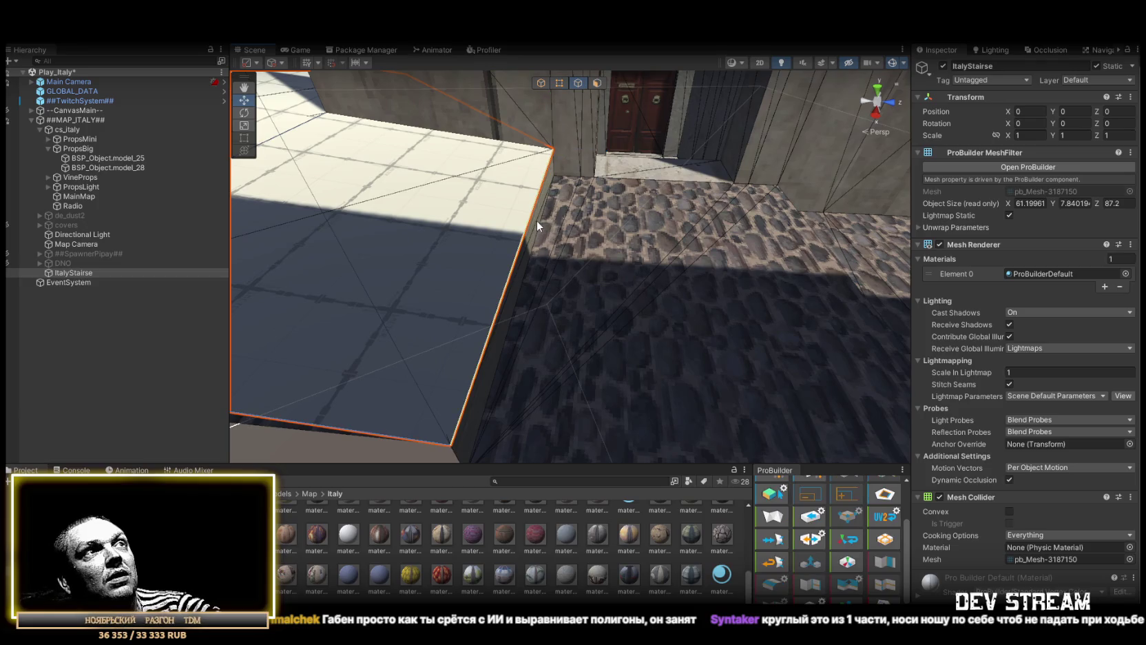
pyautogui.click(534, 223)
pyautogui.moveTo(533, 223); pyautogui.dragTo(531, 192)
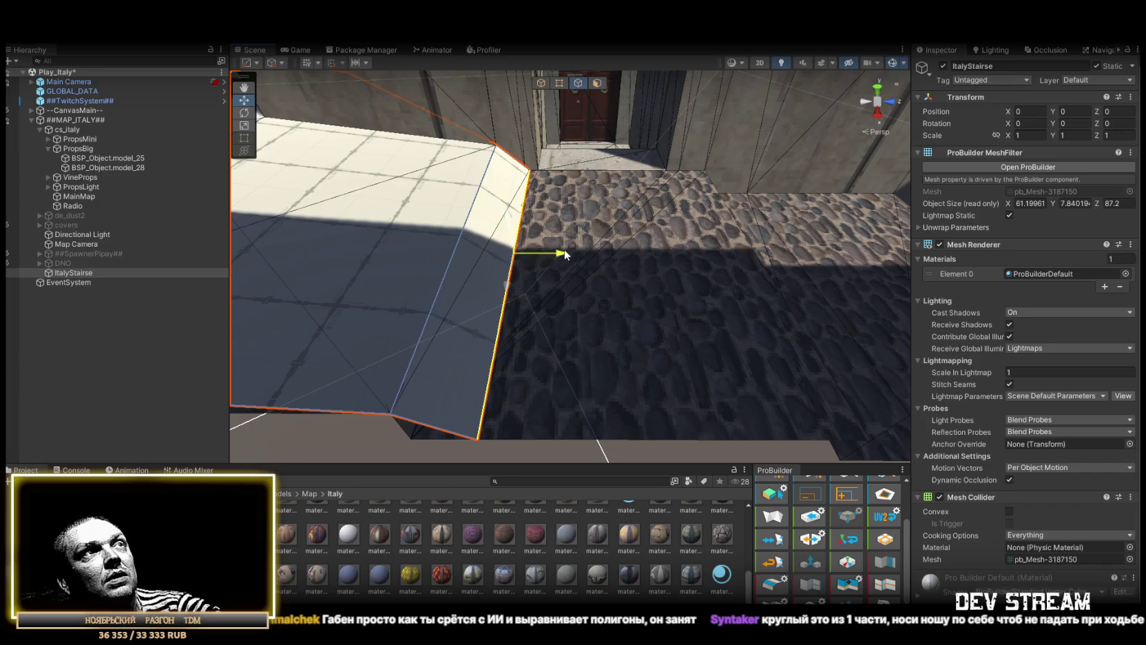
pyautogui.moveTo(617, 212)
pyautogui.mouseDown()
pyautogui.moveTo(202, 137)
pyautogui.moveTo(547, 164)
pyautogui.moveTo(557, 251)
pyautogui.mouseUp()
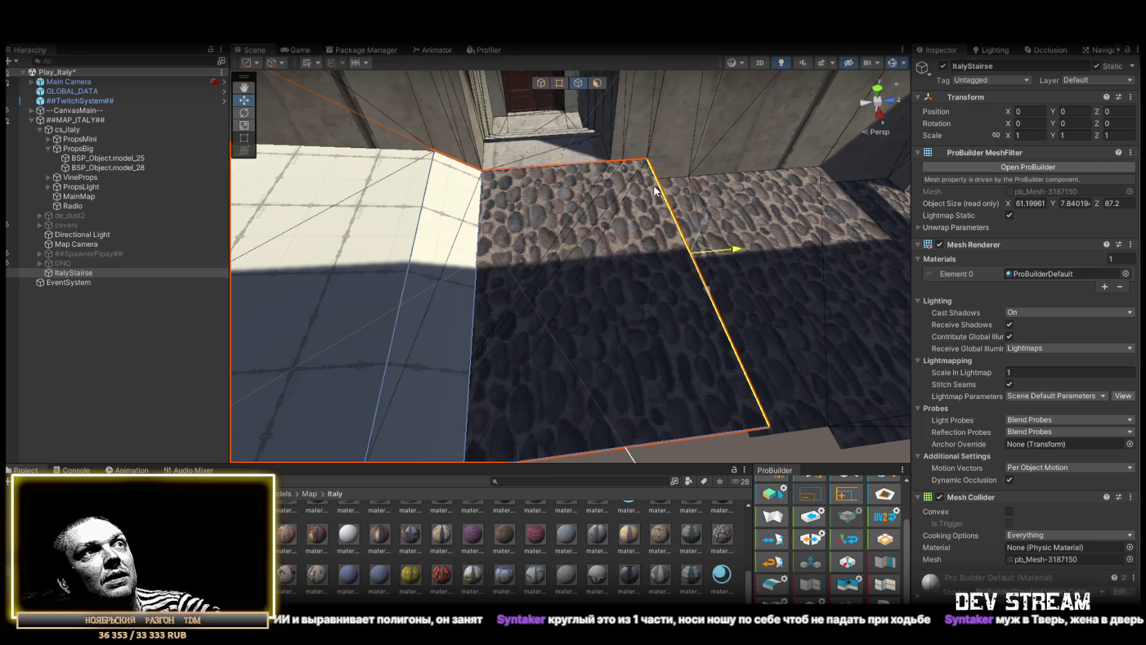
pyautogui.moveTo(640, 168)
pyautogui.mouseDown()
pyautogui.moveTo(569, 248)
pyautogui.moveTo(576, 211)
pyautogui.mouseUp()
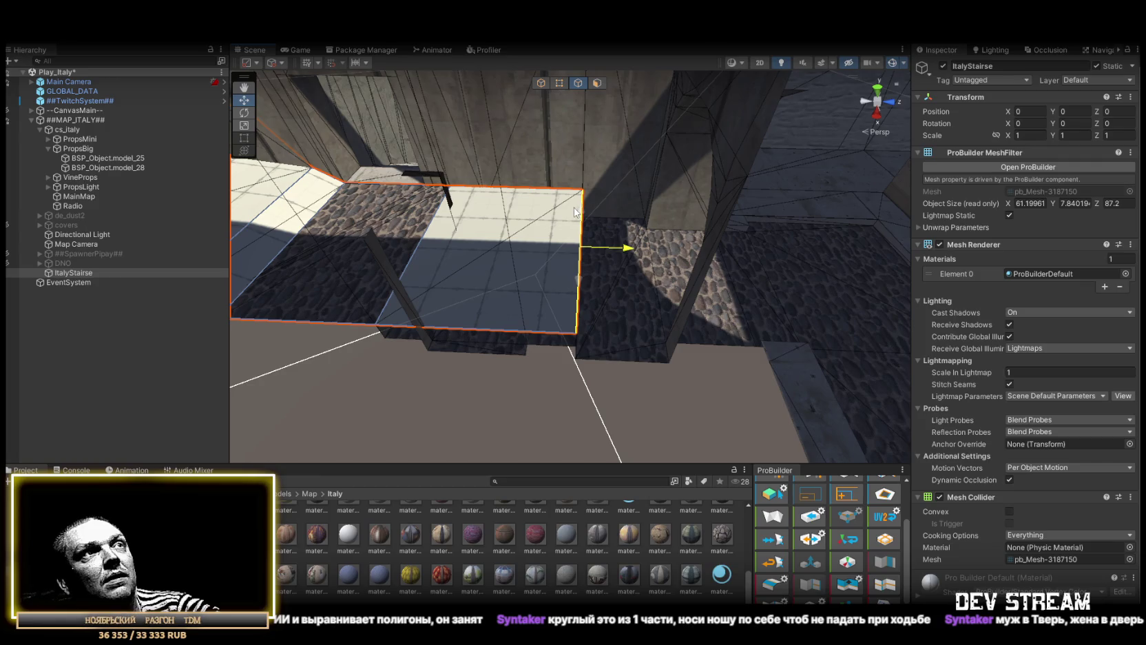
pyautogui.moveTo(649, 272); pyautogui.dragTo(518, 253)
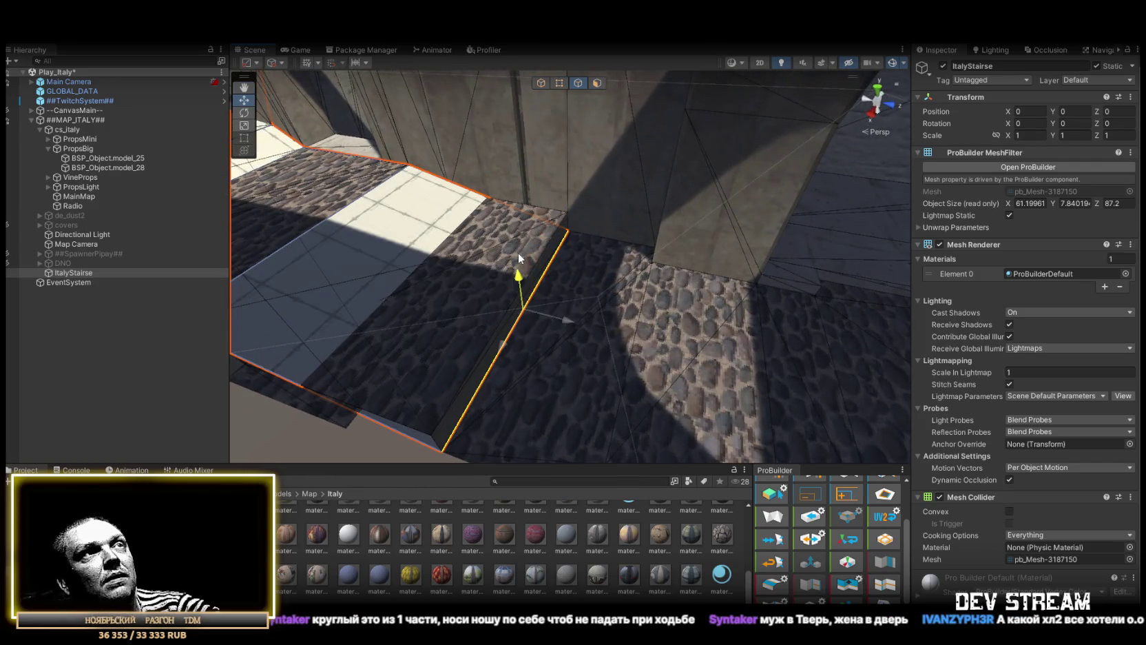
pyautogui.moveTo(566, 220)
pyautogui.mouseDown()
pyautogui.moveTo(583, 317)
pyautogui.moveTo(651, 316)
pyautogui.moveTo(579, 265)
pyautogui.moveTo(475, 238)
pyautogui.mouseUp()
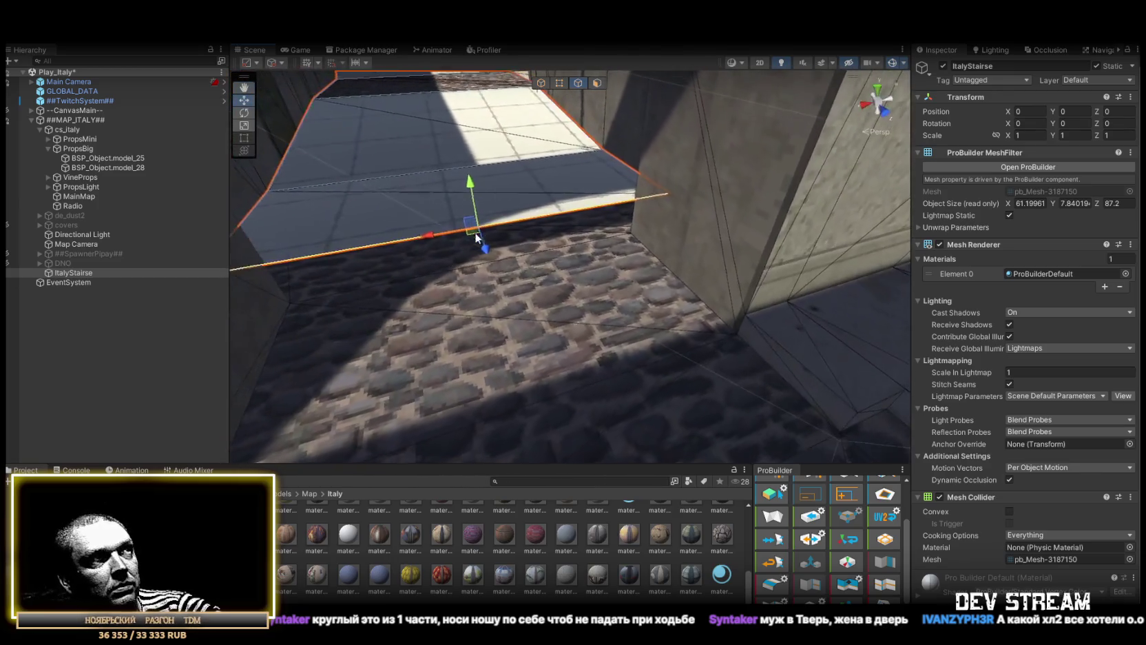
# - Lower the selected edge and stretch the top face wider, giving a 63.058 × 8 mesh
pyautogui.moveTo(475, 192)
pyautogui.mouseDown()
pyautogui.moveTo(482, 227)
pyautogui.moveTo(595, 352)
pyautogui.moveTo(657, 397)
pyautogui.moveTo(536, 316)
pyautogui.moveTo(838, 332)
pyautogui.moveTo(784, 429)
pyautogui.moveTo(716, 375)
pyautogui.moveTo(729, 384)
pyautogui.moveTo(742, 307)
pyautogui.moveTo(647, 288)
pyautogui.moveTo(688, 303)
pyautogui.moveTo(674, 324)
pyautogui.moveTo(624, 286)
pyautogui.moveTo(733, 281)
pyautogui.moveTo(785, 313)
pyautogui.moveTo(665, 374)
pyautogui.moveTo(605, 262)
pyautogui.moveTo(544, 259)
pyautogui.moveTo(476, 301)
pyautogui.moveTo(397, 229)
pyautogui.mouseUp()
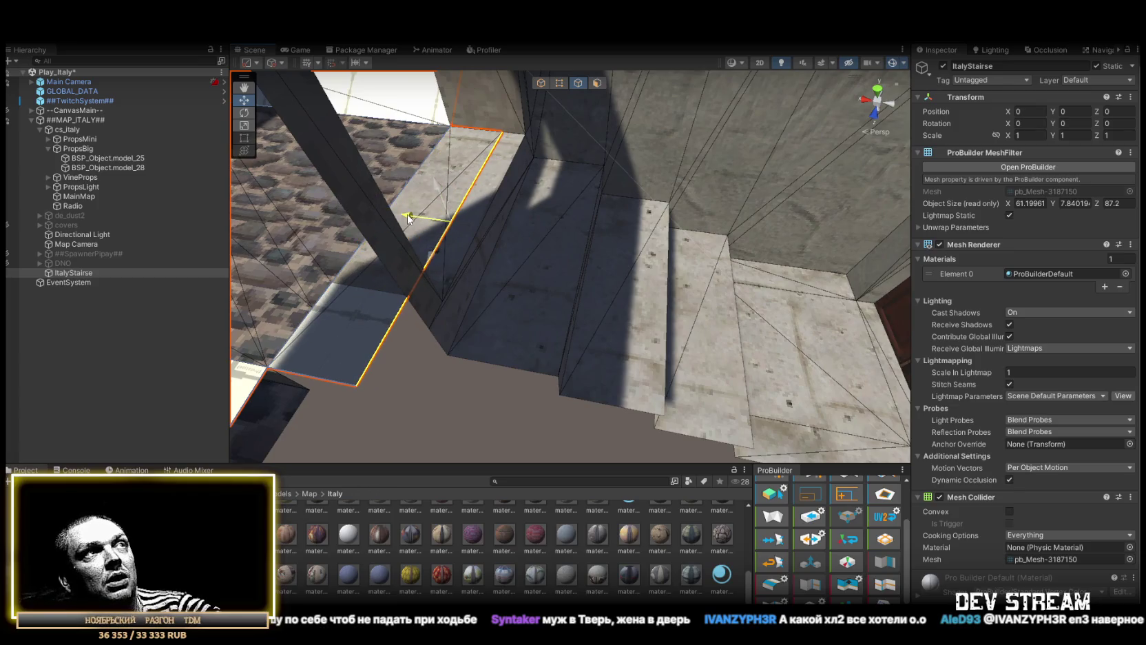
pyautogui.moveTo(553, 219)
pyautogui.mouseDown()
pyautogui.moveTo(609, 245)
pyautogui.moveTo(366, 236)
pyautogui.moveTo(571, 215)
pyautogui.mouseUp()
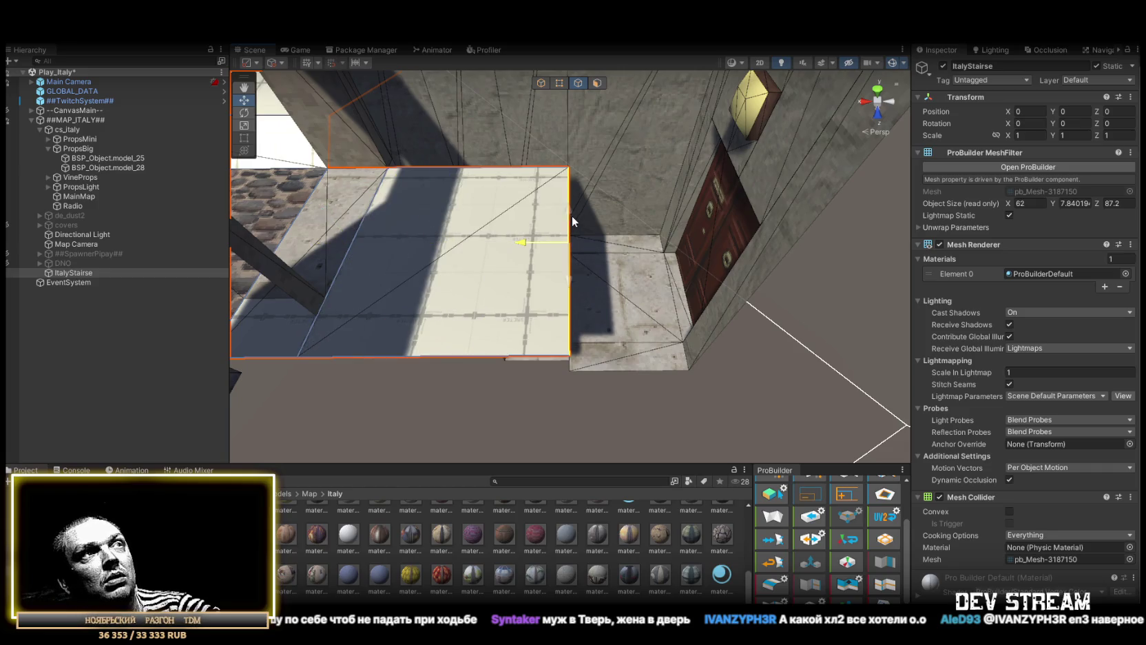
pyautogui.moveTo(585, 365); pyautogui.dragTo(570, 383)
pyautogui.moveTo(520, 316)
pyautogui.mouseDown()
pyautogui.moveTo(589, 319)
pyautogui.moveTo(371, 268)
pyautogui.moveTo(350, 279)
pyautogui.moveTo(423, 289)
pyautogui.moveTo(537, 223)
pyautogui.mouseUp()
# - Switch to Face mode, select the large stair face and frame it
pyautogui.click(597, 82)
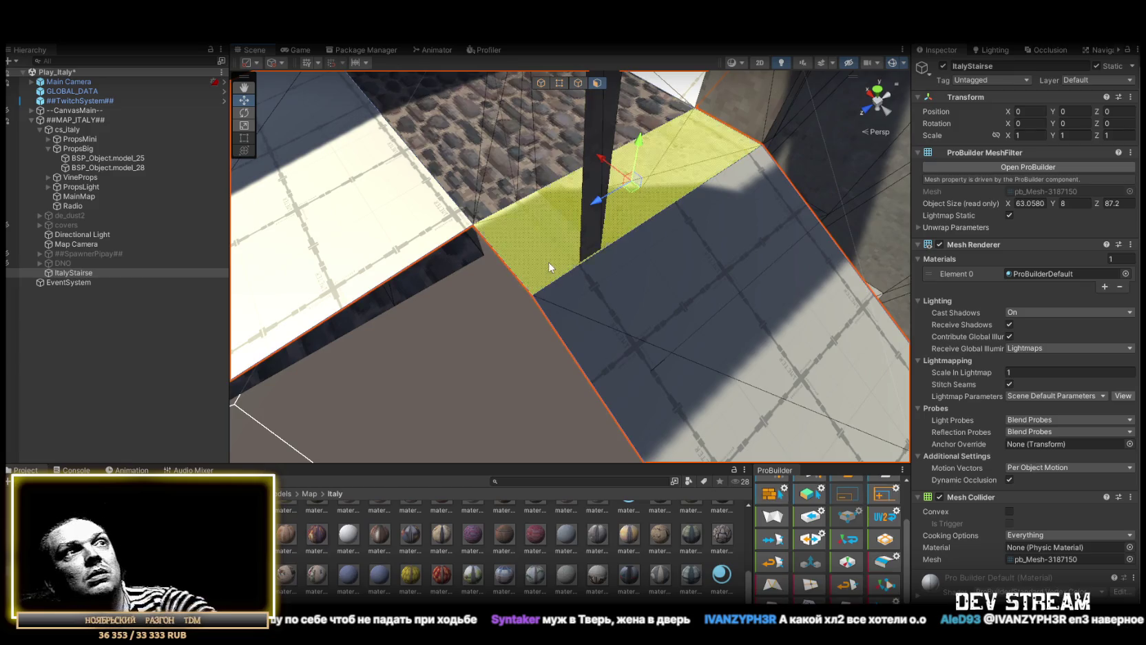
pyautogui.click(711, 272)
pyautogui.press('f')
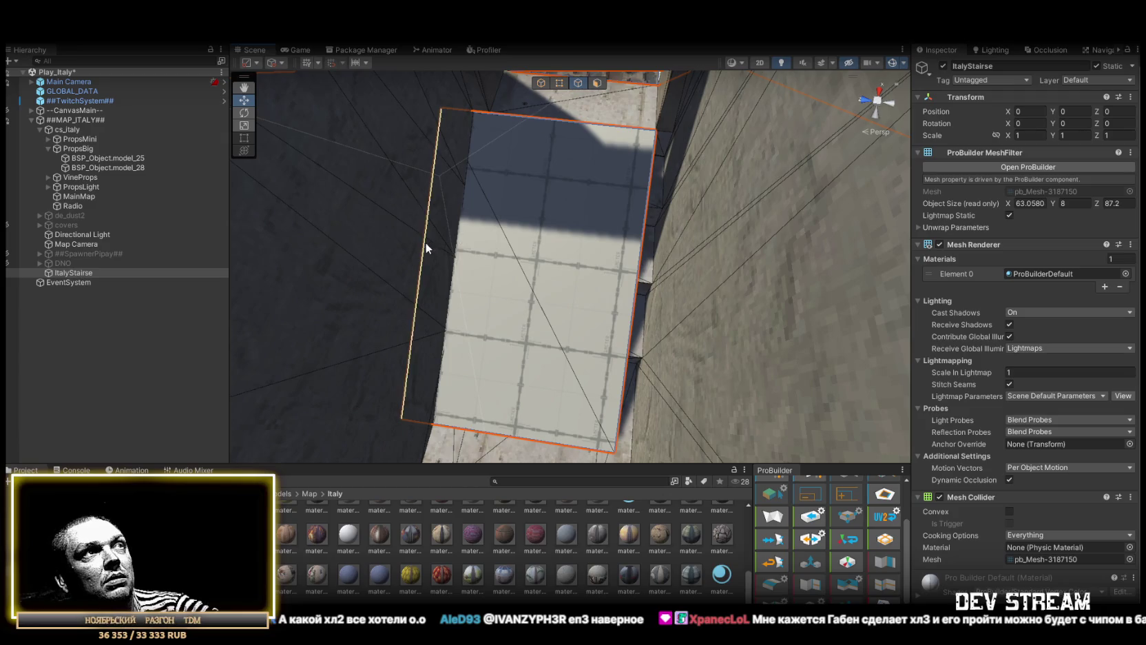
pyautogui.moveTo(426, 248); pyautogui.dragTo(457, 296)
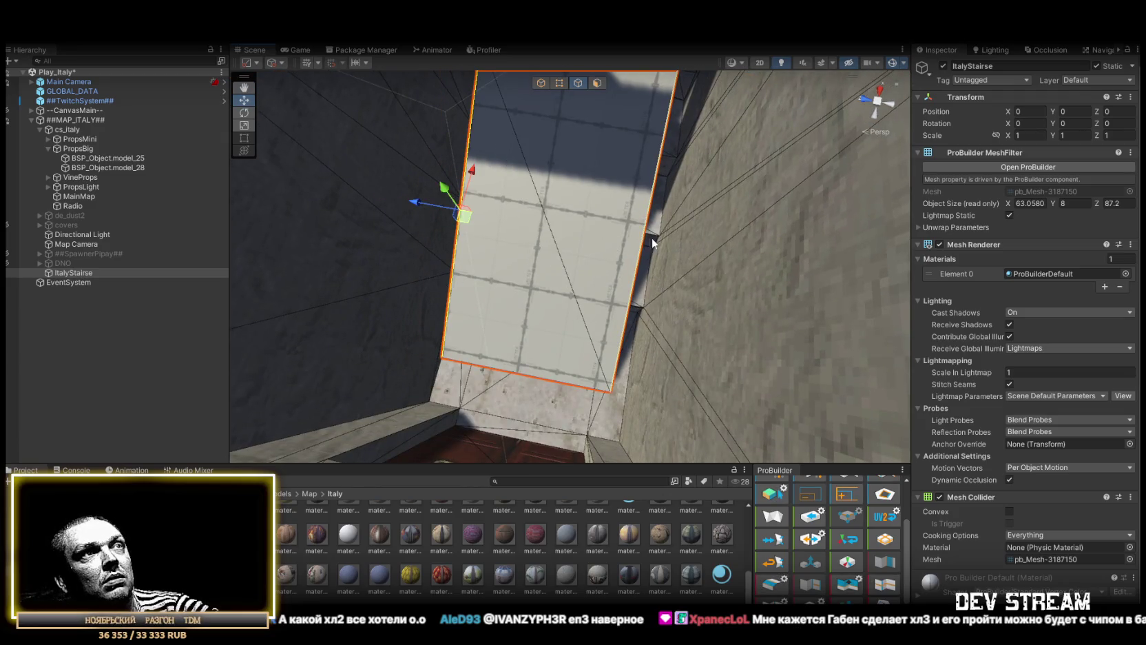
pyautogui.moveTo(642, 320)
pyautogui.mouseDown()
pyautogui.moveTo(606, 358)
pyautogui.moveTo(727, 241)
pyautogui.moveTo(479, 309)
pyautogui.moveTo(461, 346)
pyautogui.moveTo(588, 350)
pyautogui.moveTo(401, 340)
pyautogui.moveTo(388, 351)
pyautogui.mouseUp()
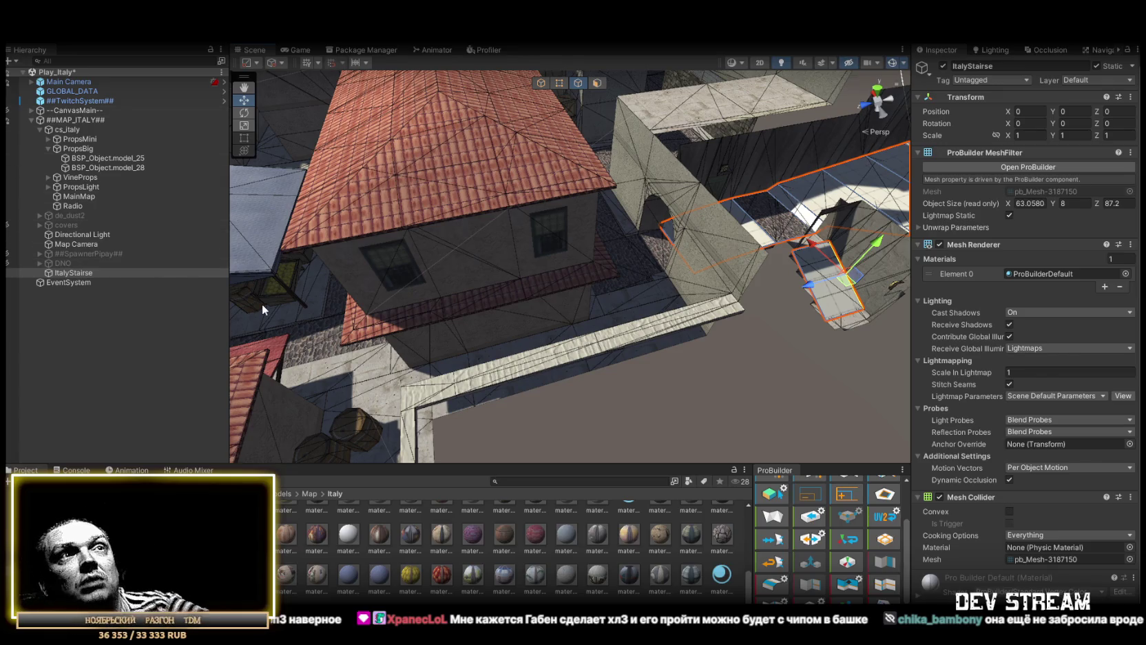
pyautogui.moveTo(526, 294)
pyautogui.mouseDown()
pyautogui.moveTo(449, 293)
pyautogui.moveTo(661, 277)
pyautogui.moveTo(531, 204)
pyautogui.moveTo(325, 258)
pyautogui.moveTo(369, 189)
pyautogui.moveTo(701, 214)
pyautogui.moveTo(380, 255)
pyautogui.moveTo(337, 235)
pyautogui.moveTo(386, 334)
pyautogui.moveTo(310, 228)
pyautogui.moveTo(837, 219)
pyautogui.moveTo(322, 198)
pyautogui.moveTo(366, 236)
pyautogui.moveTo(619, 235)
pyautogui.moveTo(629, 223)
pyautogui.moveTo(698, 248)
pyautogui.moveTo(525, 238)
pyautogui.moveTo(222, 248)
pyautogui.moveTo(227, 212)
pyautogui.moveTo(127, 195)
pyautogui.moveTo(181, 206)
pyautogui.moveTo(320, 199)
pyautogui.moveTo(231, 176)
pyautogui.moveTo(45, 211)
pyautogui.moveTo(280, 194)
pyautogui.mouseUp()
# - Fly to an aerial view of the roofs and collapse the PropsBig group in the Hierarchy
pyautogui.moveTo(9, 196)
pyautogui.mouseDown()
pyautogui.moveTo(121, 284)
pyautogui.moveTo(437, 248)
pyautogui.moveTo(479, 206)
pyautogui.moveTo(241, 200)
pyautogui.mouseUp()
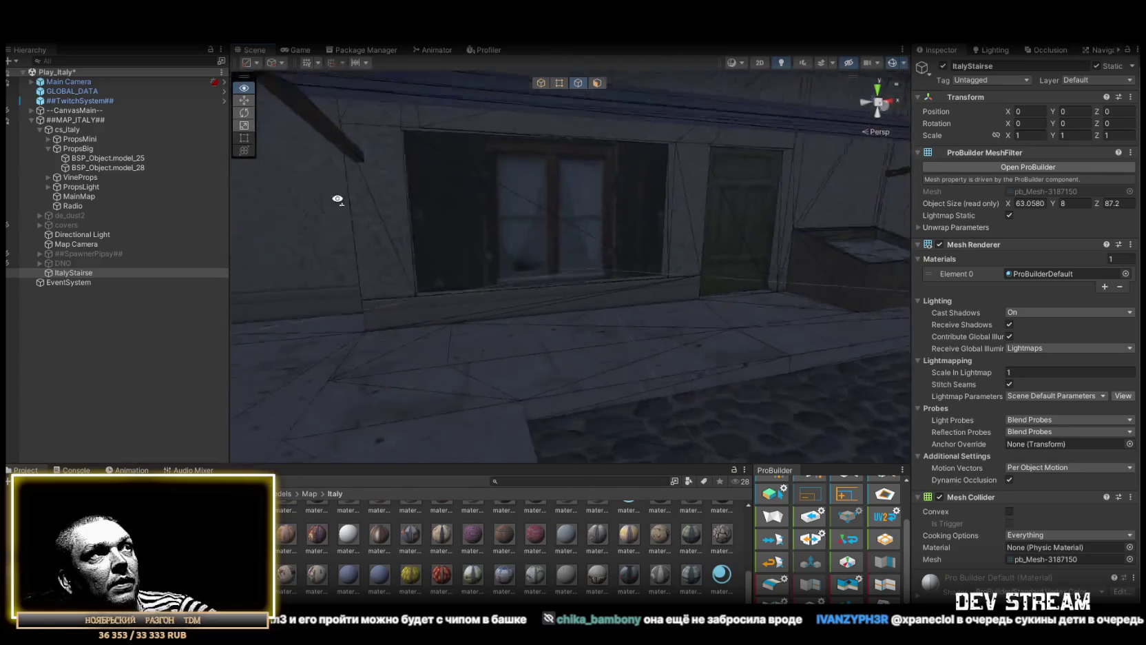
pyautogui.moveTo(153, 230)
pyautogui.mouseDown()
pyautogui.moveTo(158, 212)
pyautogui.moveTo(355, 273)
pyautogui.moveTo(843, 358)
pyautogui.mouseUp()
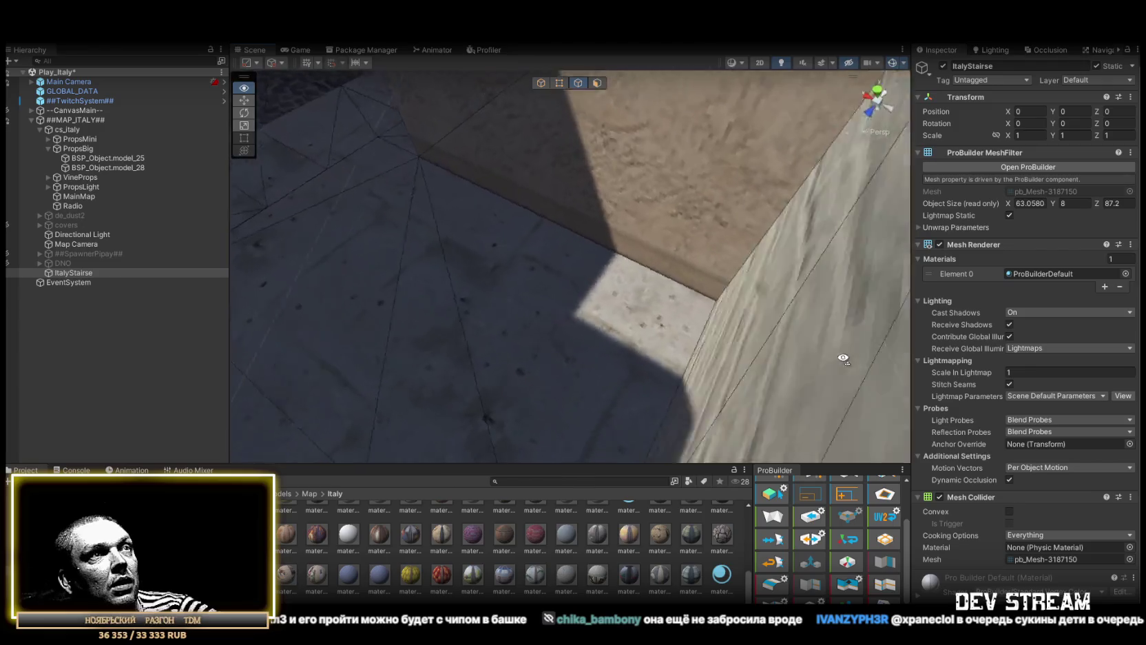
pyautogui.moveTo(709, 241); pyautogui.dragTo(577, 193)
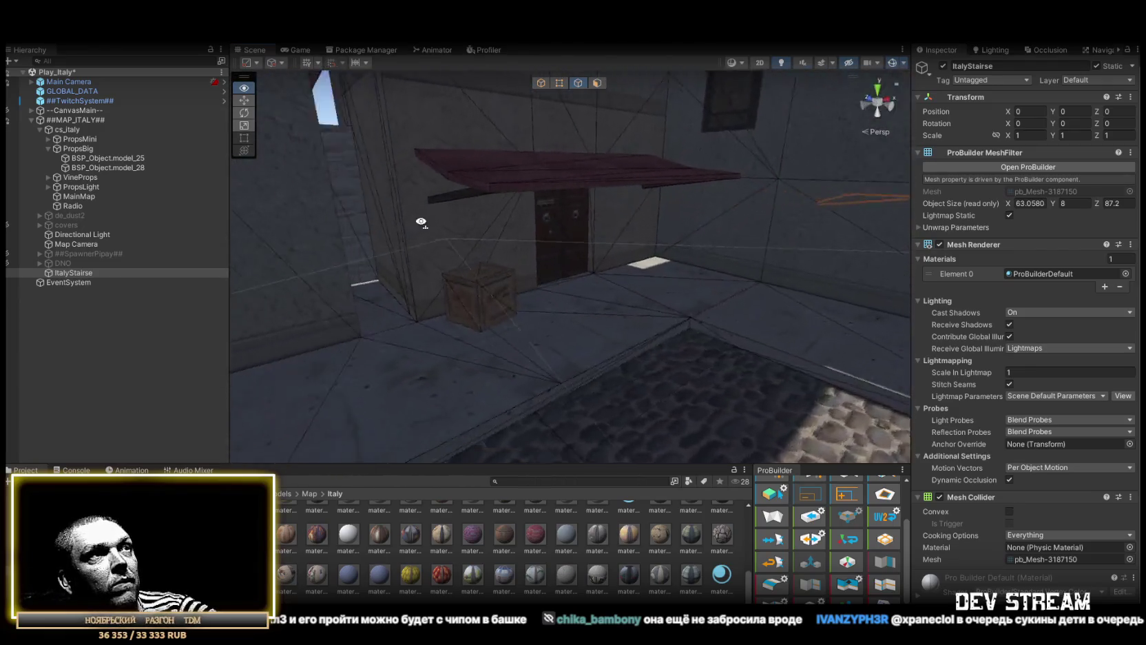
pyautogui.moveTo(361, 231)
pyautogui.mouseDown()
pyautogui.moveTo(346, 345)
pyautogui.moveTo(734, 289)
pyautogui.mouseUp()
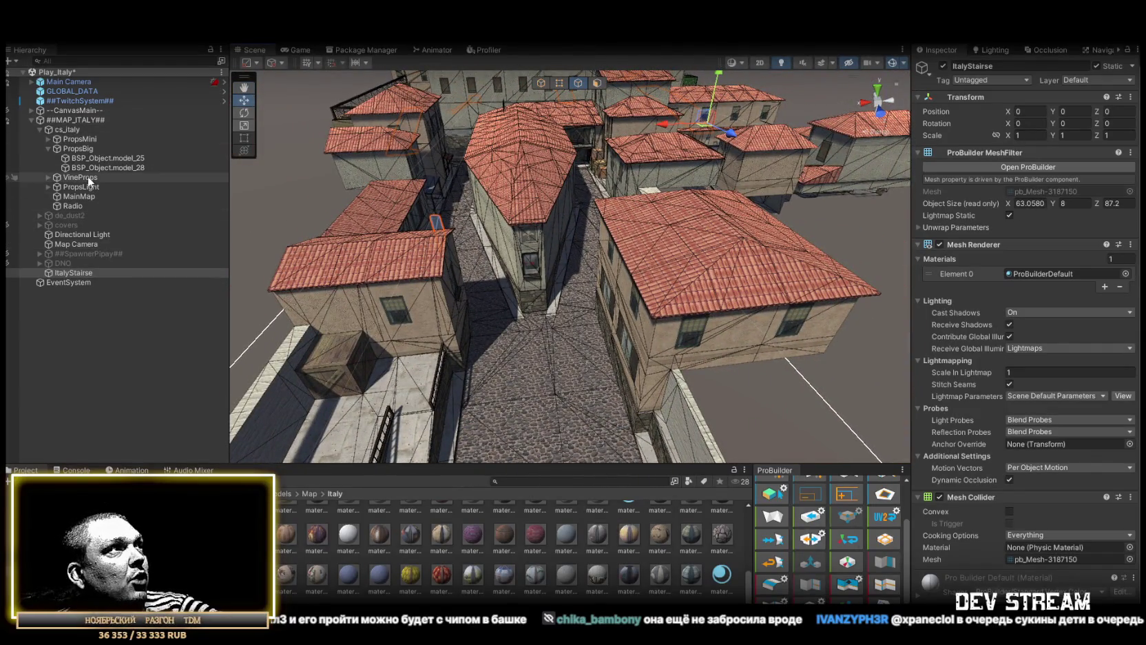
pyautogui.click(49, 148)
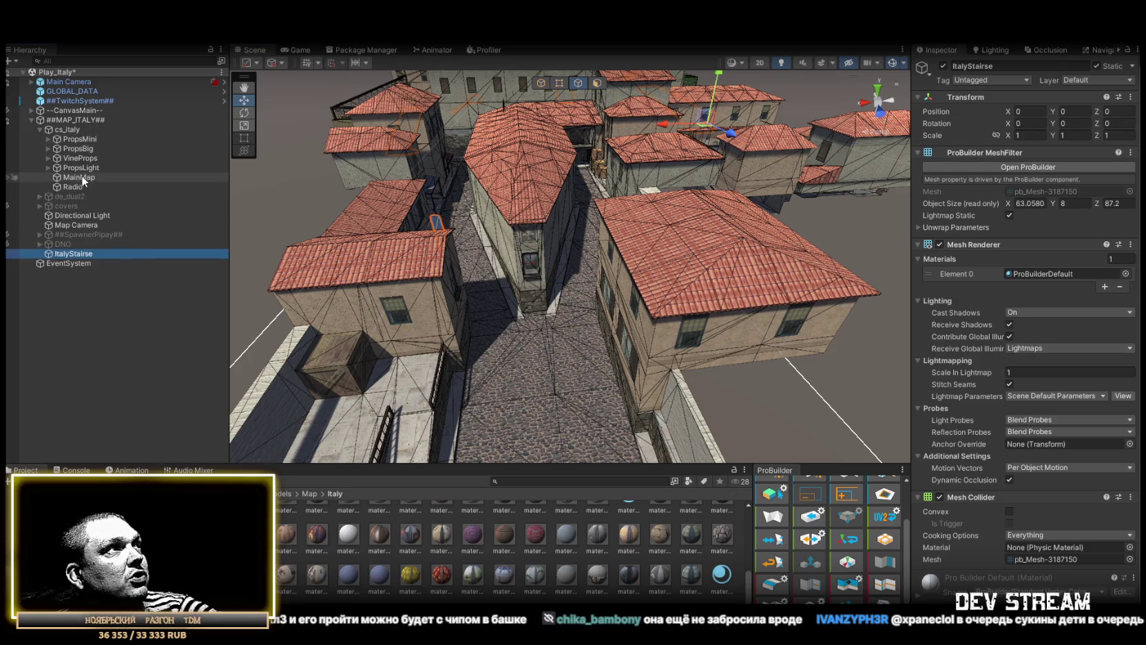
# - Select and frame the Directional Light, switching ProBuilder back to Object mode
pyautogui.doubleClick(85, 215)
pyautogui.press('e')
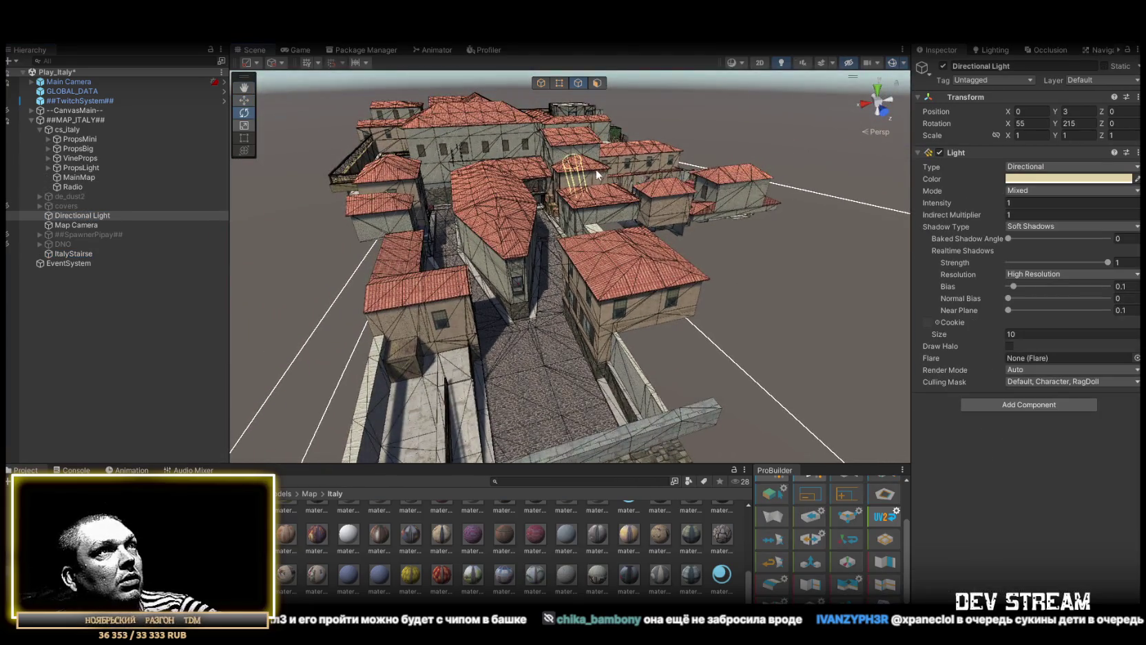
pyautogui.moveTo(657, 169); pyautogui.dragTo(758, 159)
pyautogui.press('g')
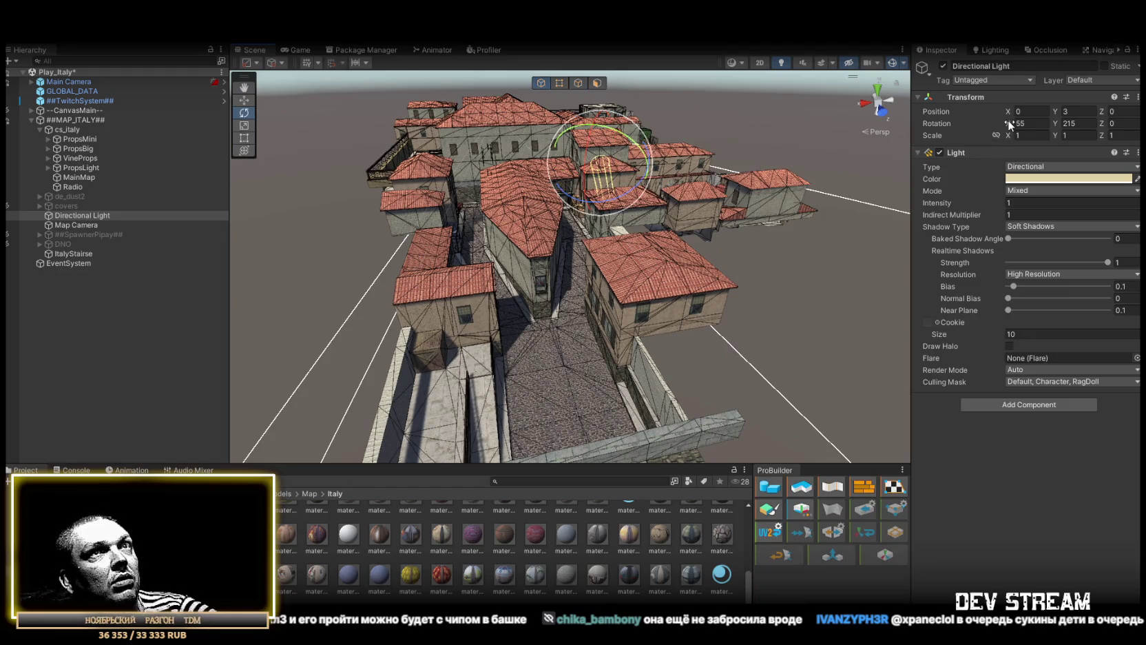
# - Set the Directional Light rotation to X 65 and Y 75
pyautogui.moveTo(1009, 124); pyautogui.dragTo(871, 127)
pyautogui.hotkey('ctrl', 'z')
pyautogui.moveTo(1059, 123); pyautogui.dragTo(873, 126)
pyautogui.moveTo(796, 130); pyautogui.dragTo(684, 131)
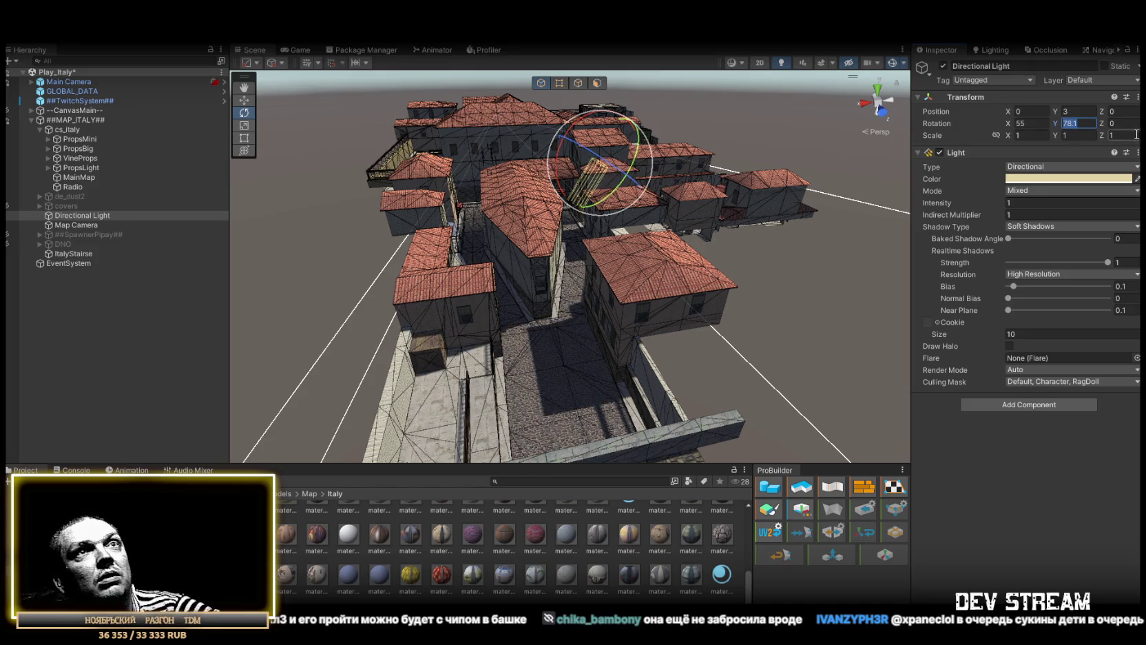
pyautogui.write('5')
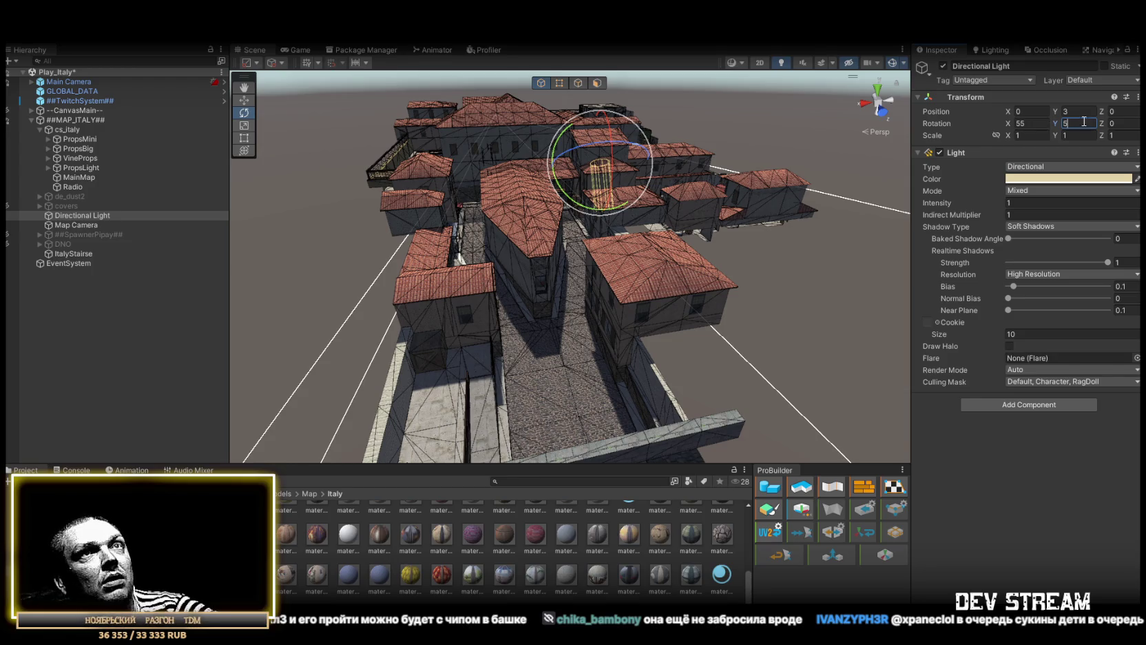
pyautogui.write('75')
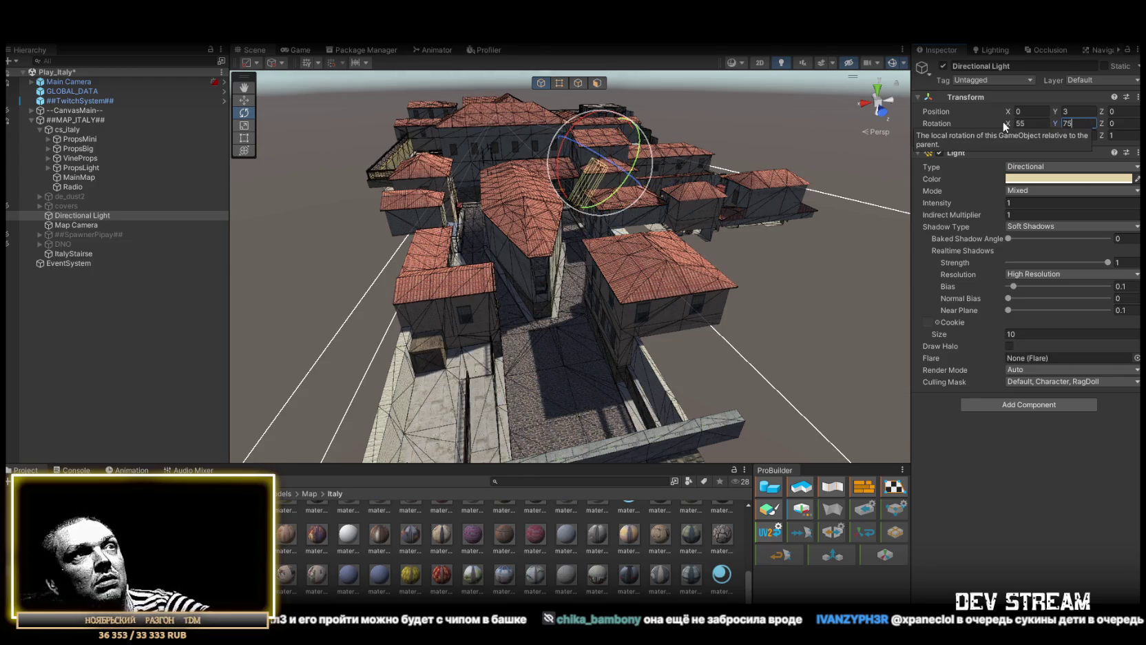
pyautogui.moveTo(1009, 125); pyautogui.dragTo(1030, 126)
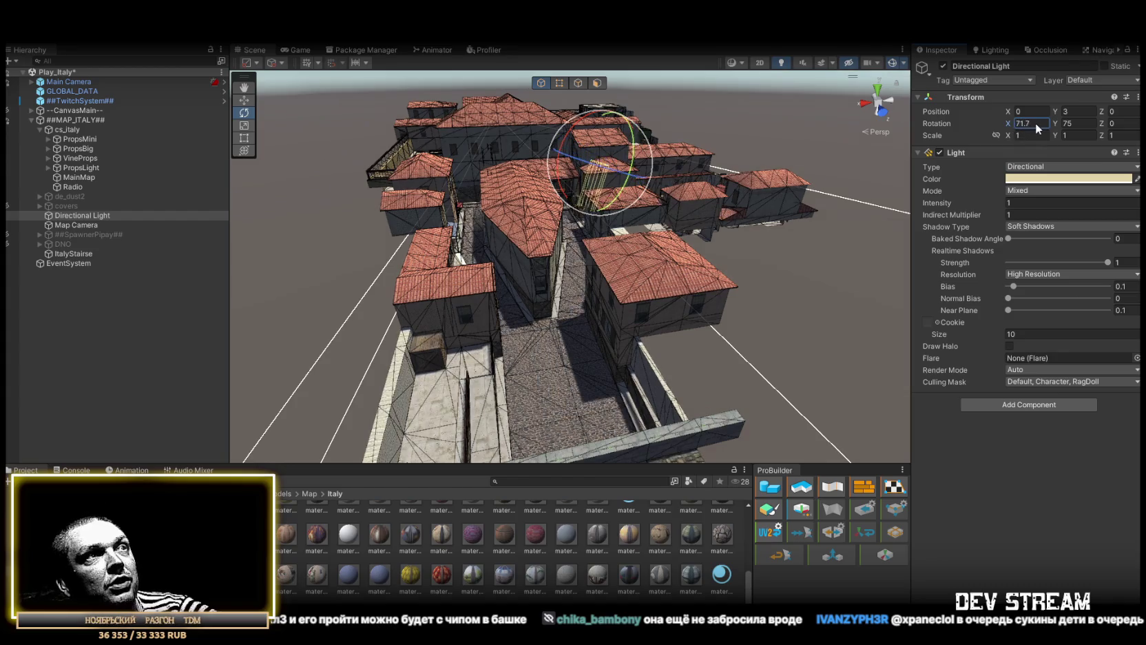
pyautogui.moveTo(1028, 122); pyautogui.dragTo(1023, 121)
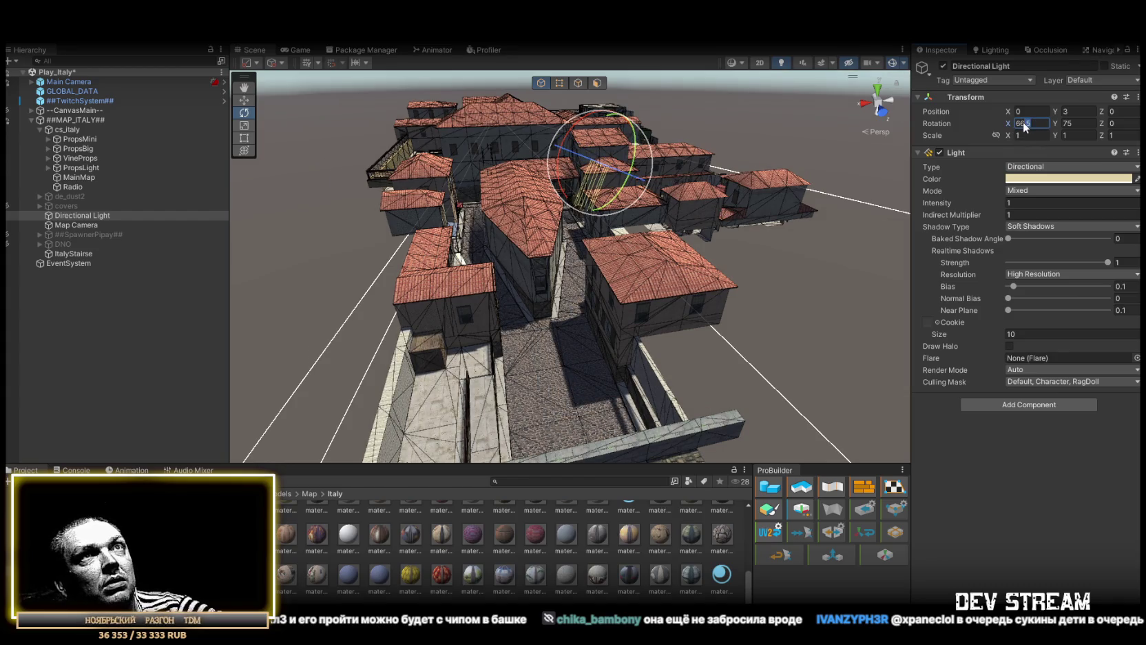
pyautogui.write('5')
# - Sweep the light's Y rotation from street level to compare shadow directions
pyautogui.scroll(10, 808, 304)
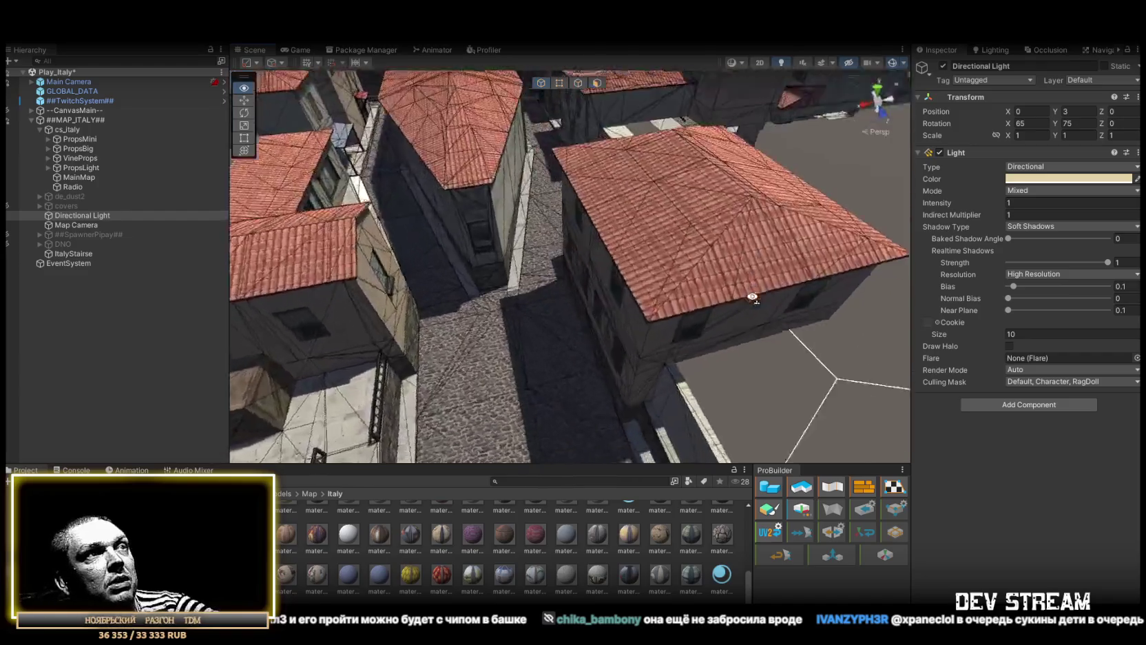
pyautogui.moveTo(809, 304)
pyautogui.mouseDown()
pyautogui.moveTo(699, 207)
pyautogui.moveTo(709, 248)
pyautogui.mouseUp()
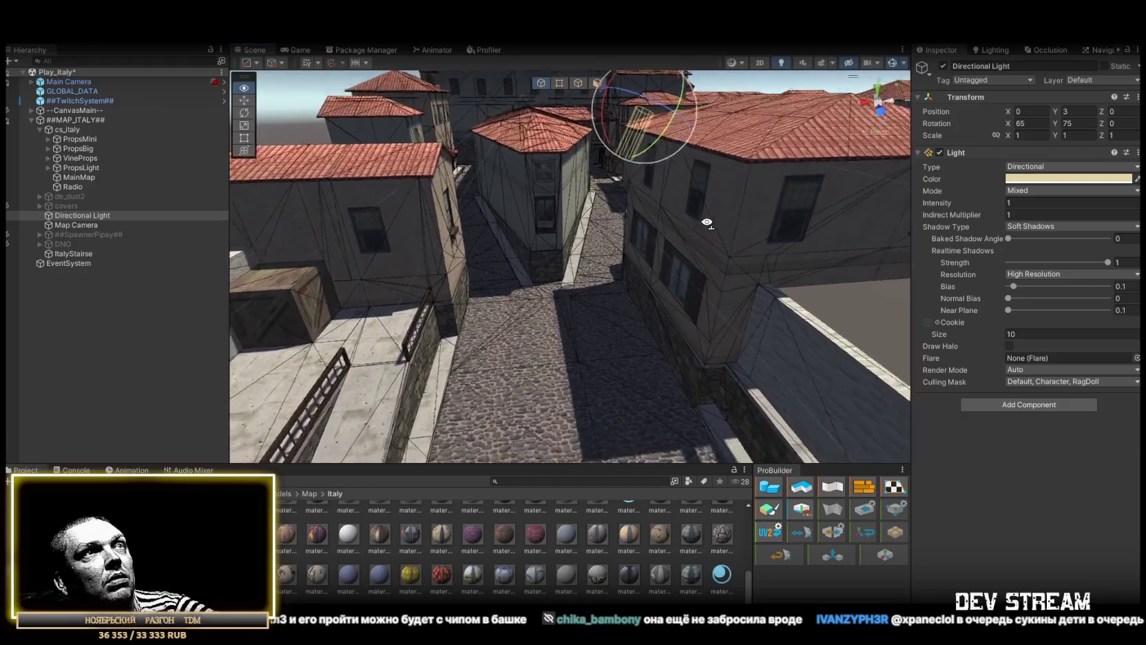
pyautogui.click(1054, 121)
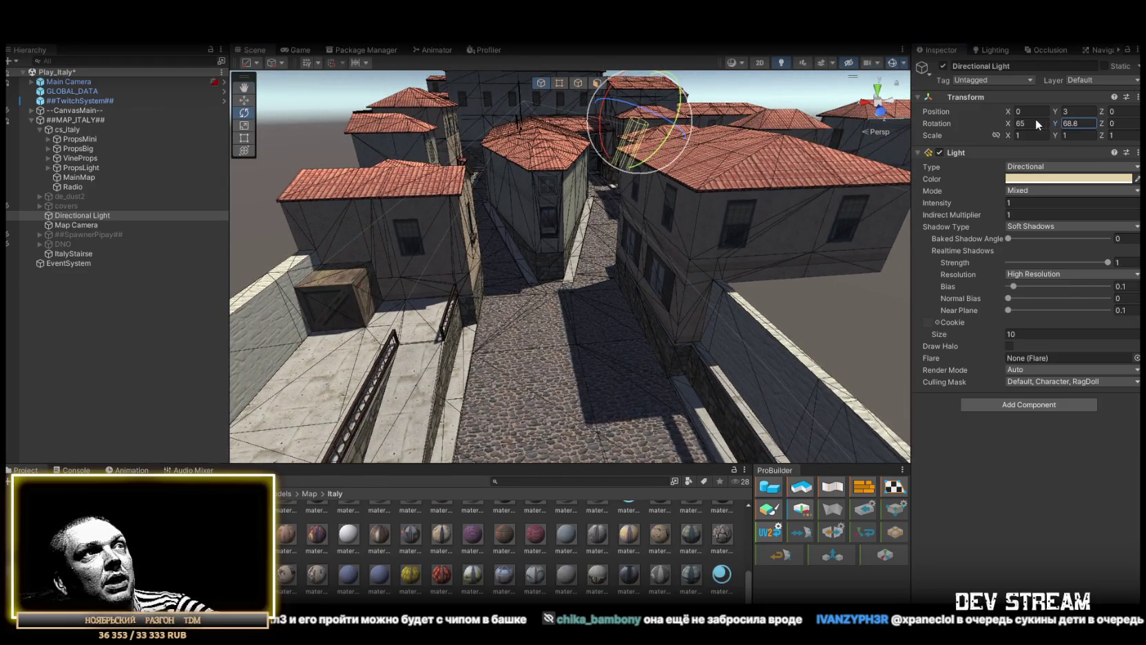
pyautogui.moveTo(1120, 124)
pyautogui.mouseDown()
pyautogui.moveTo(1139, 125)
pyautogui.moveTo(24, 126)
pyautogui.moveTo(1130, 124)
pyautogui.moveTo(1054, 125)
pyautogui.mouseUp()
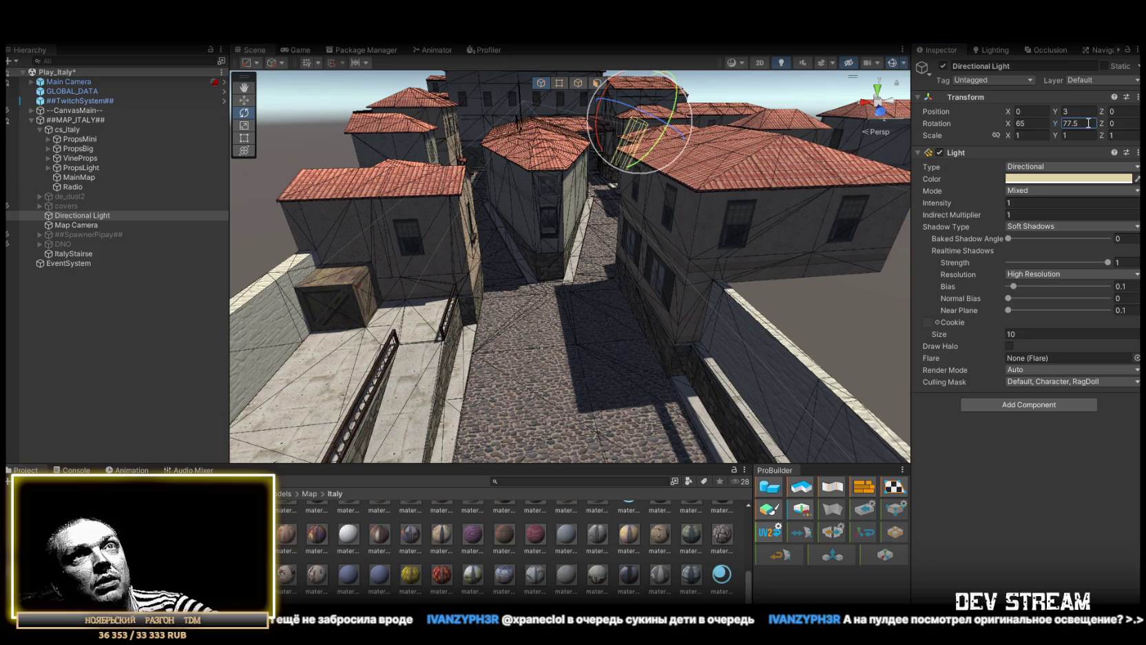
pyautogui.moveTo(689, 241)
pyautogui.mouseDown()
pyautogui.moveTo(735, 260)
pyautogui.moveTo(623, 263)
pyautogui.mouseUp()
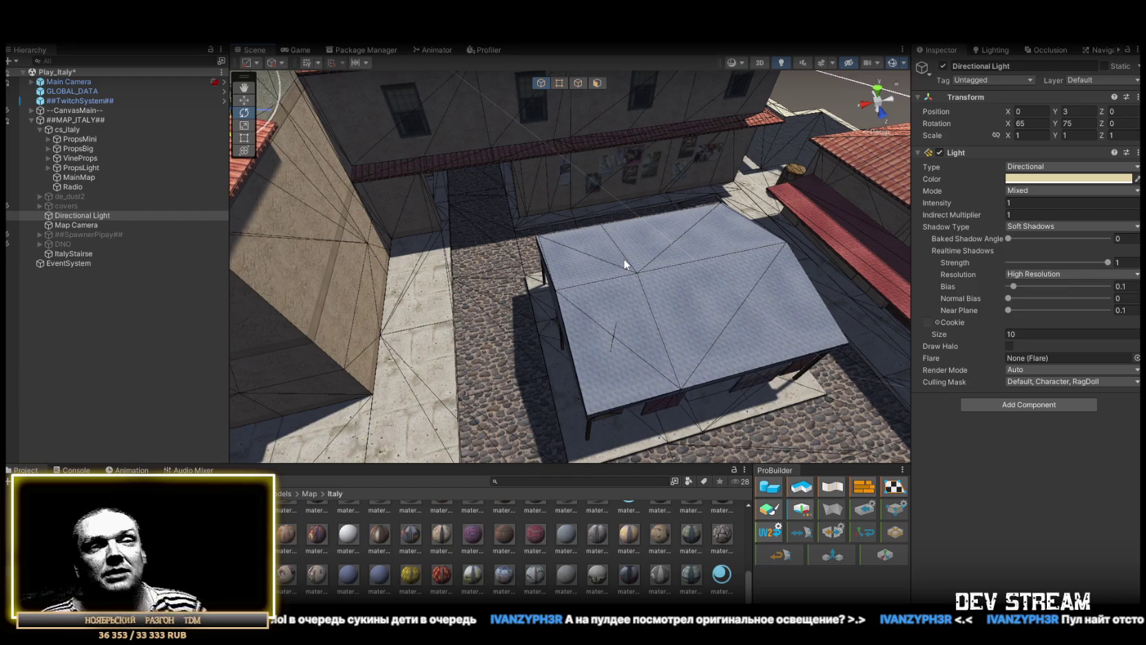
pyautogui.moveTo(623, 257)
pyautogui.mouseDown()
pyautogui.moveTo(588, 183)
pyautogui.moveTo(615, 178)
pyautogui.moveTo(588, 111)
pyautogui.moveTo(822, 128)
pyautogui.moveTo(903, 158)
pyautogui.mouseUp()
pyautogui.moveTo(1036, 170)
pyautogui.mouseDown()
pyautogui.moveTo(534, 89)
pyautogui.moveTo(296, 134)
pyautogui.moveTo(224, 94)
pyautogui.moveTo(591, 66)
pyautogui.moveTo(80, 46)
pyautogui.moveTo(40, 89)
pyautogui.moveTo(346, 80)
pyautogui.moveTo(948, 151)
pyautogui.moveTo(40, 150)
pyautogui.moveTo(199, 152)
pyautogui.moveTo(209, 170)
pyautogui.moveTo(148, 198)
pyautogui.moveTo(168, 210)
pyautogui.mouseUp()
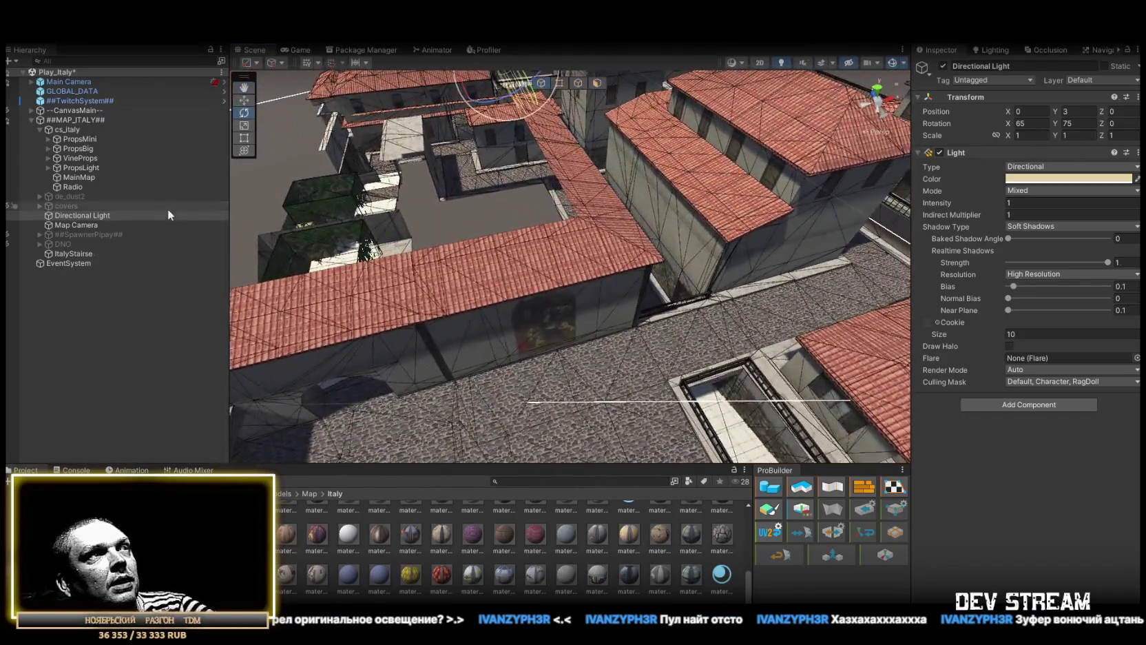
pyautogui.moveTo(554, 263)
pyautogui.mouseDown()
pyautogui.moveTo(714, 110)
pyautogui.moveTo(528, 168)
pyautogui.moveTo(542, 125)
pyautogui.moveTo(289, 110)
pyautogui.moveTo(344, 117)
pyautogui.mouseUp()
pyautogui.moveTo(689, 172)
pyautogui.mouseDown()
pyautogui.moveTo(620, 145)
pyautogui.moveTo(246, 137)
pyautogui.mouseUp()
pyautogui.click(243, 112)
pyautogui.moveTo(482, 227); pyautogui.dragTo(356, 237)
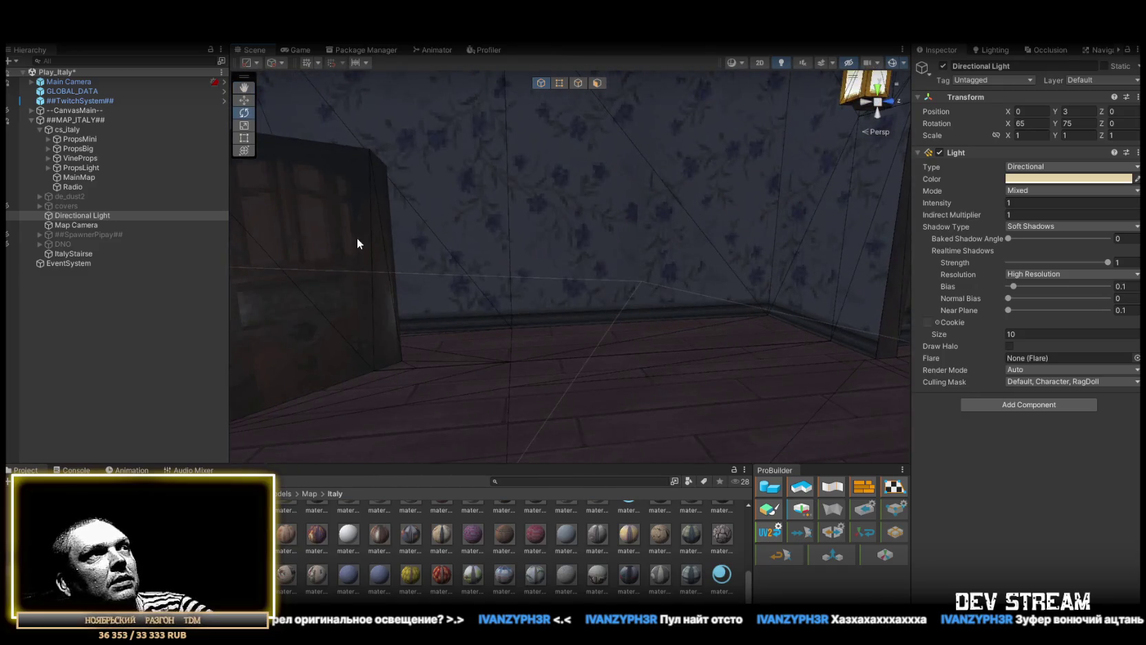
pyautogui.click(435, 217)
pyautogui.moveTo(436, 217)
pyautogui.mouseDown()
pyautogui.moveTo(843, 178)
pyautogui.moveTo(647, 238)
pyautogui.moveTo(826, 248)
pyautogui.moveTo(583, 245)
pyautogui.moveTo(447, 273)
pyautogui.moveTo(479, 351)
pyautogui.moveTo(443, 340)
pyautogui.moveTo(1028, 265)
pyautogui.moveTo(297, 271)
pyautogui.moveTo(504, 289)
pyautogui.moveTo(534, 259)
pyautogui.moveTo(206, 262)
pyautogui.moveTo(108, 237)
pyautogui.moveTo(135, 243)
pyautogui.mouseUp()
pyautogui.moveTo(482, 275)
pyautogui.mouseDown()
pyautogui.moveTo(561, 296)
pyautogui.moveTo(913, 273)
pyautogui.moveTo(650, 336)
pyautogui.mouseUp()
# - Select the ItalyStairse mesh, zoom in on the stairs, and try picking a face before deselecting it
pyautogui.click(696, 293)
pyautogui.moveTo(696, 293); pyautogui.dragTo(684, 320)
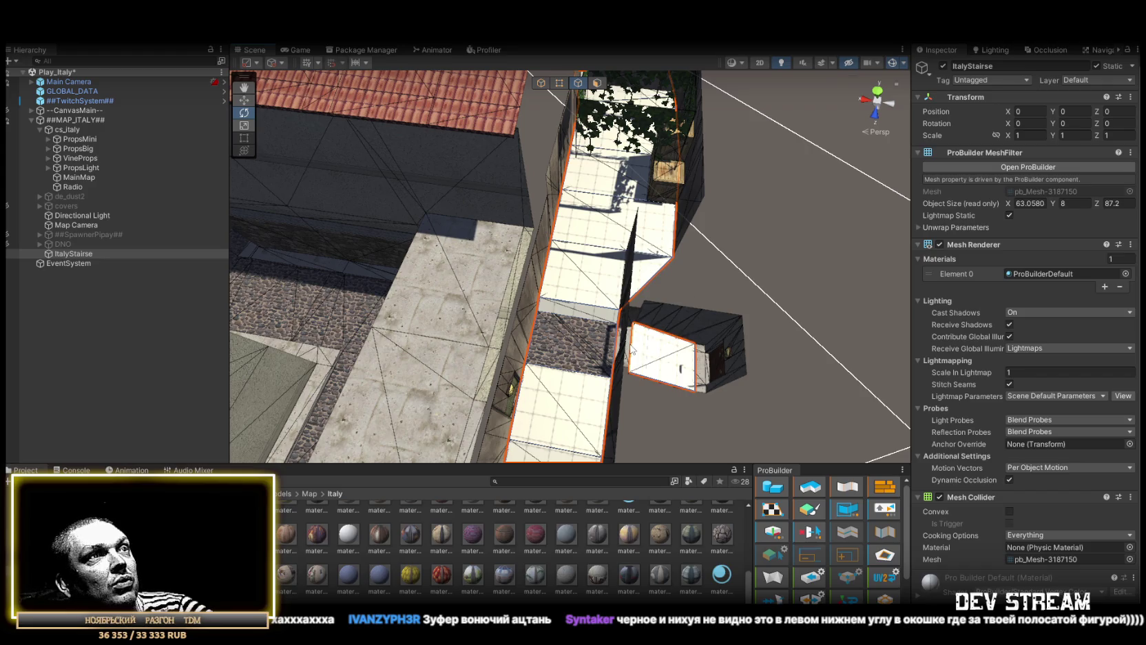
pyautogui.moveTo(632, 348)
pyautogui.mouseDown()
pyautogui.moveTo(660, 335)
pyautogui.moveTo(762, 344)
pyautogui.moveTo(592, 355)
pyautogui.mouseUp()
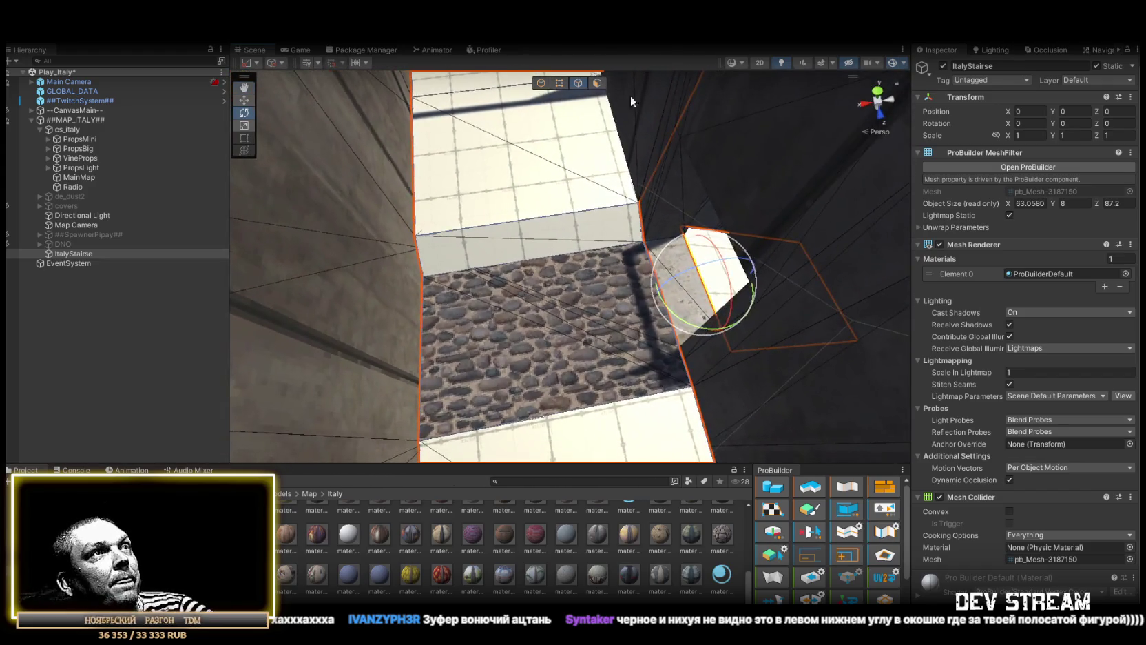
pyautogui.press('e')
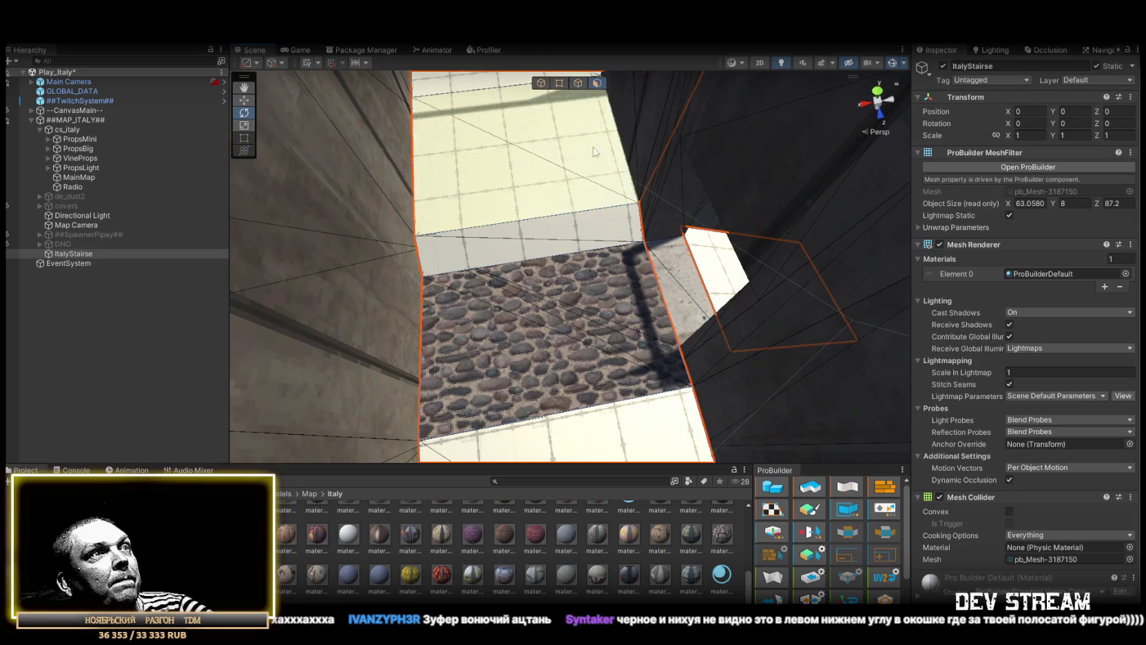
pyautogui.click(542, 358)
pyautogui.press('Escape')
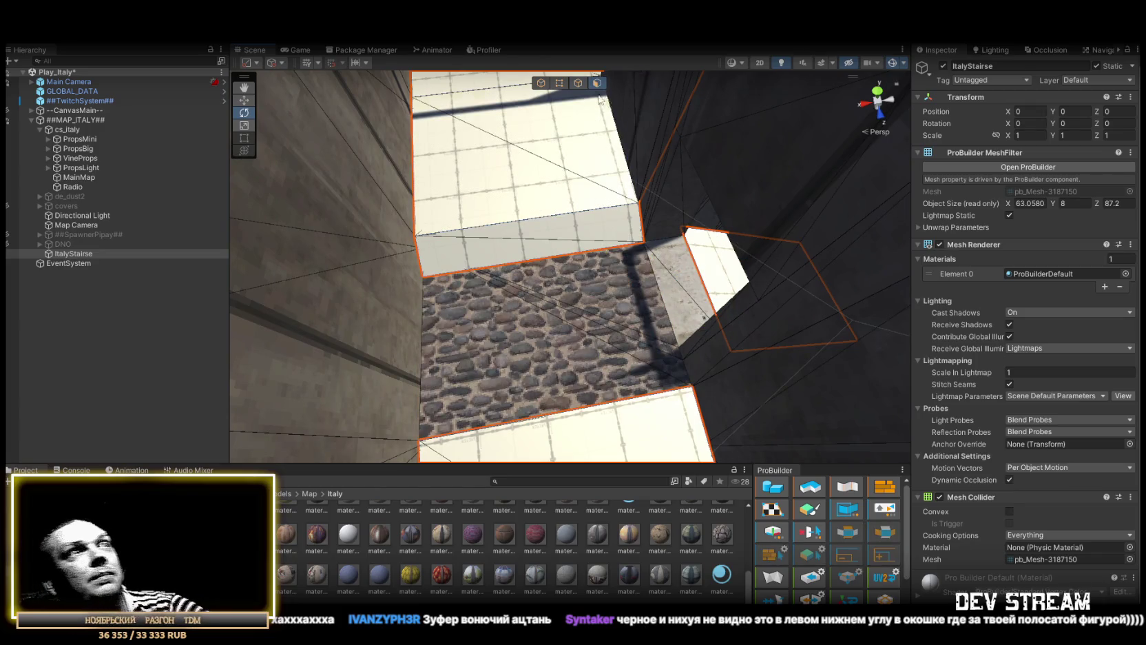
# - In edge mode, pull the stairs' edges up over the rooftops, raising the mesh height from 8 to 13.2354
pyautogui.click(580, 83)
pyautogui.moveTo(606, 206); pyautogui.dragTo(729, 268)
pyautogui.press('w')
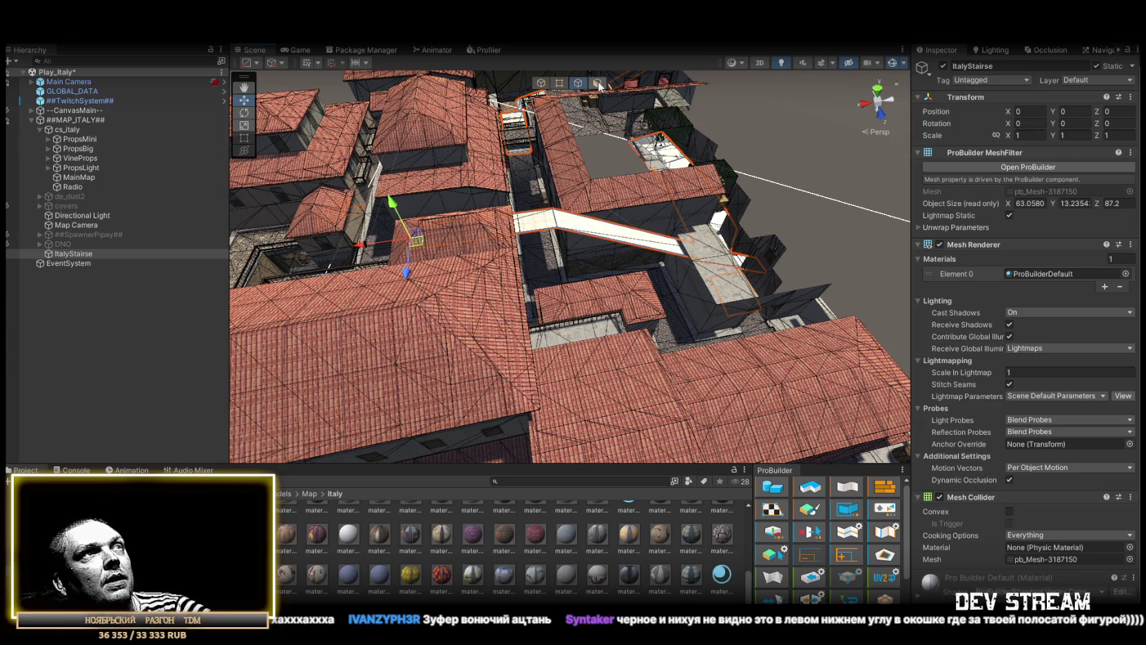
pyautogui.moveTo(598, 228)
pyautogui.mouseDown()
pyautogui.moveTo(721, 208)
pyautogui.moveTo(606, 187)
pyautogui.moveTo(714, 108)
pyautogui.moveTo(579, 211)
pyautogui.moveTo(576, 173)
pyautogui.mouseUp()
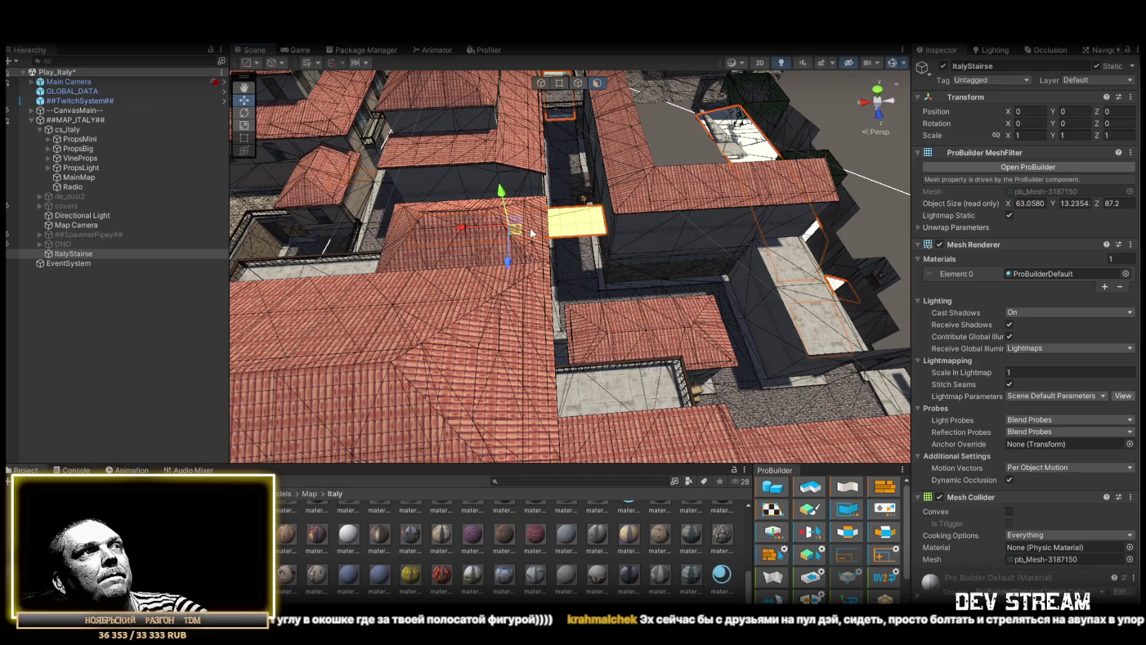
pyautogui.moveTo(444, 297)
pyautogui.mouseDown()
pyautogui.moveTo(548, 188)
pyautogui.moveTo(503, 291)
pyautogui.moveTo(505, 345)
pyautogui.moveTo(509, 273)
pyautogui.moveTo(586, 290)
pyautogui.moveTo(677, 273)
pyautogui.moveTo(613, 284)
pyautogui.moveTo(796, 302)
pyautogui.moveTo(725, 166)
pyautogui.moveTo(670, 179)
pyautogui.moveTo(640, 327)
pyautogui.mouseUp()
pyautogui.moveTo(619, 287)
pyautogui.mouseDown()
pyautogui.moveTo(559, 270)
pyautogui.moveTo(685, 250)
pyautogui.moveTo(529, 335)
pyautogui.moveTo(586, 255)
pyautogui.moveTo(461, 256)
pyautogui.moveTo(493, 273)
pyautogui.moveTo(596, 274)
pyautogui.moveTo(642, 228)
pyautogui.moveTo(667, 222)
pyautogui.moveTo(77, 224)
pyautogui.moveTo(172, 209)
pyautogui.moveTo(340, 266)
pyautogui.moveTo(517, 278)
pyautogui.mouseUp()
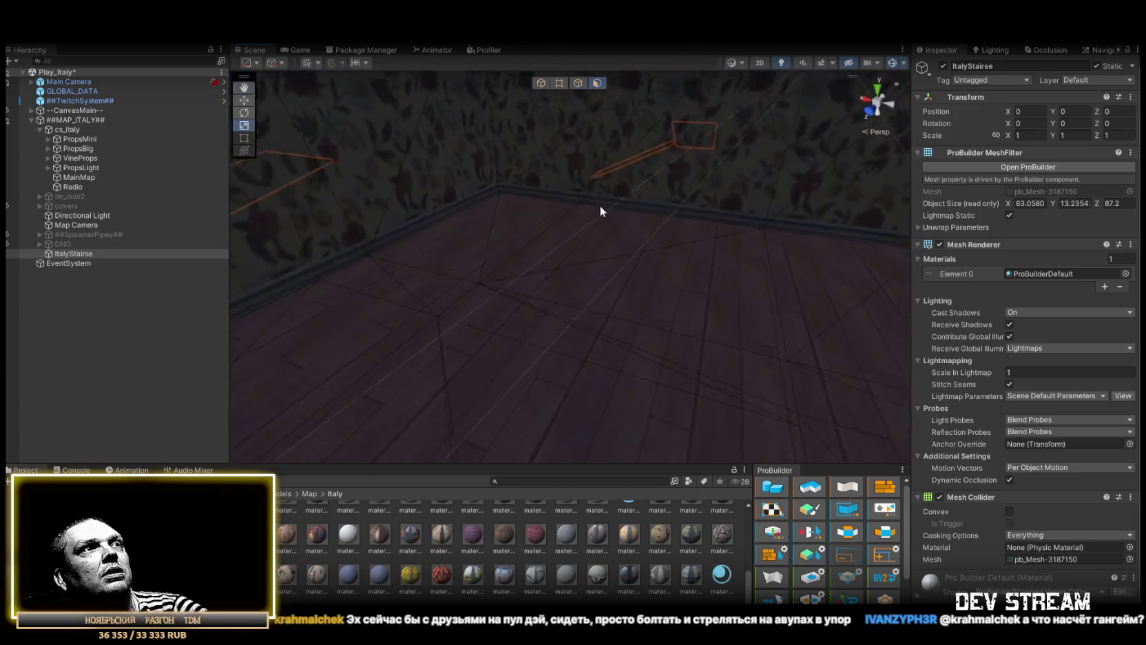
pyautogui.moveTo(1097, 164)
pyautogui.mouseDown()
pyautogui.moveTo(988, 132)
pyautogui.moveTo(895, 201)
pyautogui.moveTo(1041, 229)
pyautogui.moveTo(52, 253)
pyautogui.moveTo(246, 186)
pyautogui.moveTo(223, 179)
pyautogui.moveTo(179, 185)
pyautogui.moveTo(1041, 195)
pyautogui.moveTo(562, 215)
pyautogui.moveTo(560, 225)
pyautogui.moveTo(562, 212)
pyautogui.moveTo(528, 219)
pyautogui.moveTo(512, 158)
pyautogui.moveTo(380, 260)
pyautogui.moveTo(509, 240)
pyautogui.moveTo(573, 197)
pyautogui.moveTo(596, 204)
pyautogui.moveTo(516, 210)
pyautogui.moveTo(566, 211)
pyautogui.mouseUp()
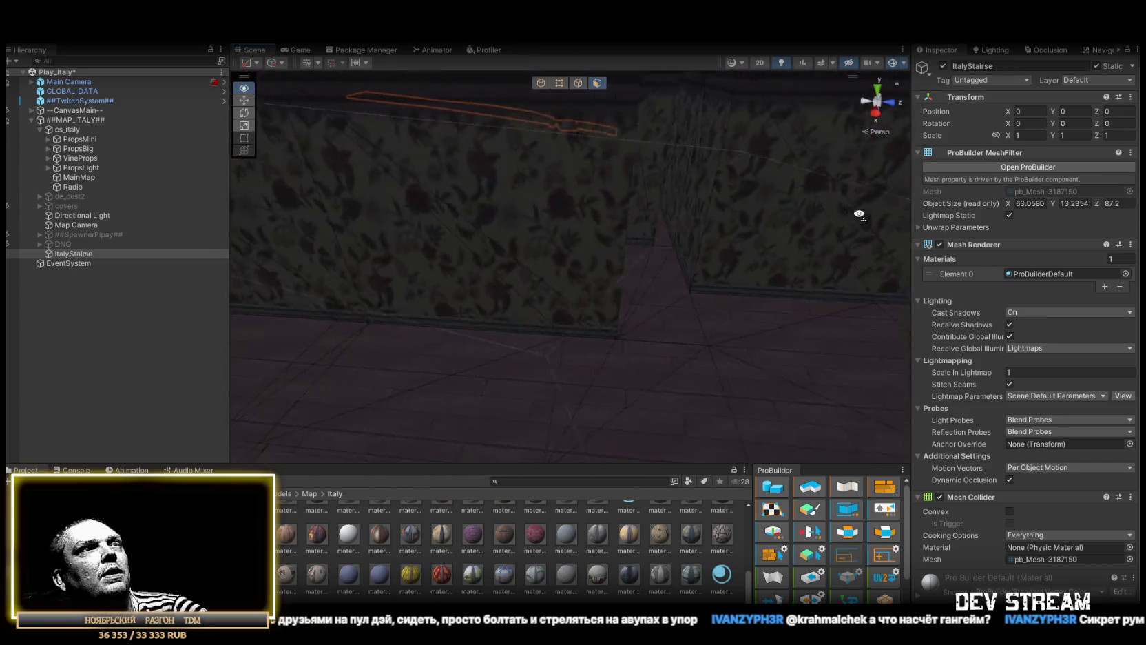
pyautogui.moveTo(839, 215)
pyautogui.mouseDown()
pyautogui.moveTo(622, 211)
pyautogui.moveTo(407, 175)
pyautogui.moveTo(501, 199)
pyautogui.moveTo(526, 168)
pyautogui.moveTo(795, 182)
pyautogui.moveTo(437, 144)
pyautogui.mouseUp()
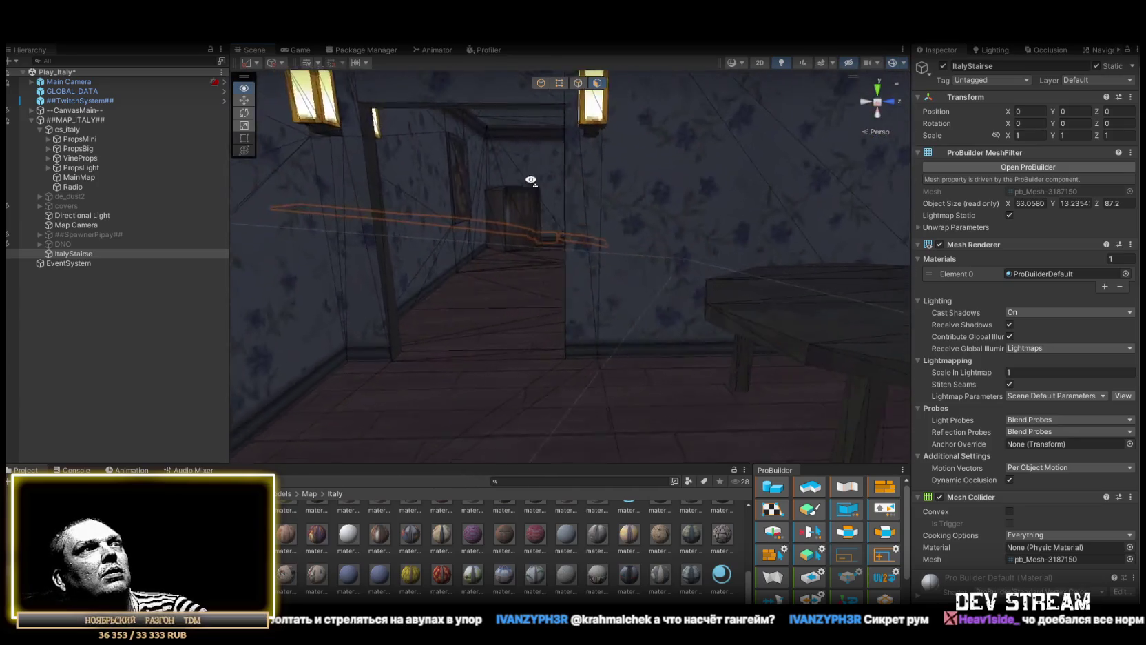
pyautogui.moveTo(902, 172)
pyautogui.mouseDown()
pyautogui.moveTo(819, 128)
pyautogui.moveTo(882, 162)
pyautogui.mouseUp()
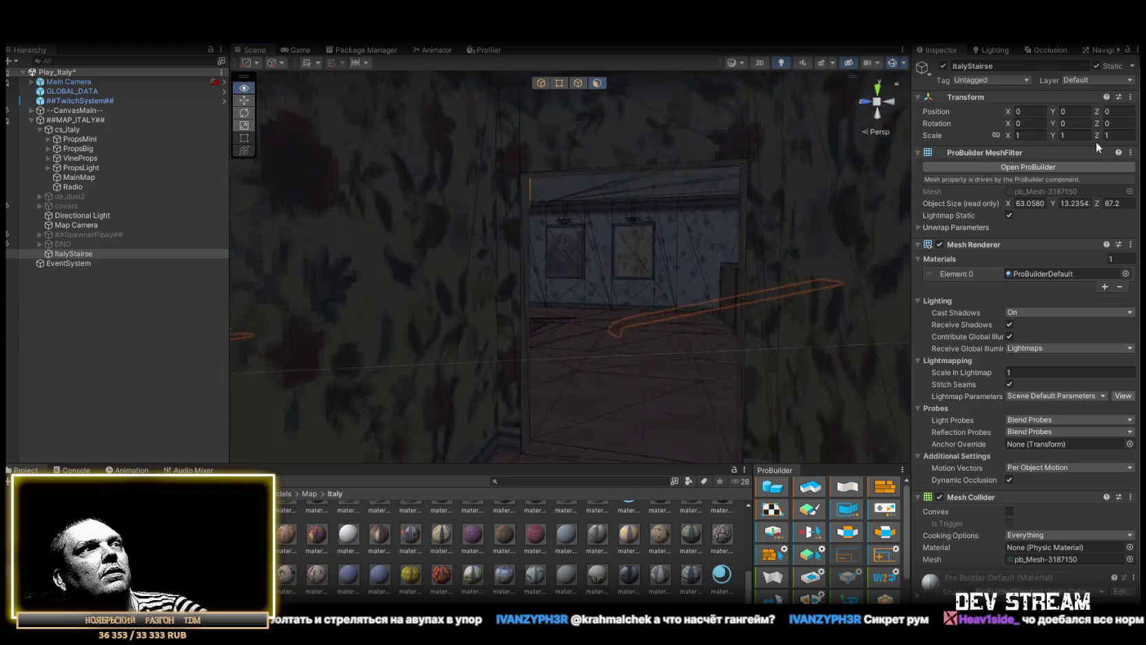
pyautogui.press('w')
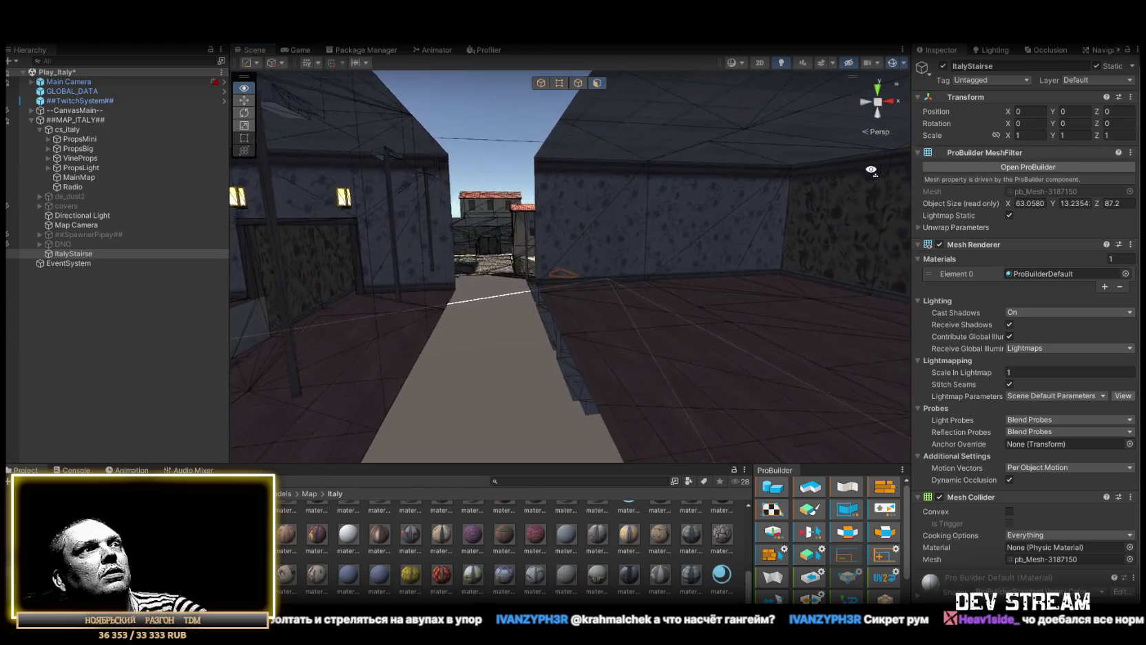
pyautogui.moveTo(884, 207)
pyautogui.mouseDown()
pyautogui.moveTo(323, 258)
pyautogui.moveTo(487, 230)
pyautogui.moveTo(384, 283)
pyautogui.moveTo(293, 301)
pyautogui.moveTo(361, 315)
pyautogui.moveTo(472, 301)
pyautogui.mouseUp()
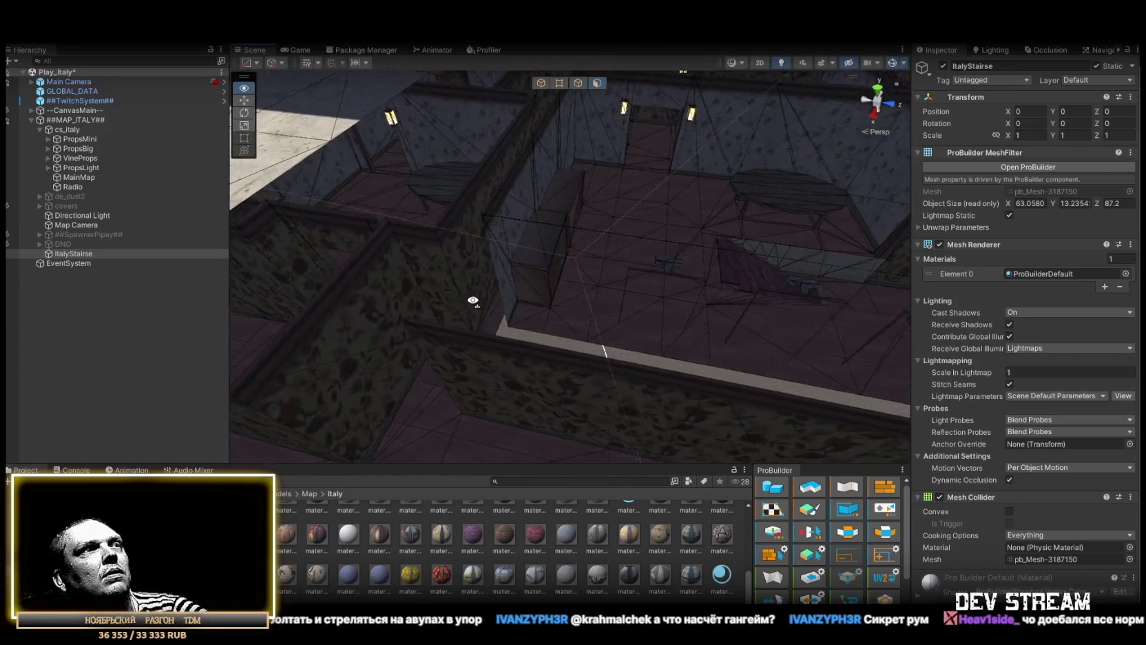
pyautogui.moveTo(329, 301)
pyautogui.mouseDown()
pyautogui.moveTo(99, 308)
pyautogui.moveTo(476, 274)
pyautogui.moveTo(795, 195)
pyautogui.mouseUp()
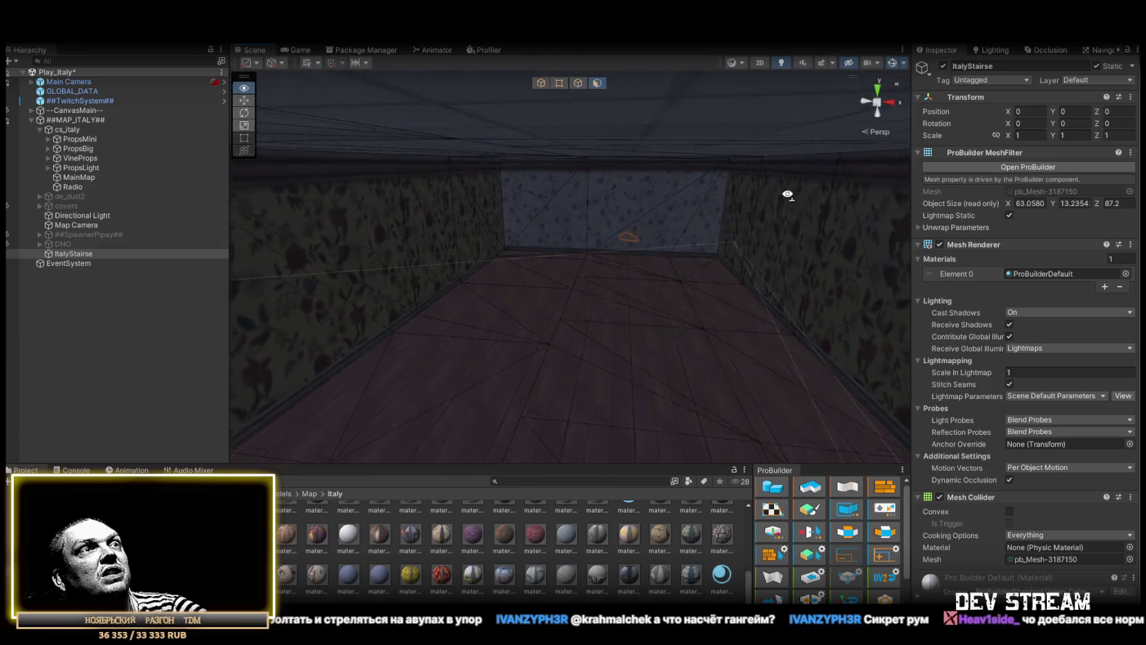